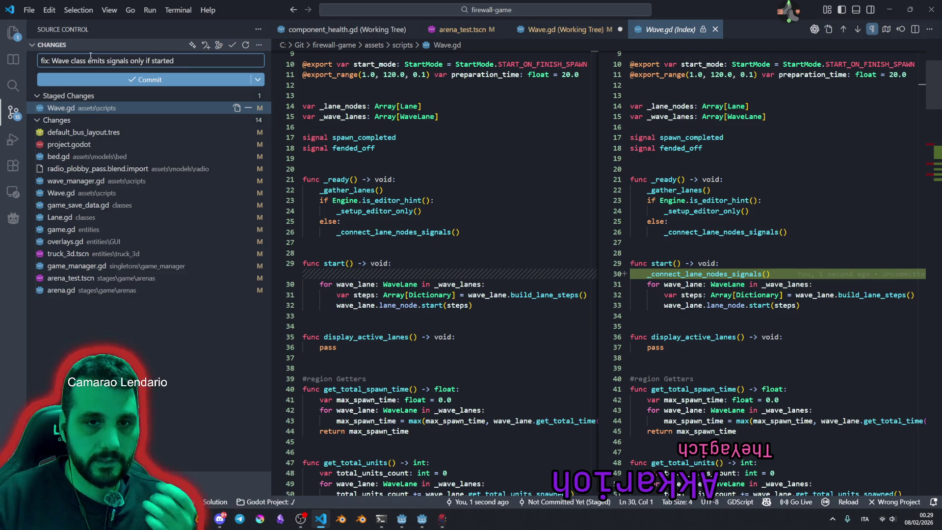
Cancel committing the Wave.gd fix at the unsaved-changes warning and return to Wave.gd's working copy.
left_click(137, 80)
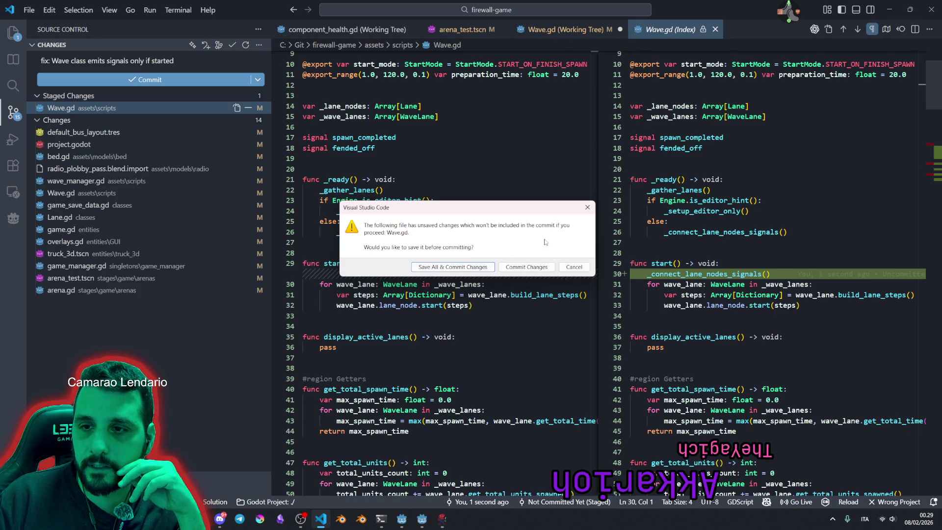
left_click(526, 267)
left_click(564, 29)
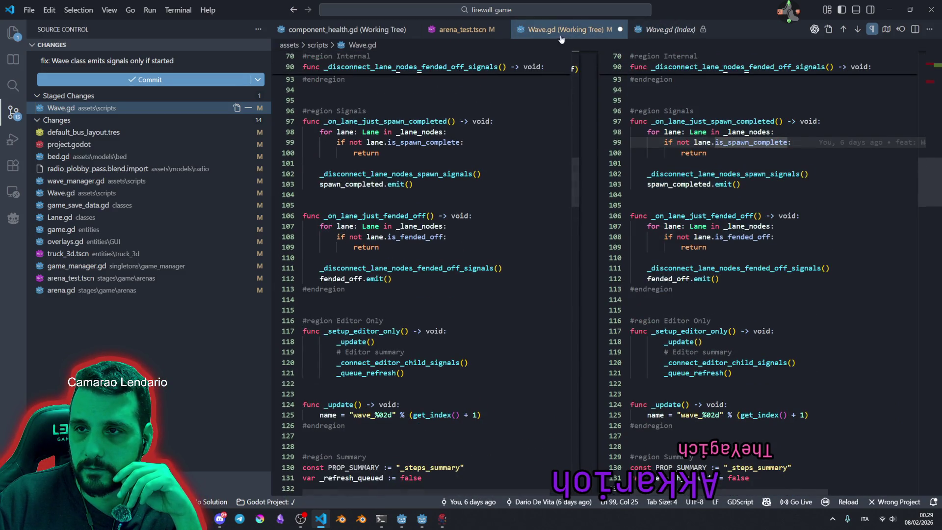
Close Wave.gd without saving, check the staged diff, and commit the Wave signals fix.
key("ctrl+w")
left_click(496, 269)
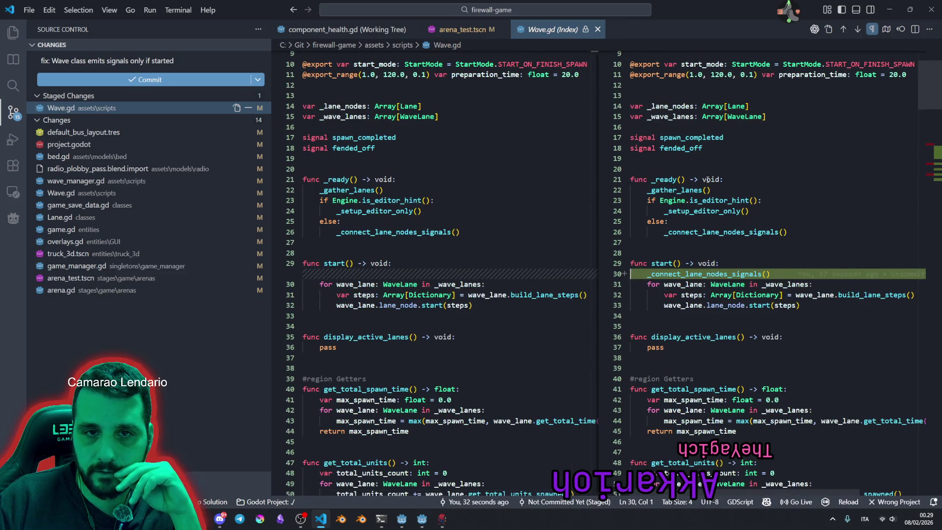
scroll(801, 235, "down", 12)
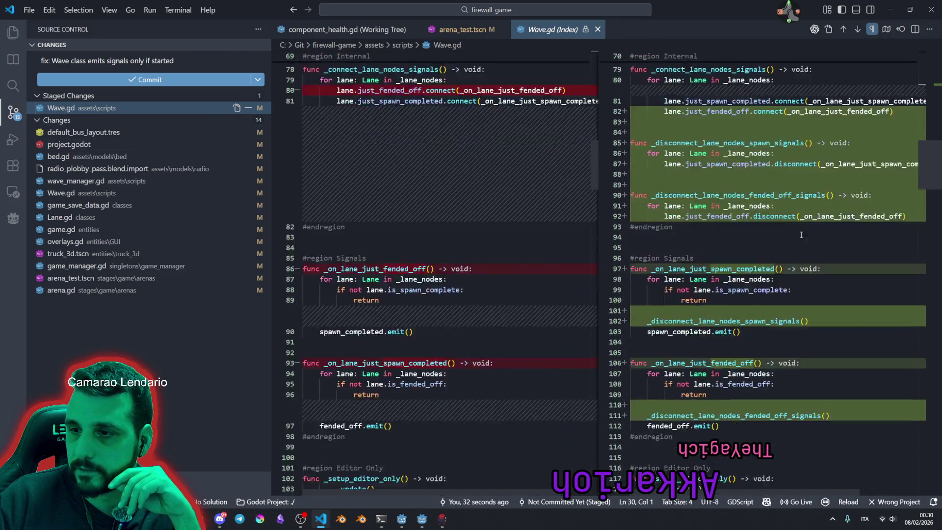
scroll(801, 235, "up", 12)
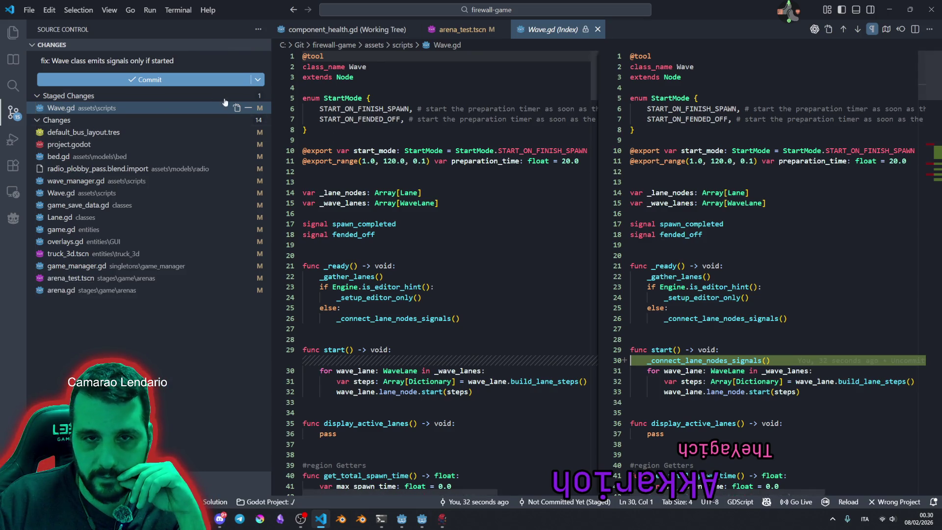
left_click(154, 80)
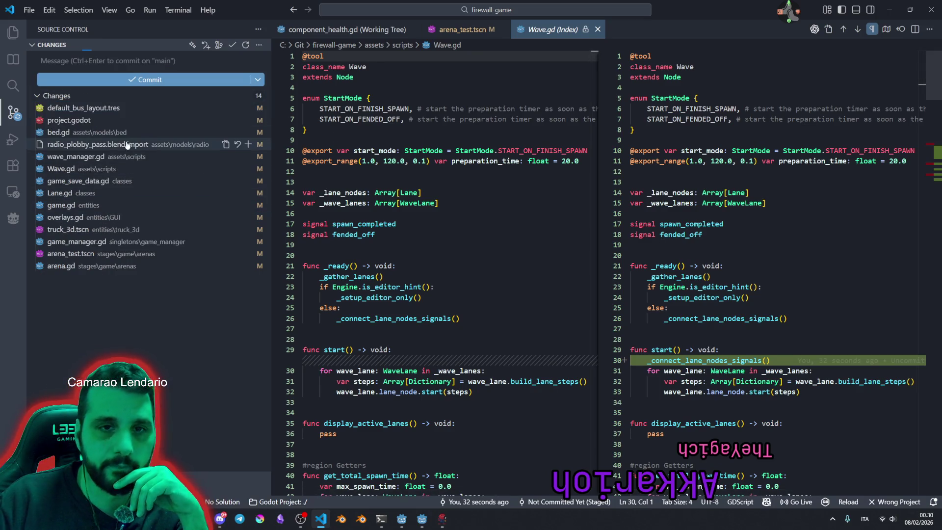
Review the remaining unstaged changes in Wave.gd.
left_click(69, 170)
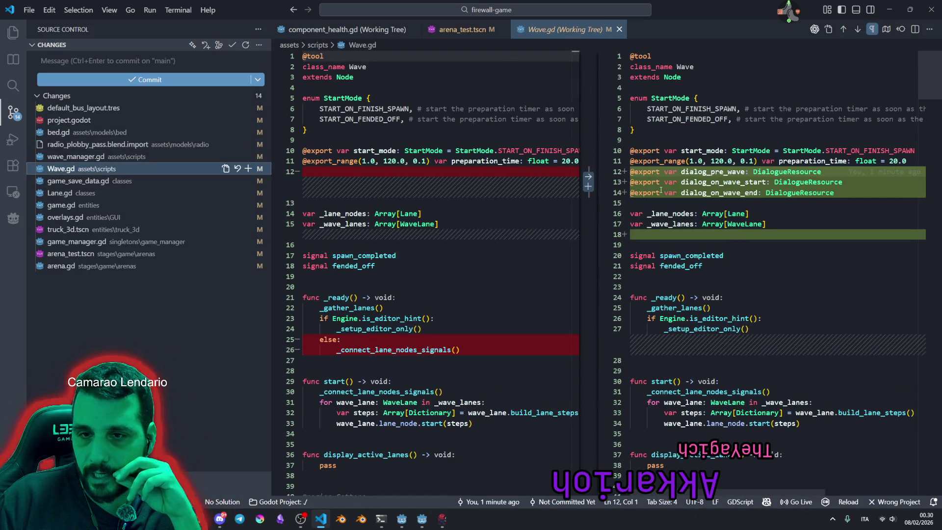
scroll(734, 199, "down", 7)
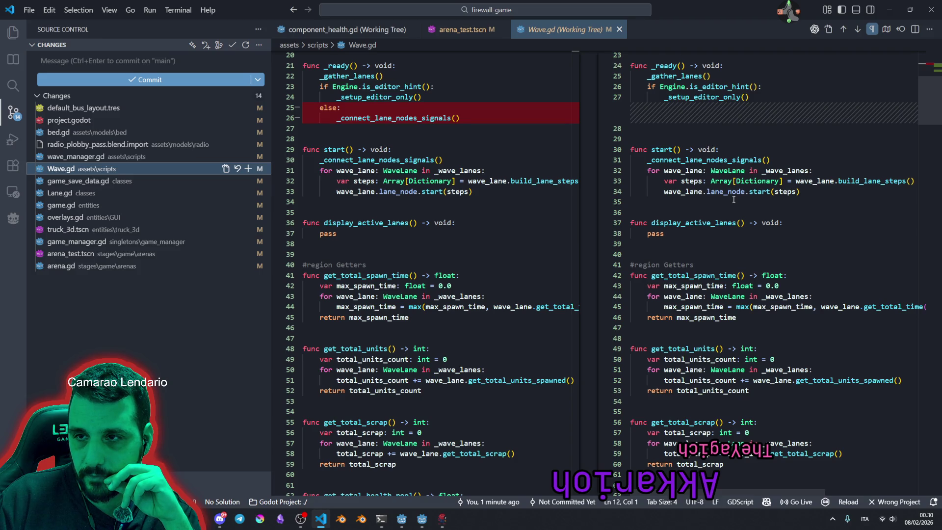
scroll(733, 200, "up", 5)
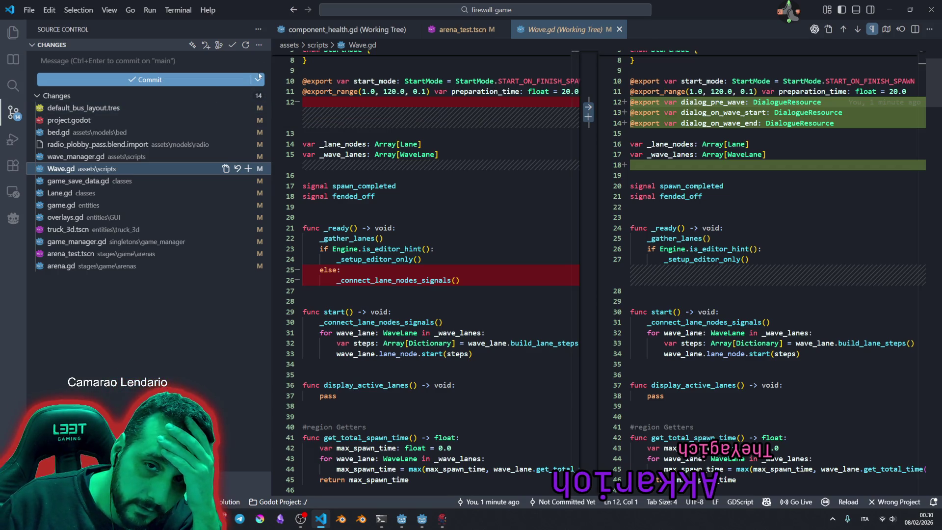
Undo the last commit from the Source Control menu, then select the else-branch lines in _ready.
left_click(258, 46)
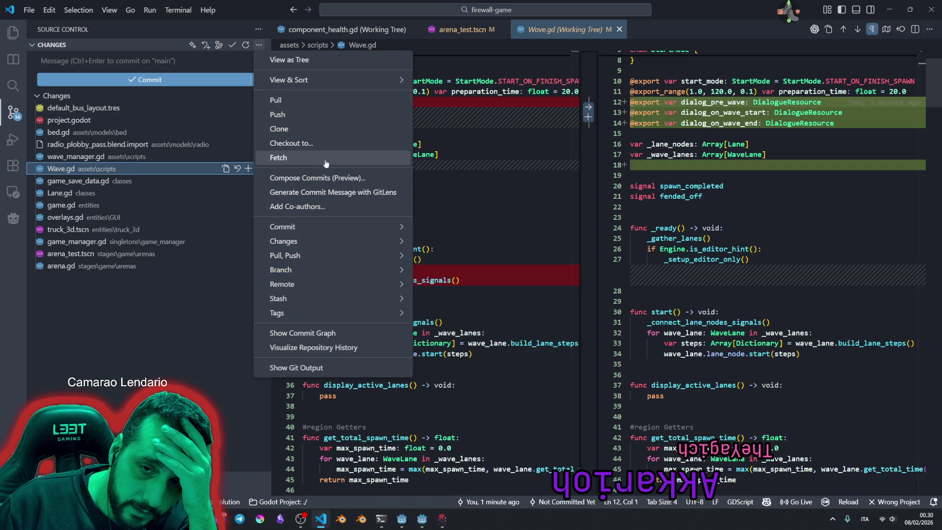
mouse_move(306, 227)
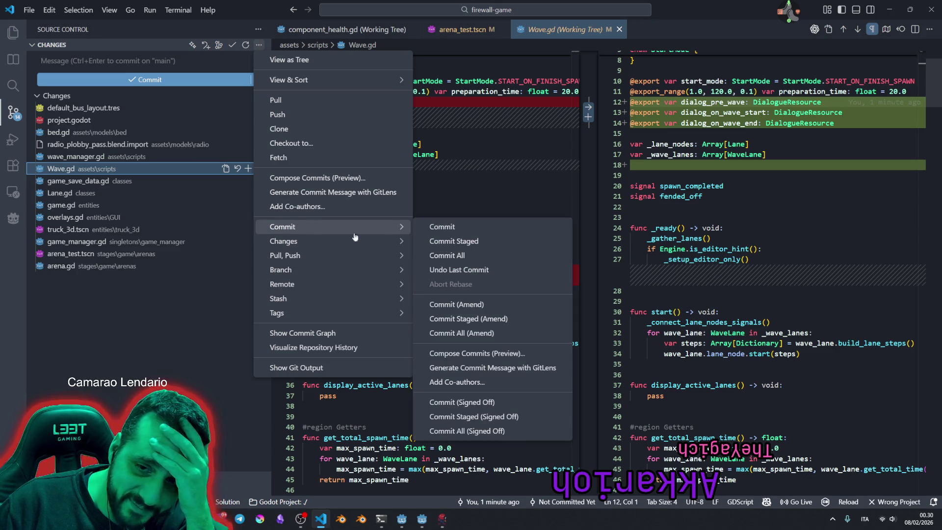
left_click(483, 269)
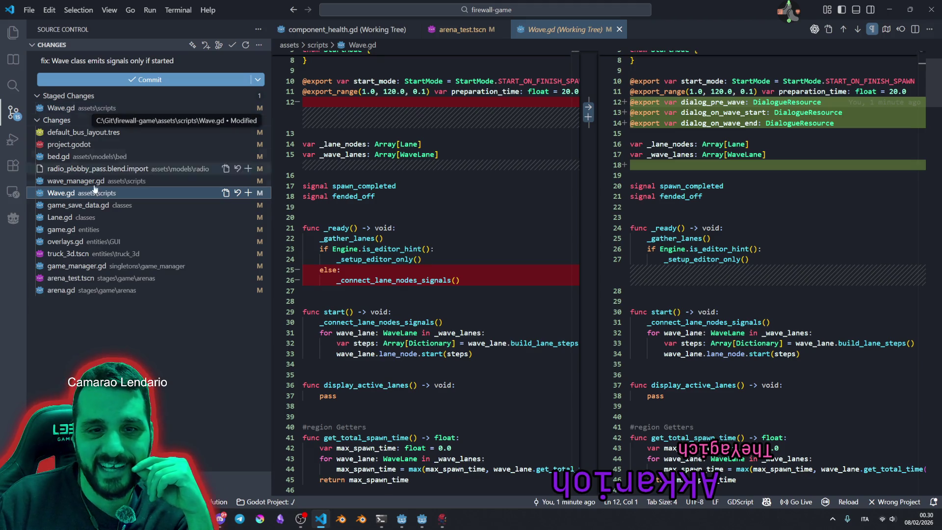
left_click_drag(345, 249, 507, 278)
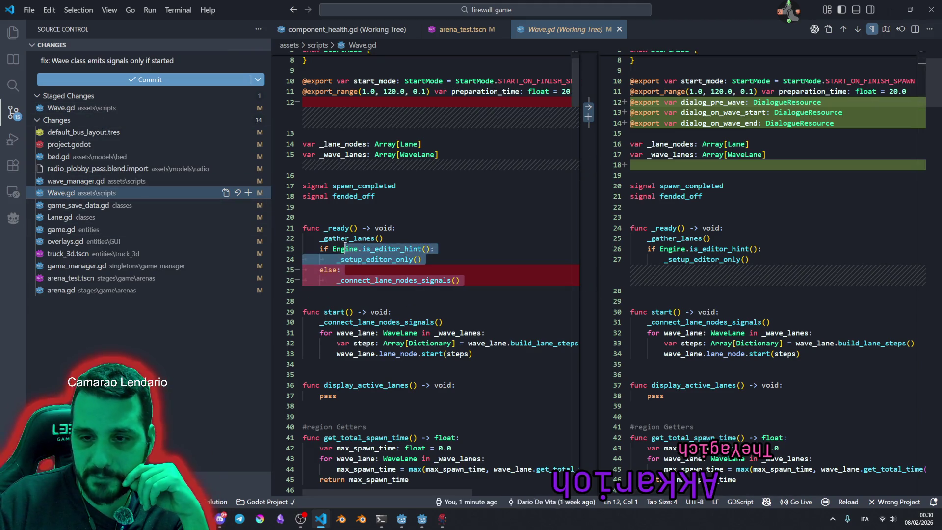
Stage only the removed else branch in _ready and view Wave.gd's staged diff.
left_click_drag(633, 291, 711, 239)
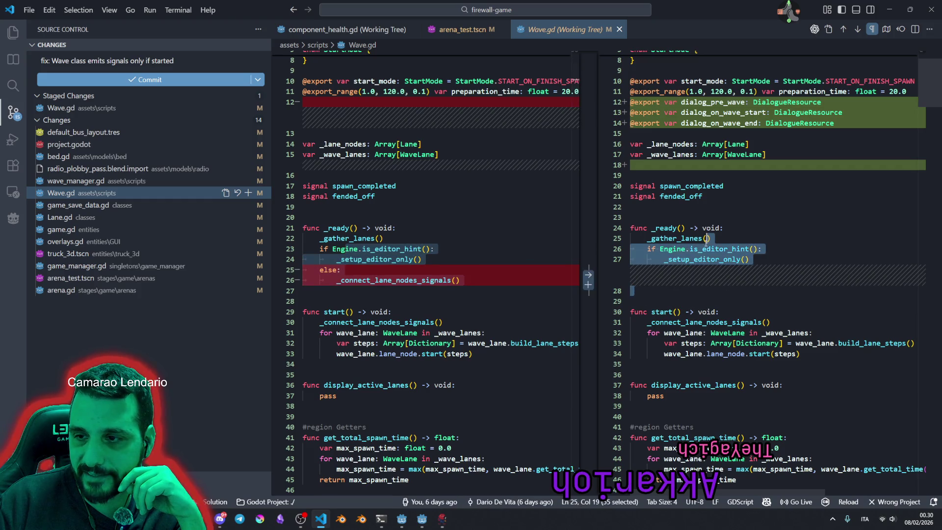
right_click(710, 250)
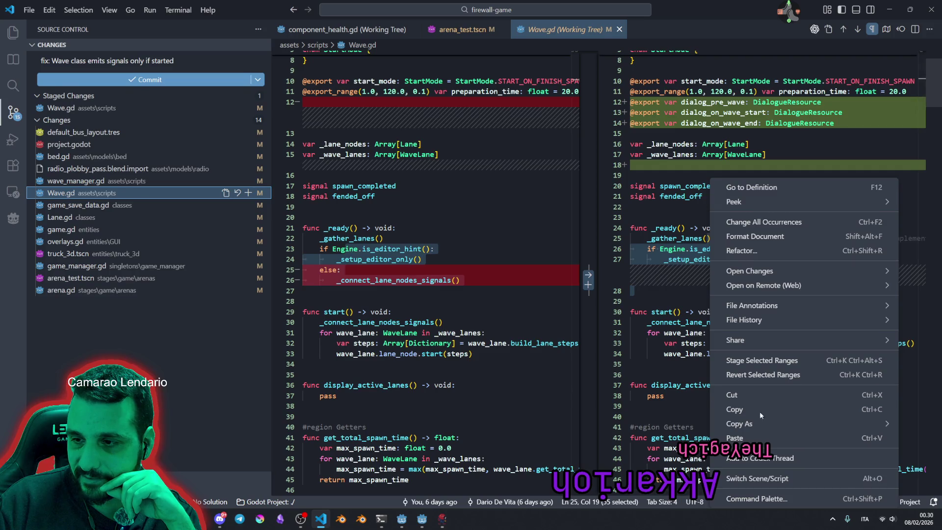
left_click(792, 361)
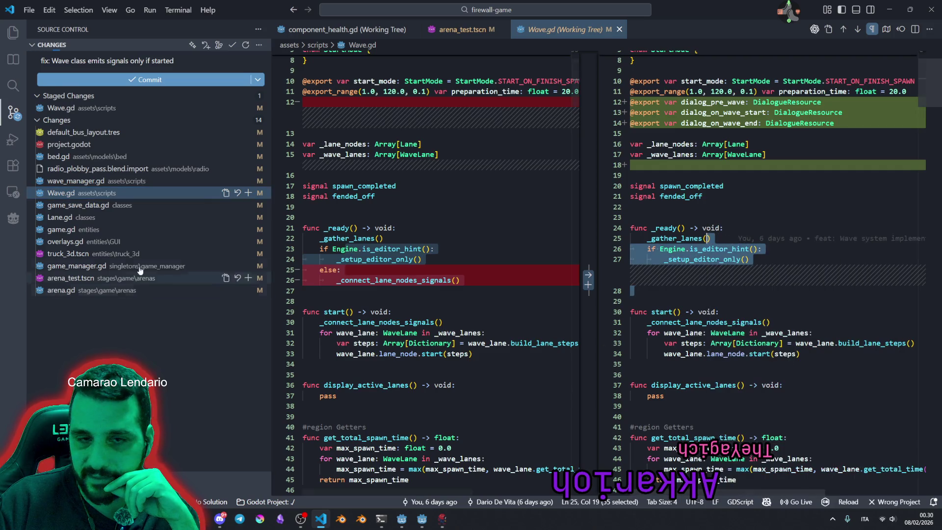
left_click(781, 210)
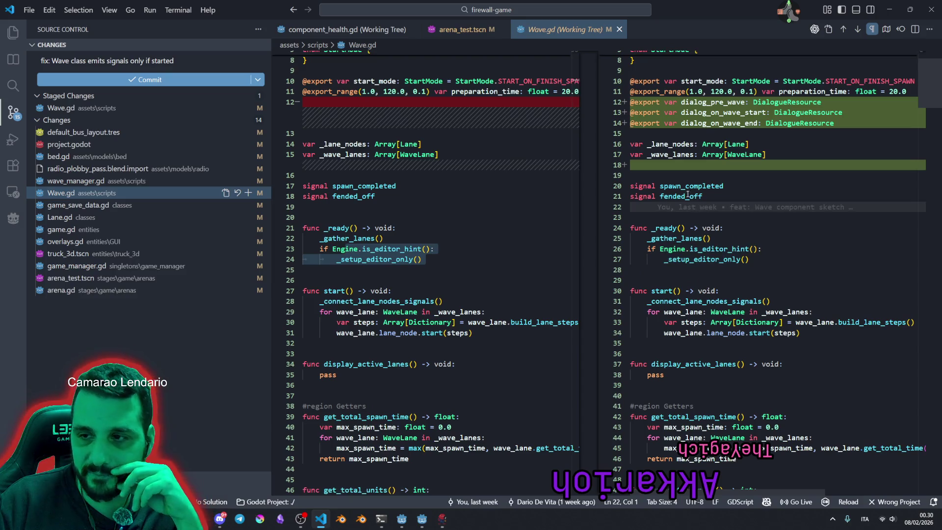
left_click(79, 108)
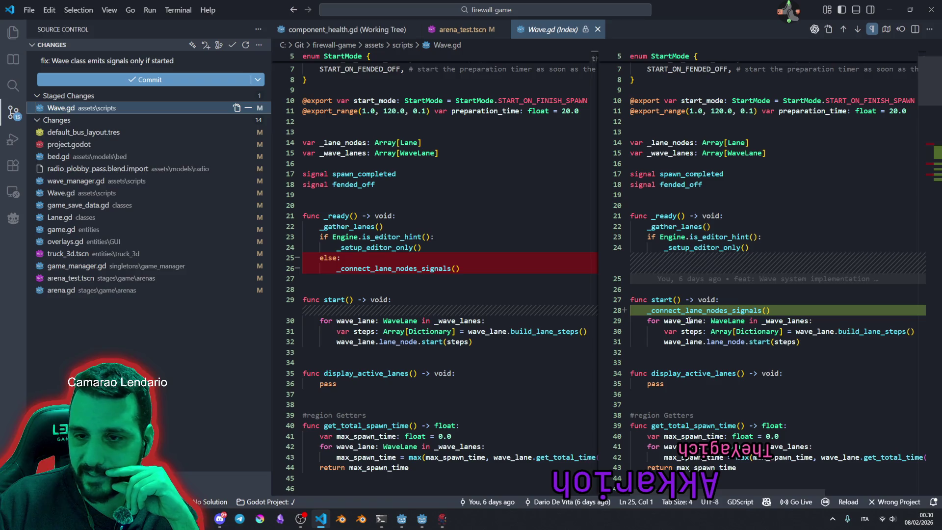
scroll(699, 313, "down", 15)
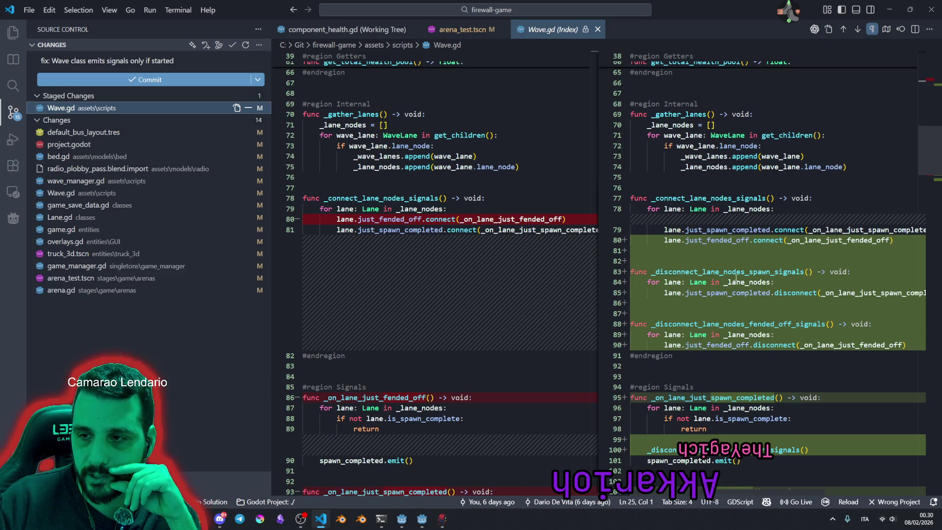
scroll(736, 278, "down", 2)
scroll(708, 240, "down", 2)
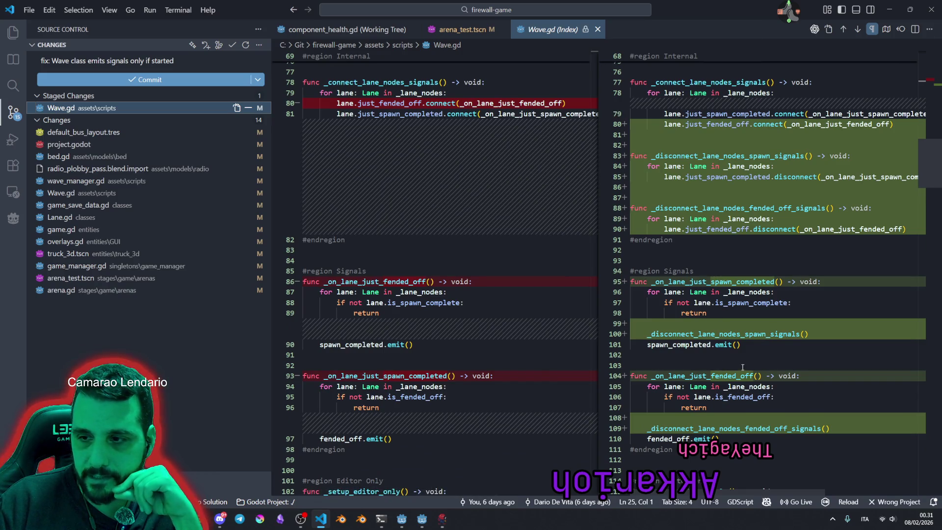
scroll(735, 353, "down", 2)
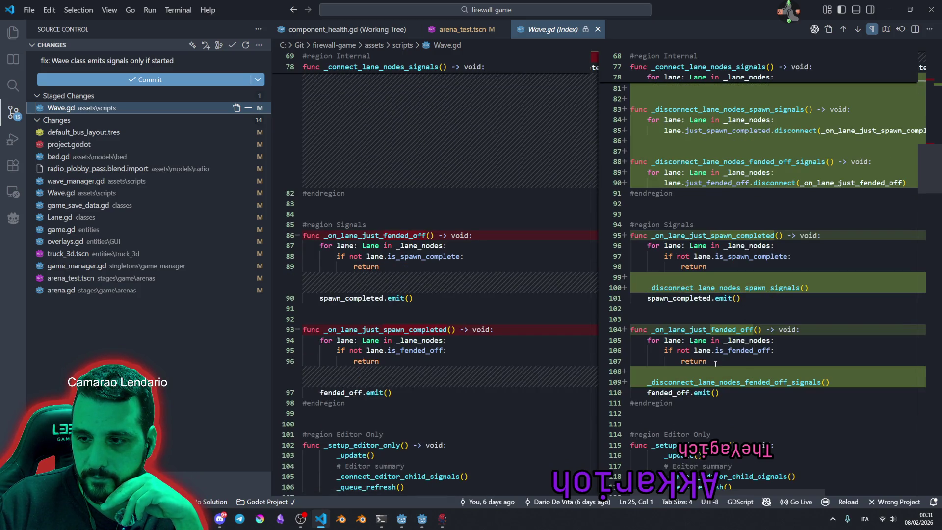
scroll(715, 363, "up", 15)
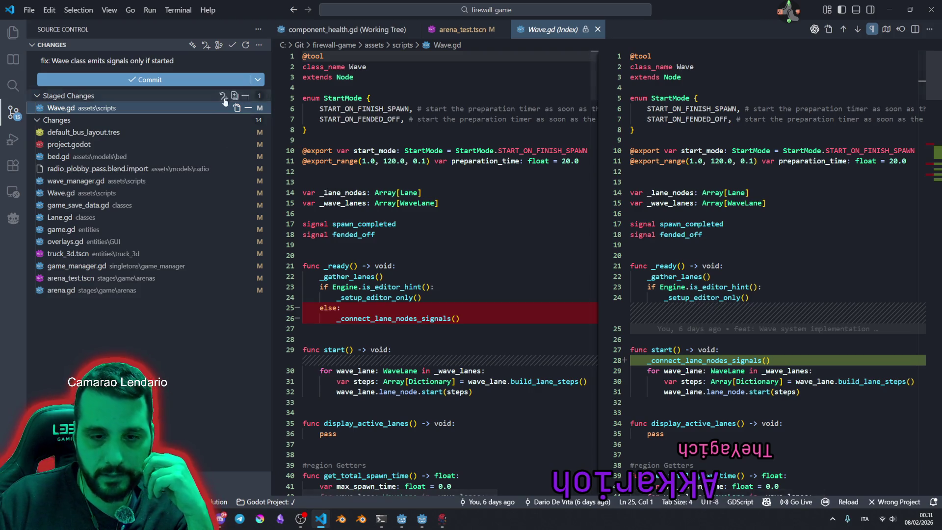
Commit the staged Wave.gd changes and view its remaining working-tree diff.
left_click(173, 79)
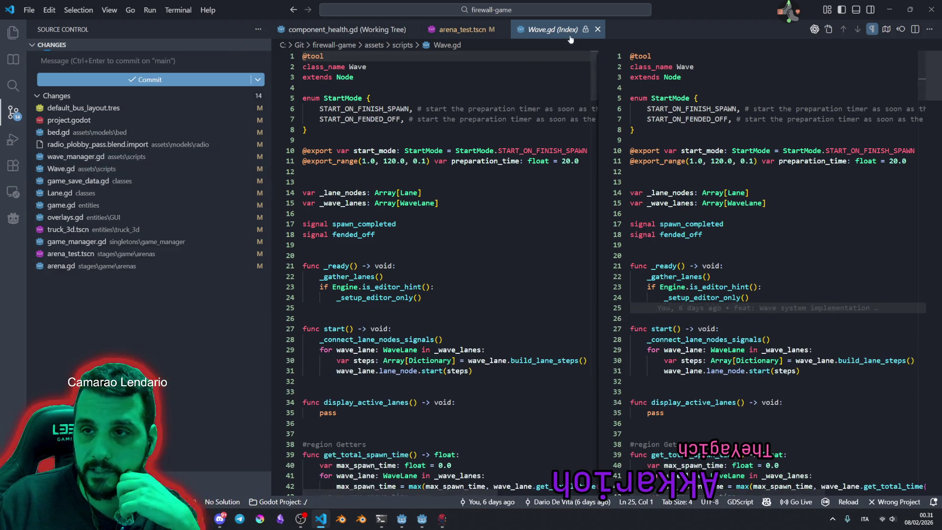
middle_click(569, 36)
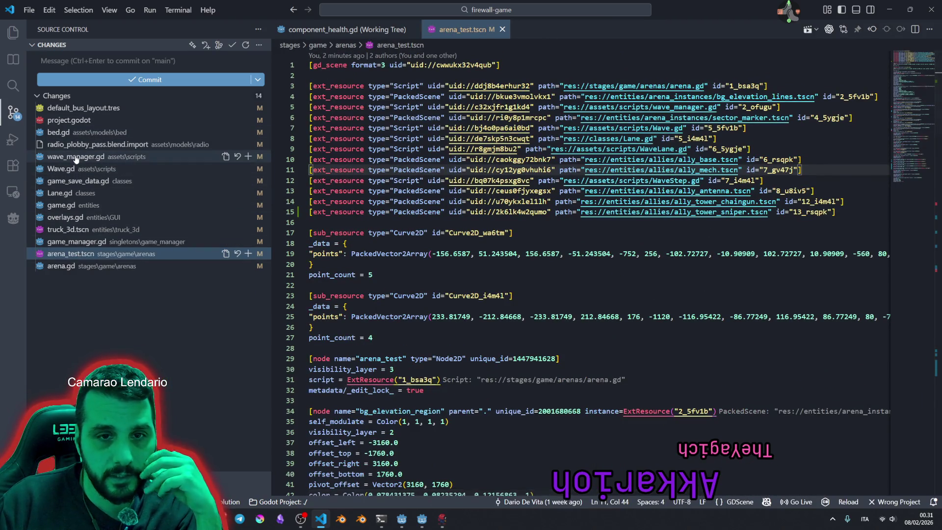
left_click(72, 169)
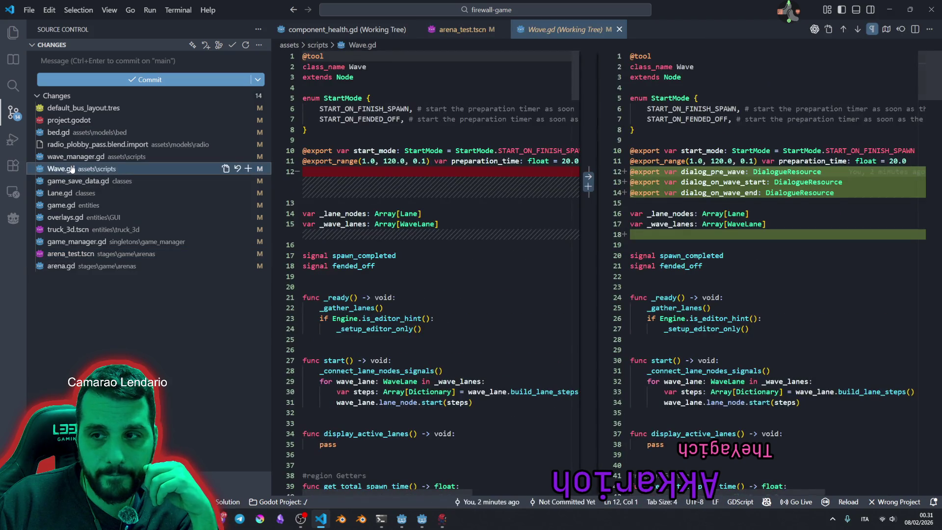
Review Lane.gd's changes and stage the whole file.
left_click(60, 192)
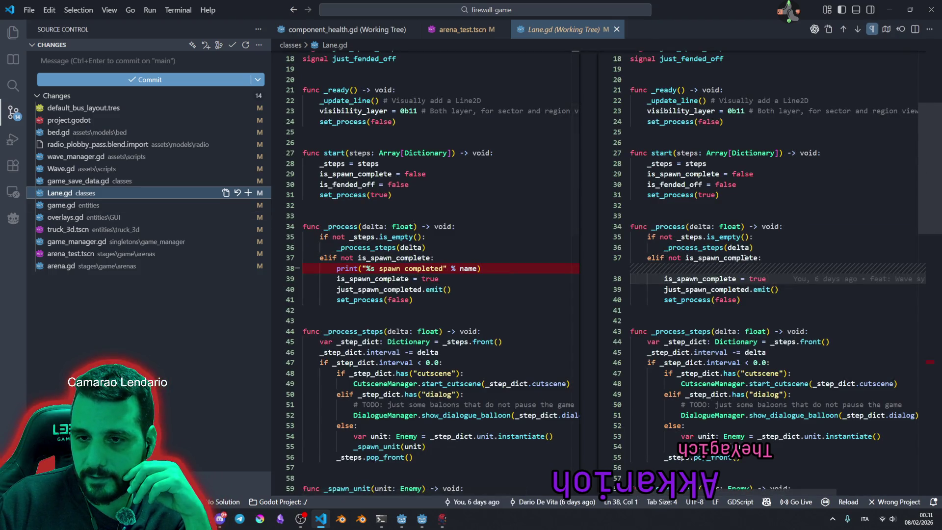
scroll(744, 258, "down", 15)
scroll(738, 255, "up", 10)
scroll(737, 254, "up", 3)
left_click(249, 193)
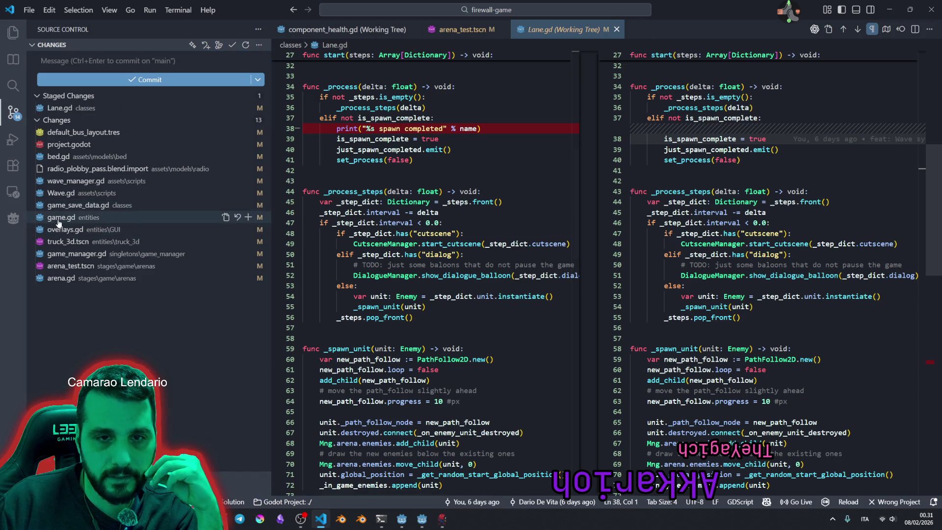
Review game.gd's diff adding SaveManager.data.wave = 0 in set_new_arena.
left_click(58, 220)
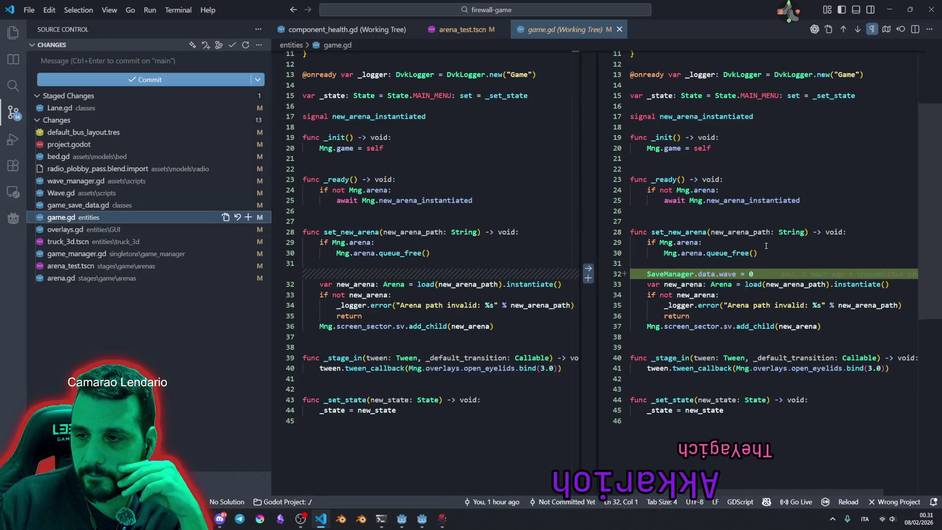
scroll(766, 245, "down", 10)
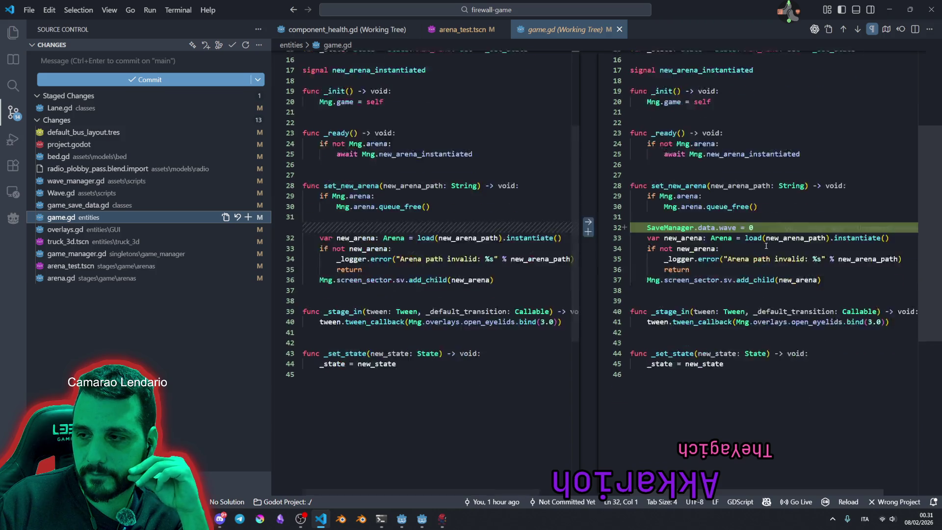
scroll(765, 245, "up", 9)
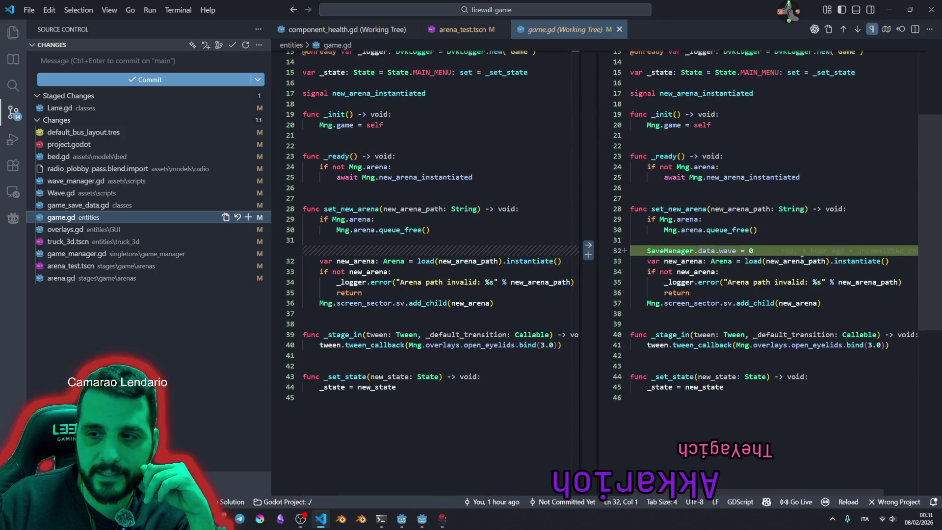
scroll(703, 244, "up", 4)
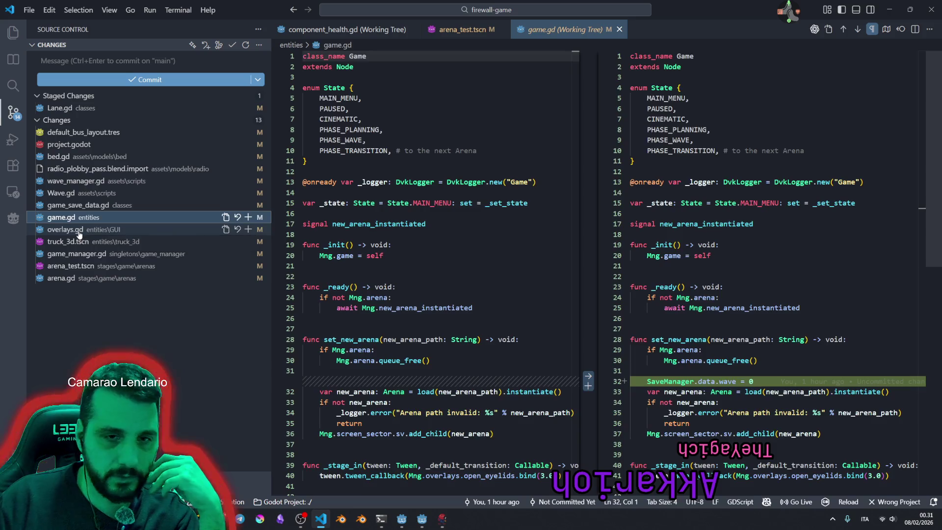
Inspect the overlays.gd and truck_3d.tscn diffs, then view game_manager.gd's current_region_idx changes.
left_click(115, 231)
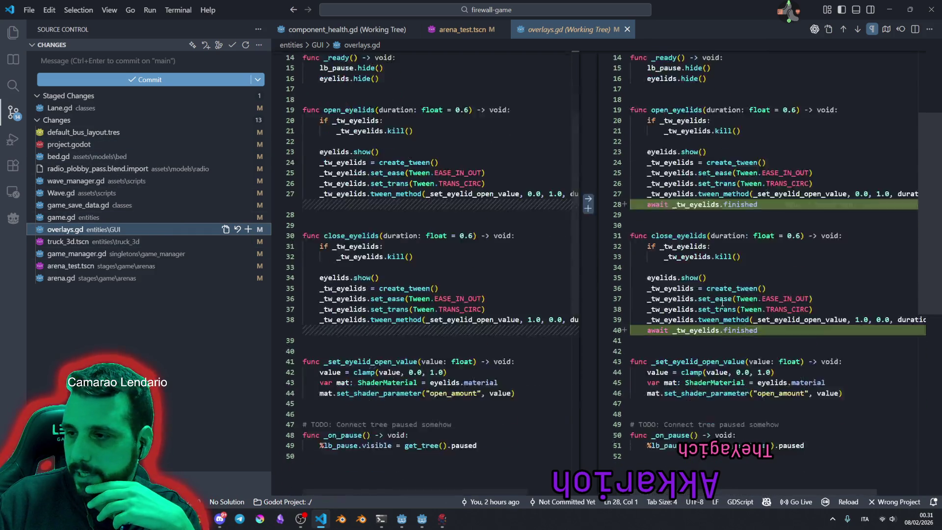
left_click(74, 241)
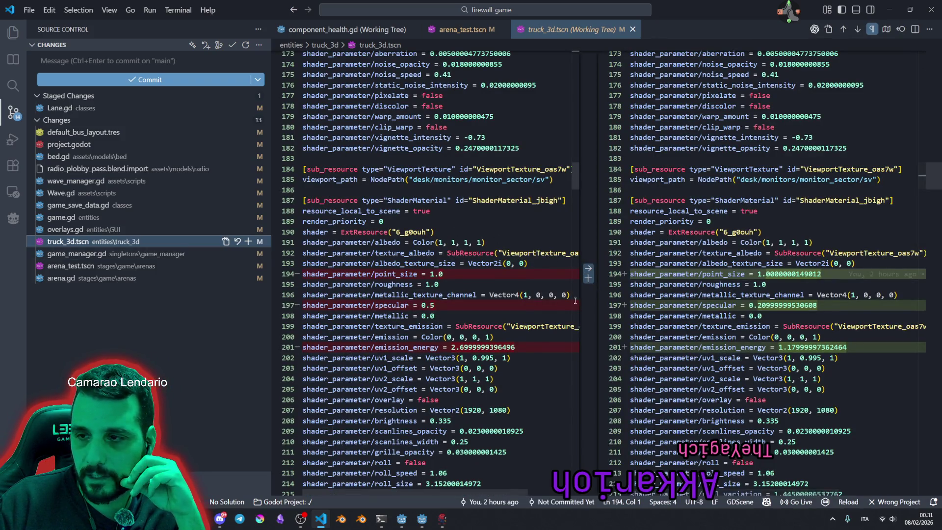
scroll(823, 293, "down", 4)
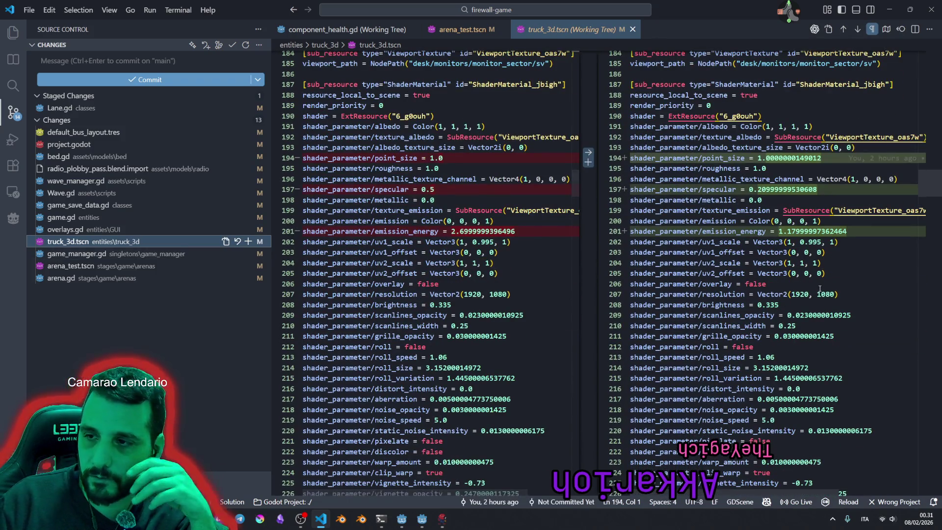
scroll(823, 294, "up", 6)
left_click(116, 256)
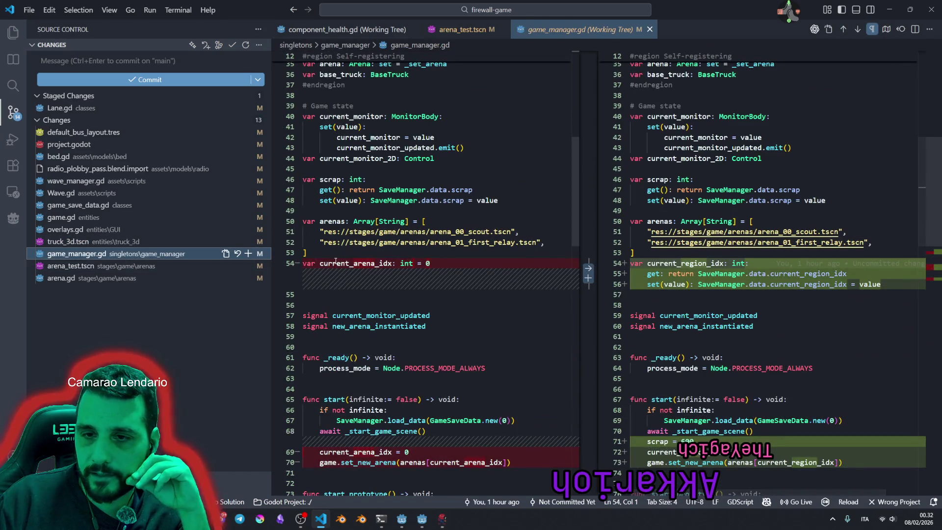
Scroll through game_manager.gd's changes and review arena.gd's diff.
scroll(779, 260, "down", 4)
scroll(778, 260, "down", 5)
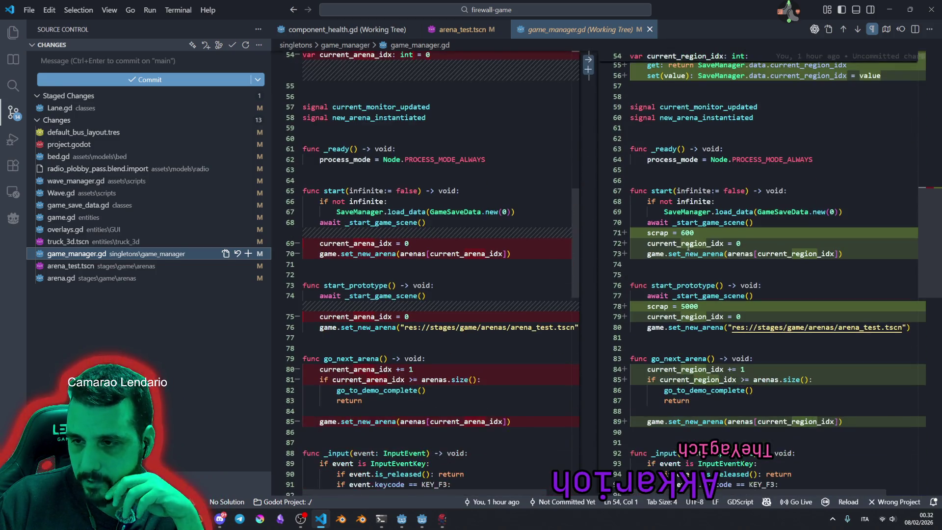
scroll(749, 317, "down", 1)
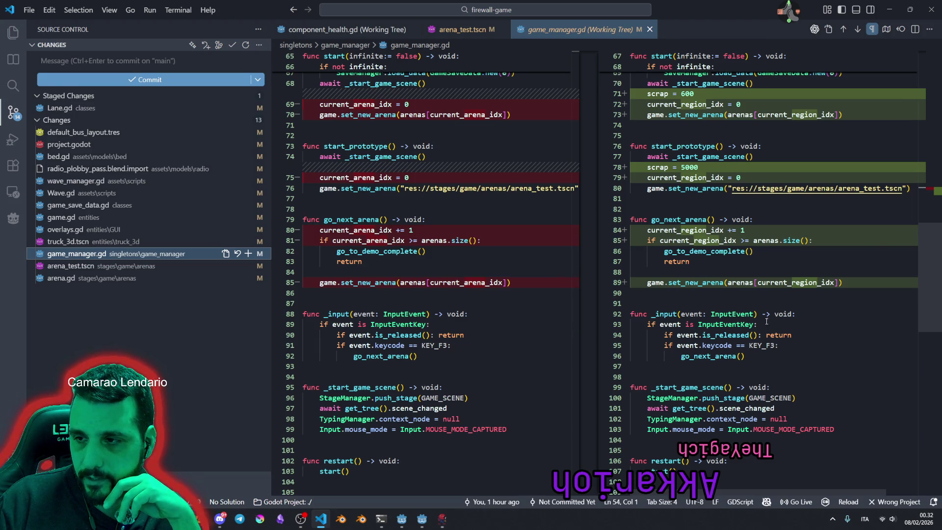
scroll(756, 294, "down", 9)
scroll(766, 321, "up", 15)
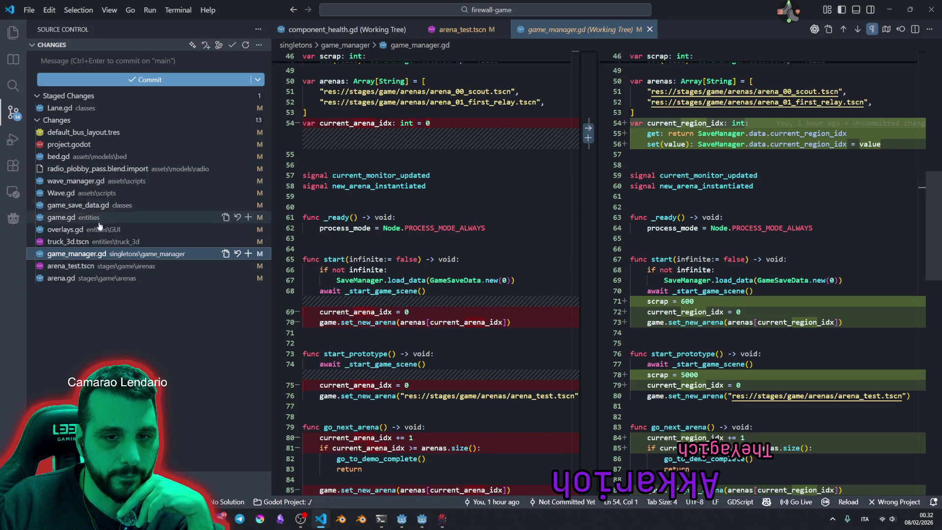
left_click(62, 278)
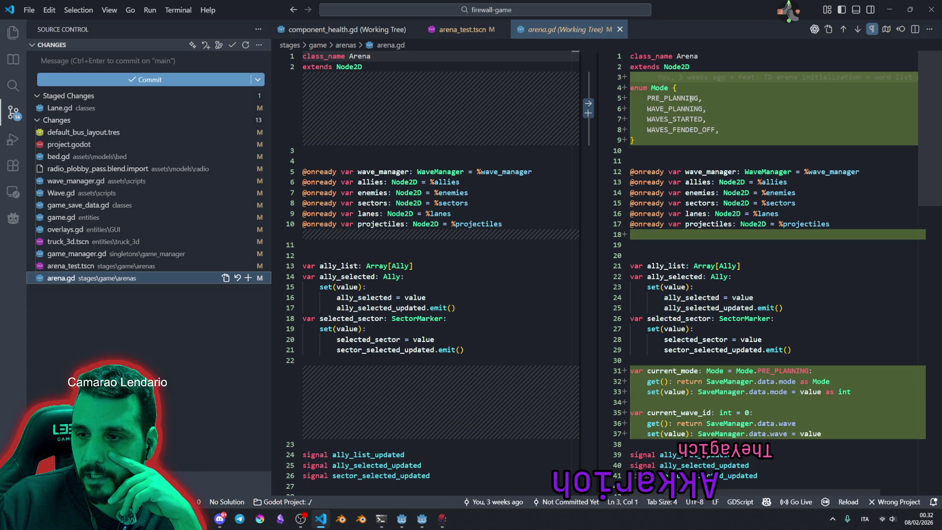
scroll(726, 189, "down", 5)
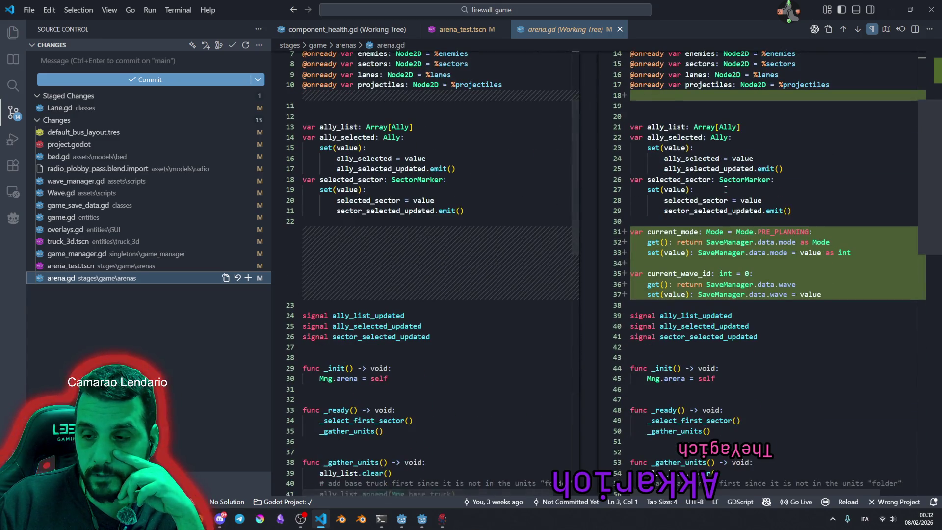
scroll(726, 189, "down", 3)
scroll(726, 190, "up", 10)
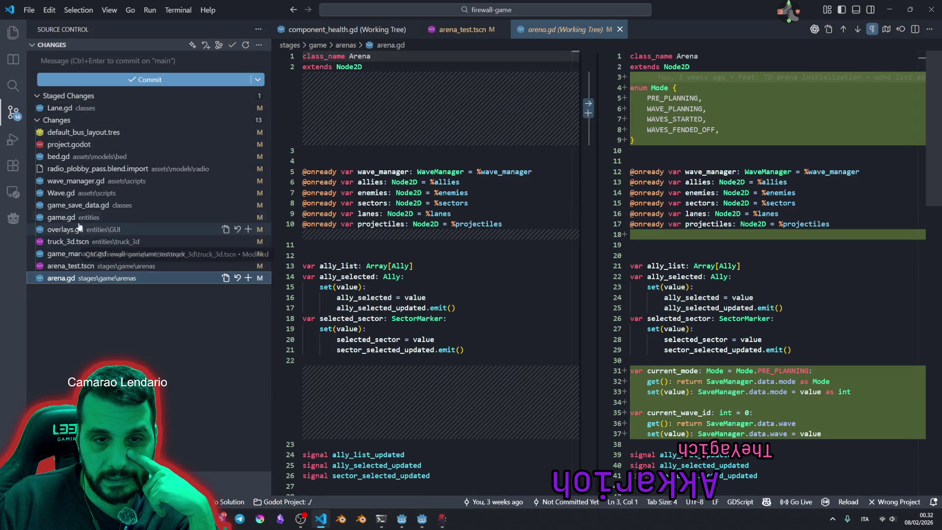
Review arena_test.tscn's repositioned allies and new radio2 and ally_tower_sniper nodes.
left_click(64, 265)
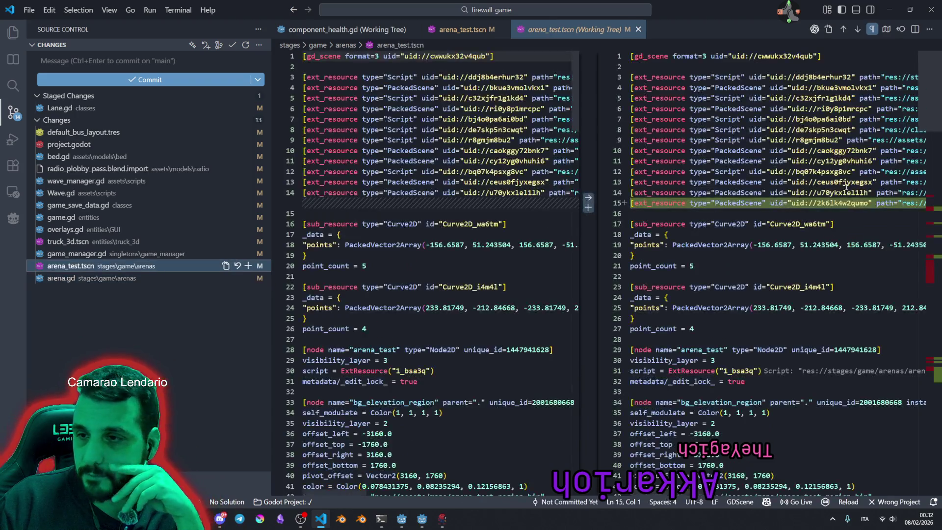
scroll(760, 216, "down", 20)
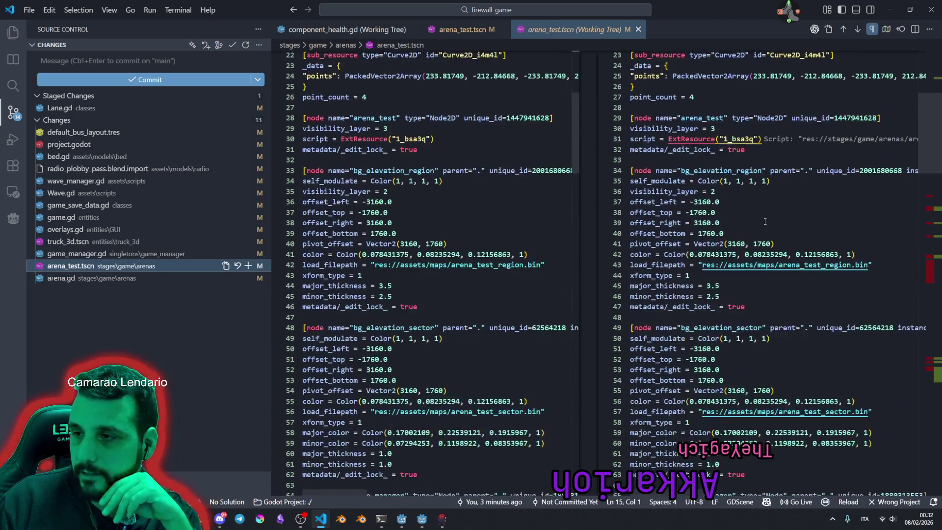
scroll(767, 215, "down", 2)
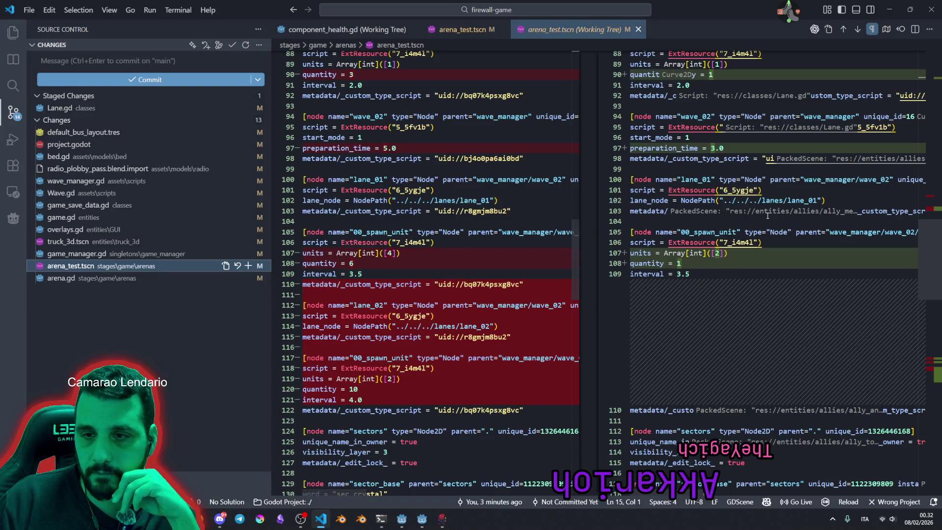
scroll(767, 216, "down", 15)
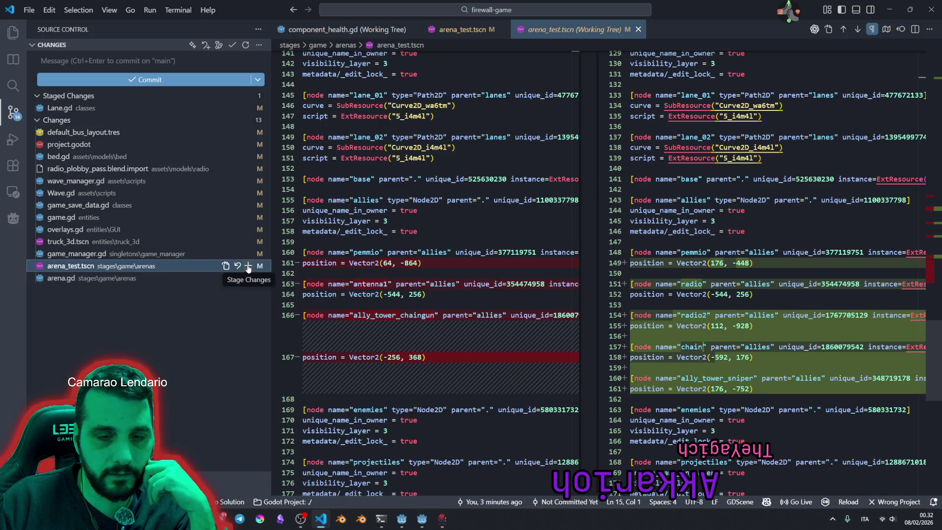
left_click(108, 56)
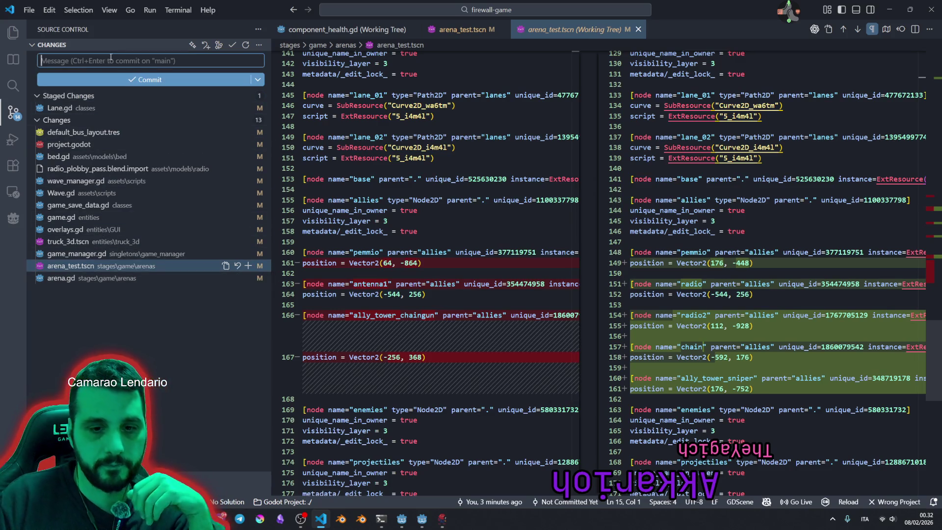
Clear the half-typed message and inspect the staged Lane.gd debug-print removal.
type("f")
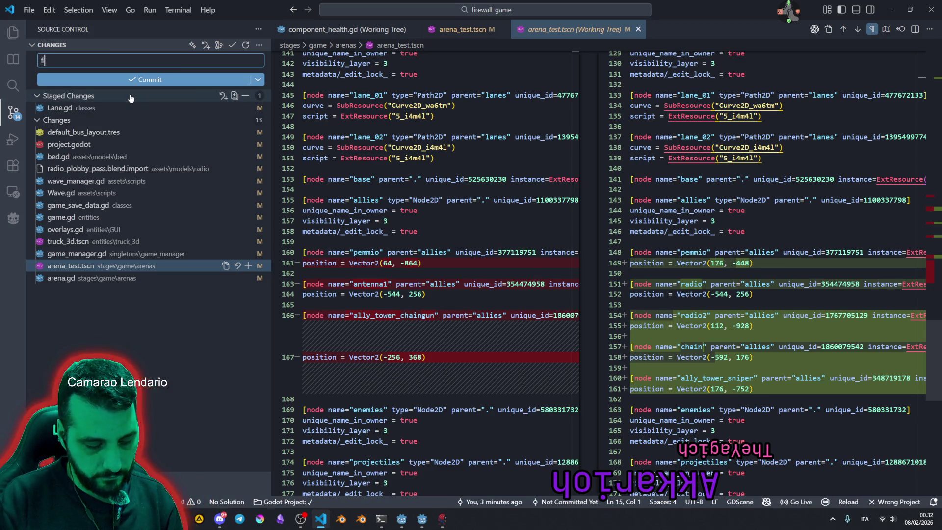
key("BackSpace")
key("BackSpace")
key("BackSpace")
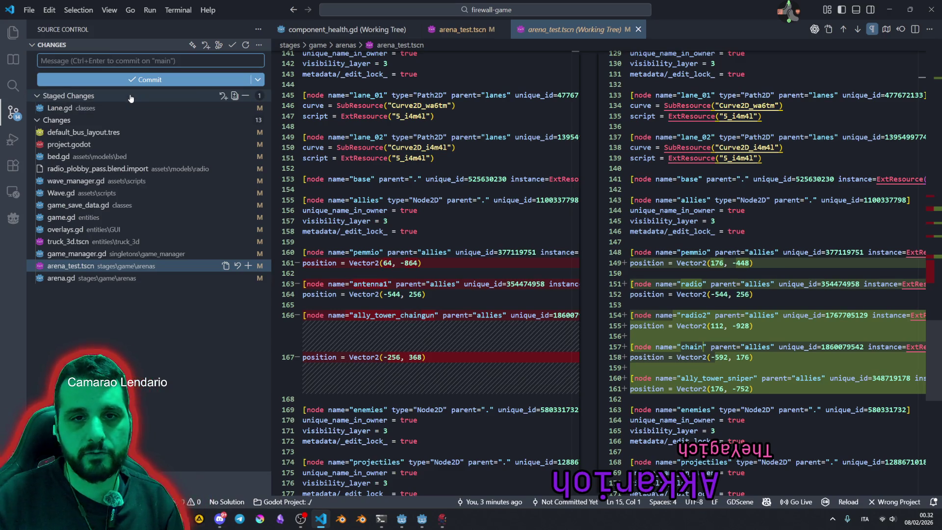
left_click(98, 108)
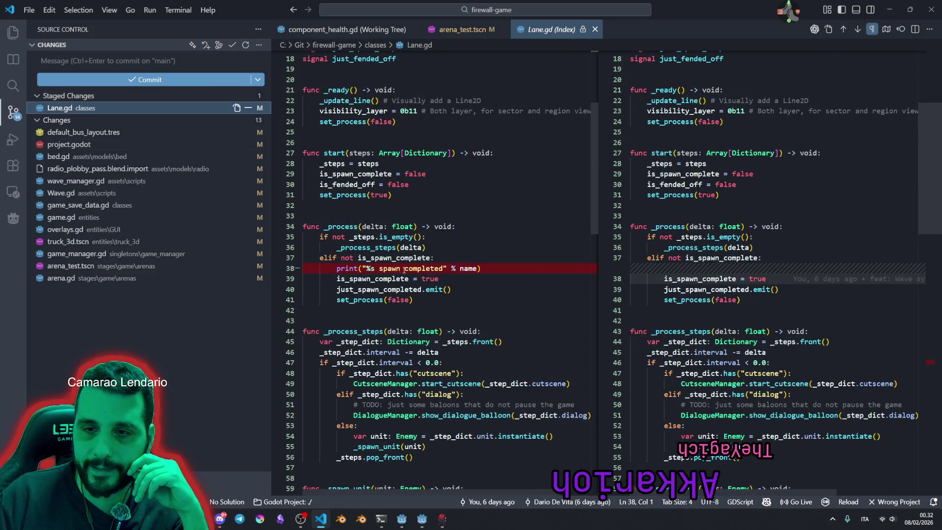
scroll(801, 281, "down", 20)
scroll(807, 281, "up", 7)
scroll(814, 280, "down", 3)
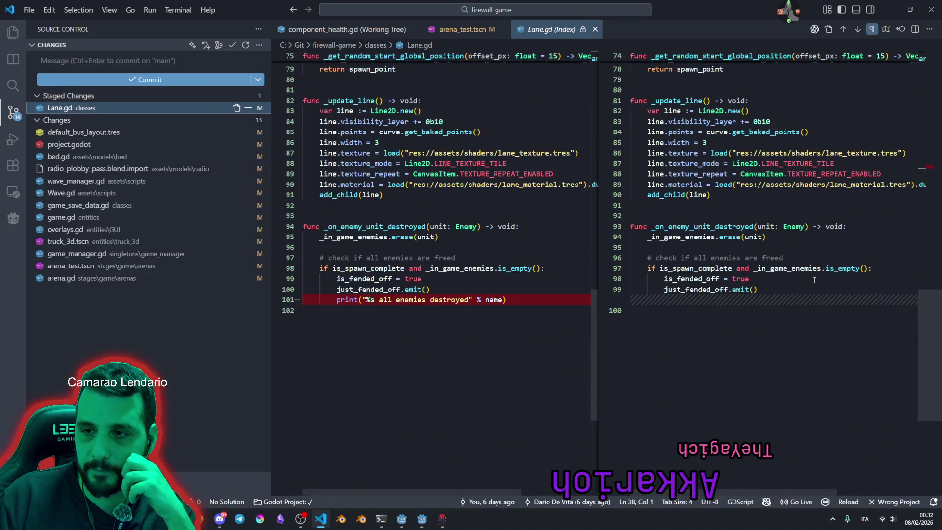
scroll(814, 280, "up", 20)
Commit Lane.gd as 'chore: cleanup Lane' and view bed.gd's diff.
left_click(180, 61)
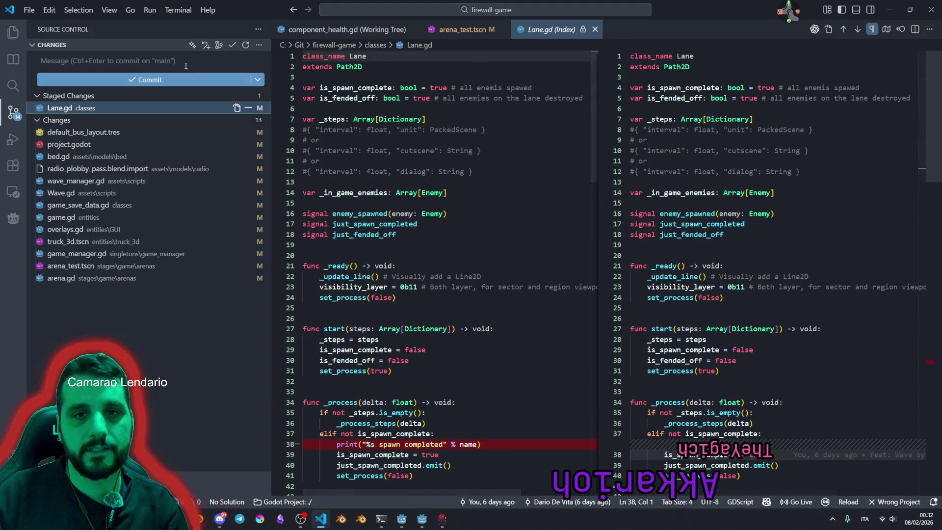
type("ch")
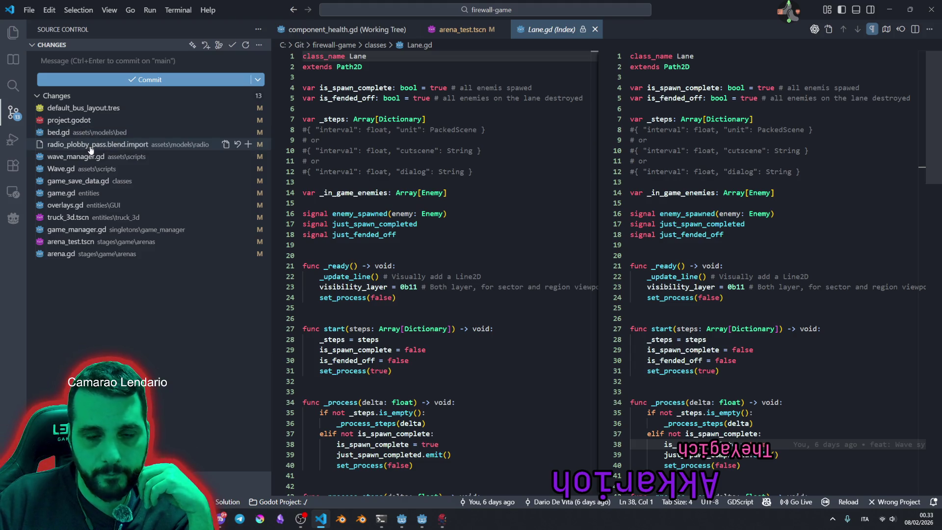
left_click(77, 133)
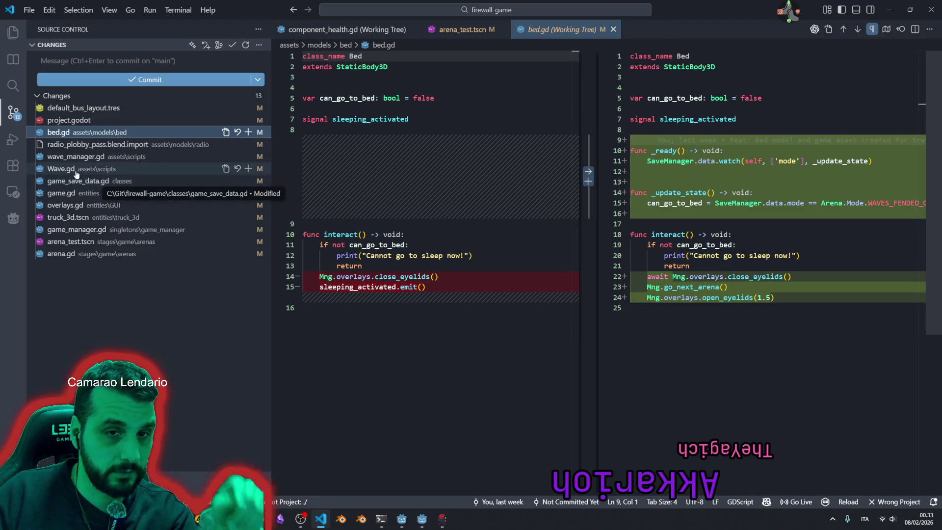
Review arena.gd's new current_mode and current_wave_id lines, then stage game_save_data.gd.
left_click(61, 254)
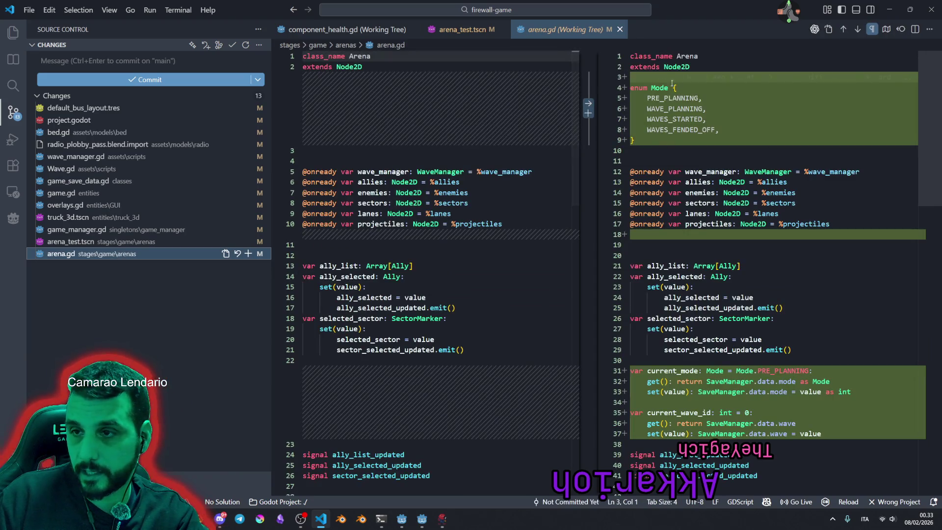
left_click_drag(647, 98, 680, 119)
scroll(708, 242, "down", 5)
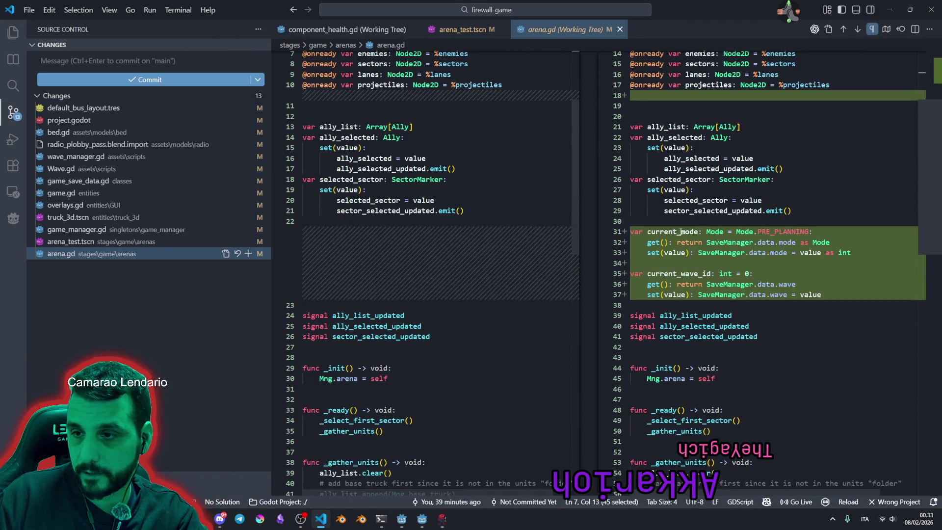
left_click_drag(630, 231, 728, 287)
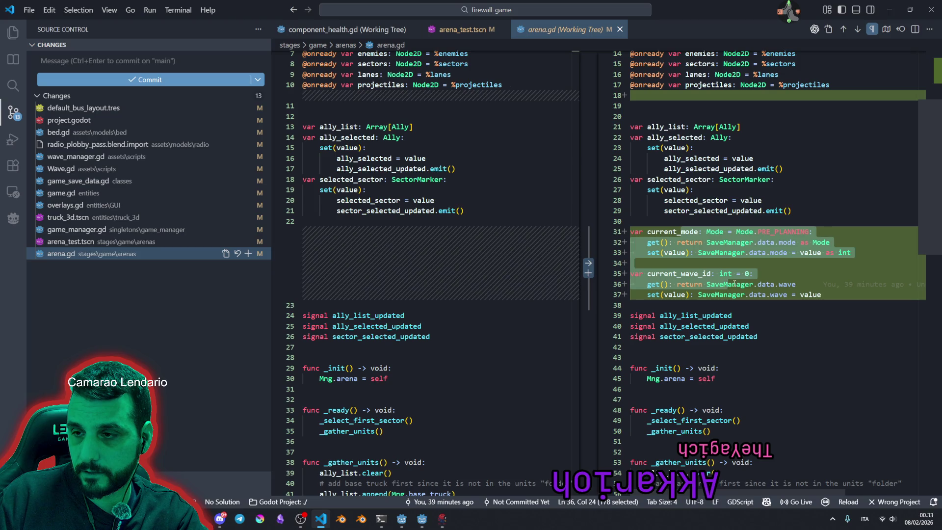
scroll(757, 268, "down", 6)
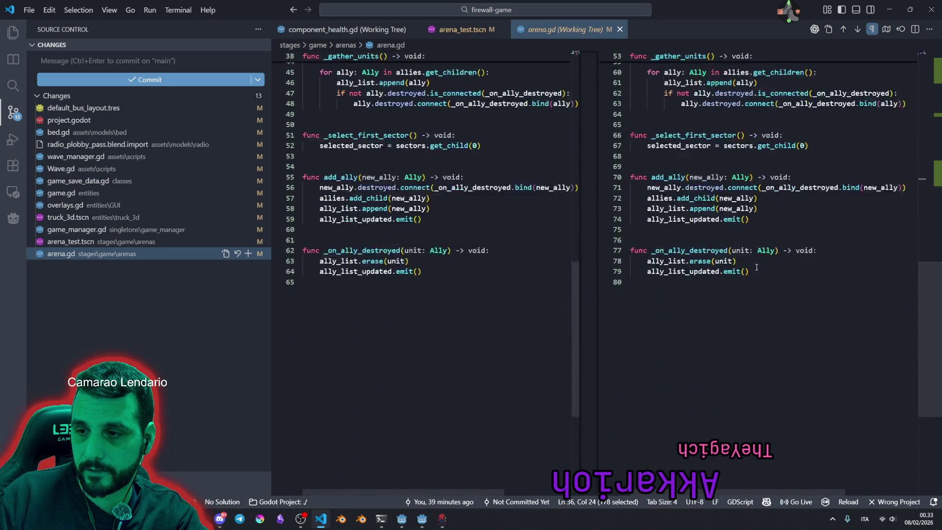
scroll(757, 267, "up", 6)
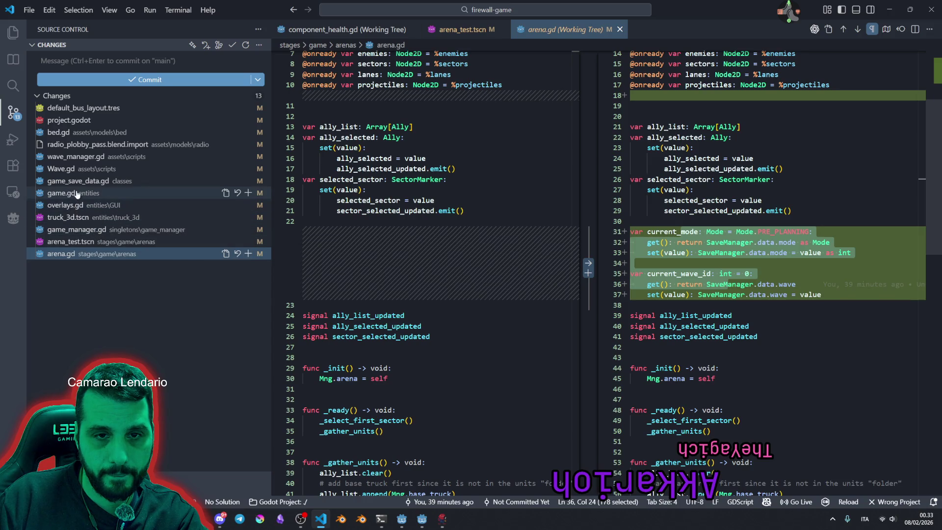
left_click(249, 180)
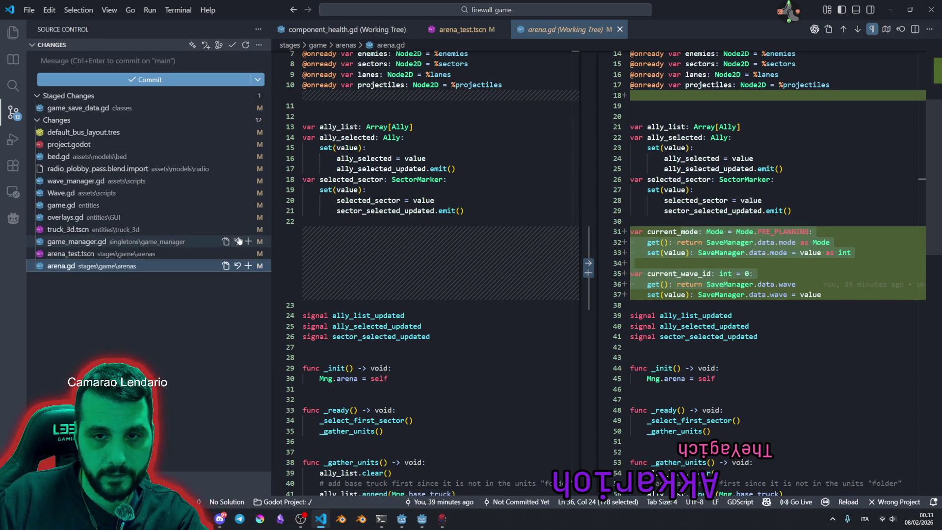
Stage arena.gd and scroll through game_save_data.gd's staged diff.
left_click(248, 265)
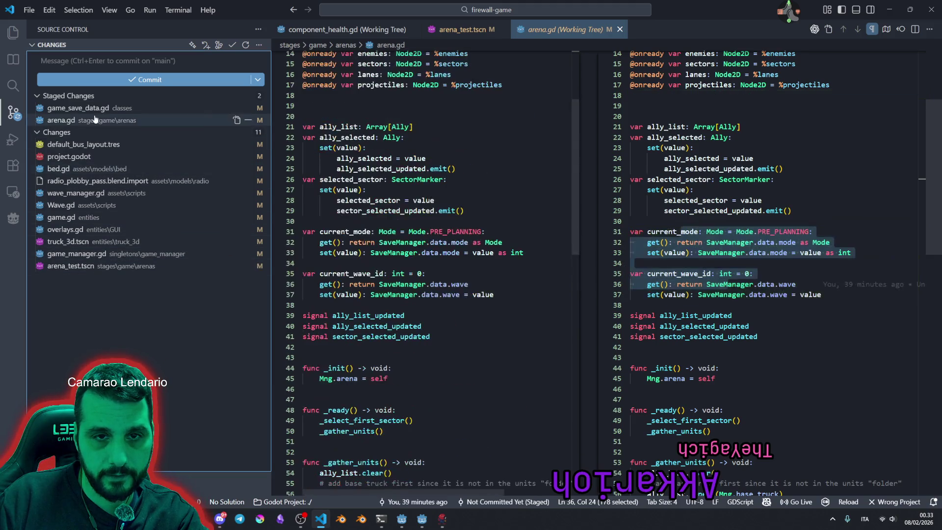
left_click(102, 108)
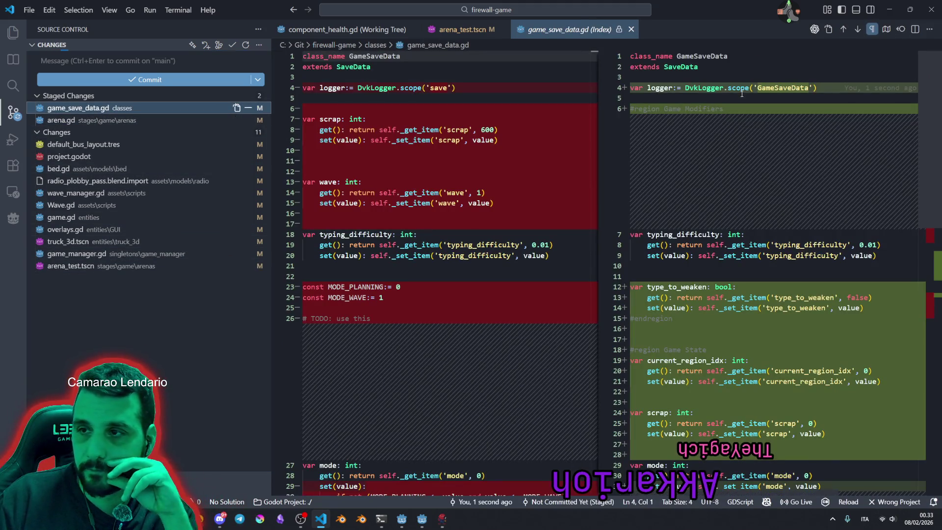
scroll(775, 162, "down", 5)
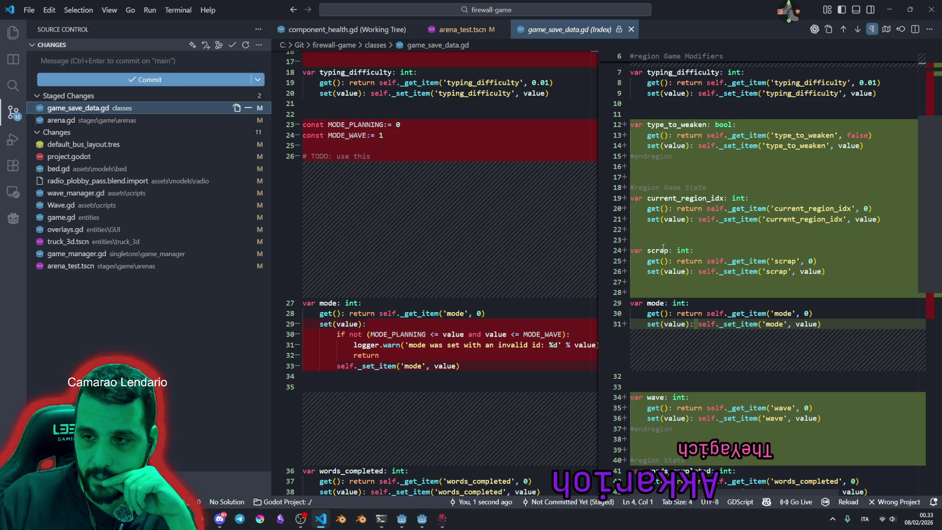
scroll(663, 248, "down", 6)
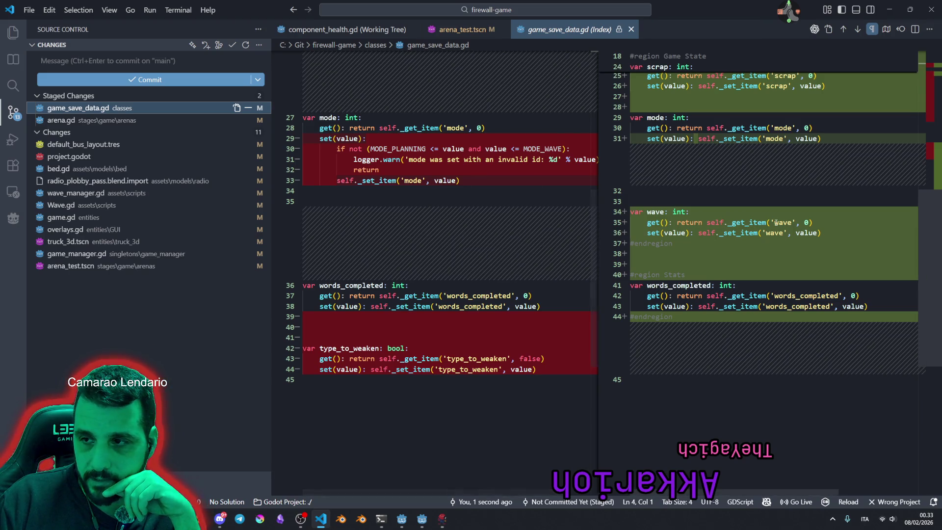
scroll(806, 223, "up", 10)
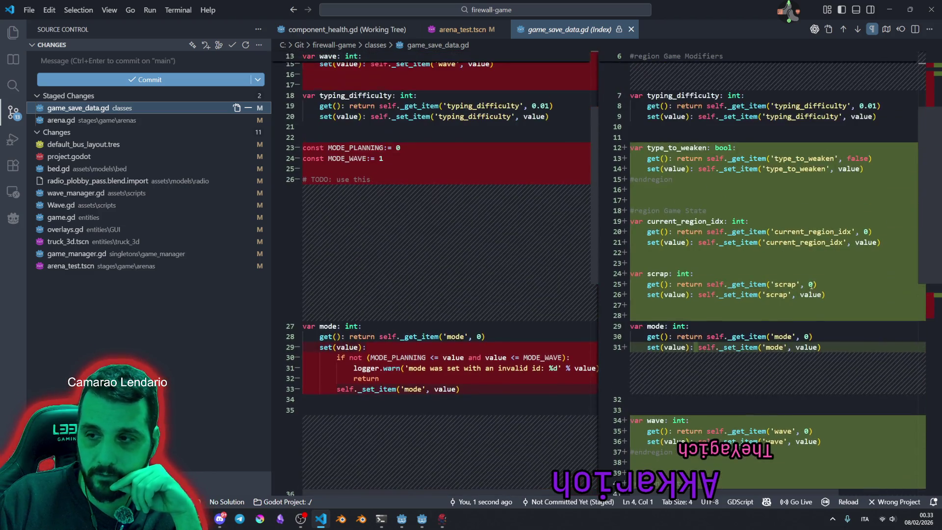
scroll(817, 337, "up", 1)
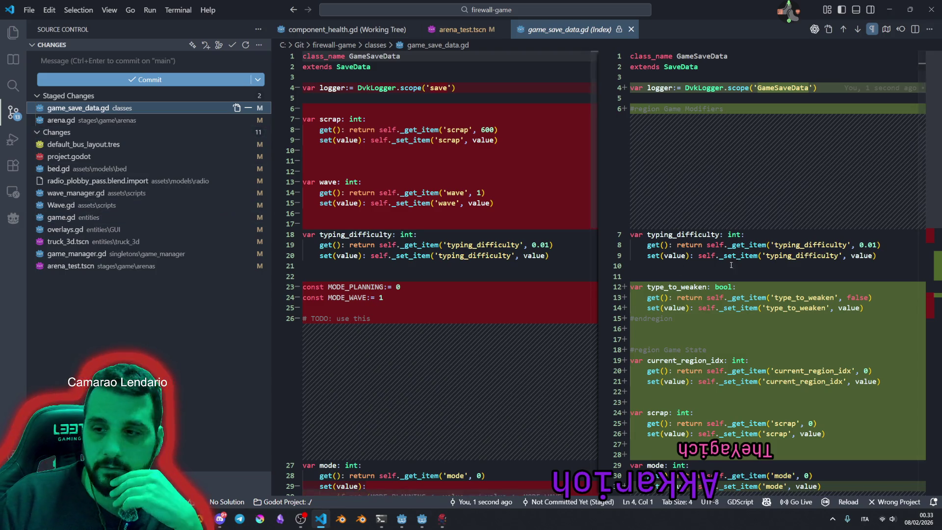
scroll(709, 266, "down", 4)
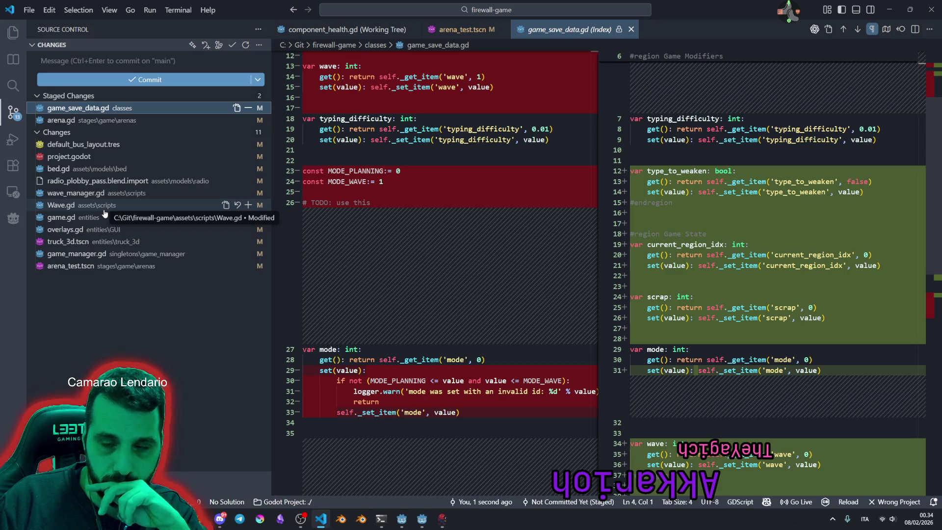
Scroll through arena.gd's staged diff.
left_click(99, 120)
scroll(682, 343, "down", 2)
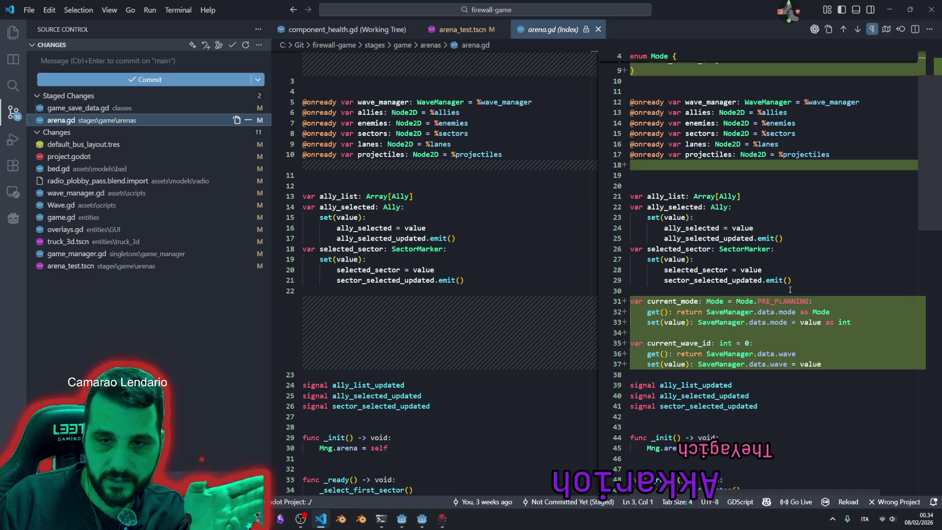
scroll(791, 290, "down", 10)
scroll(789, 289, "up", 15)
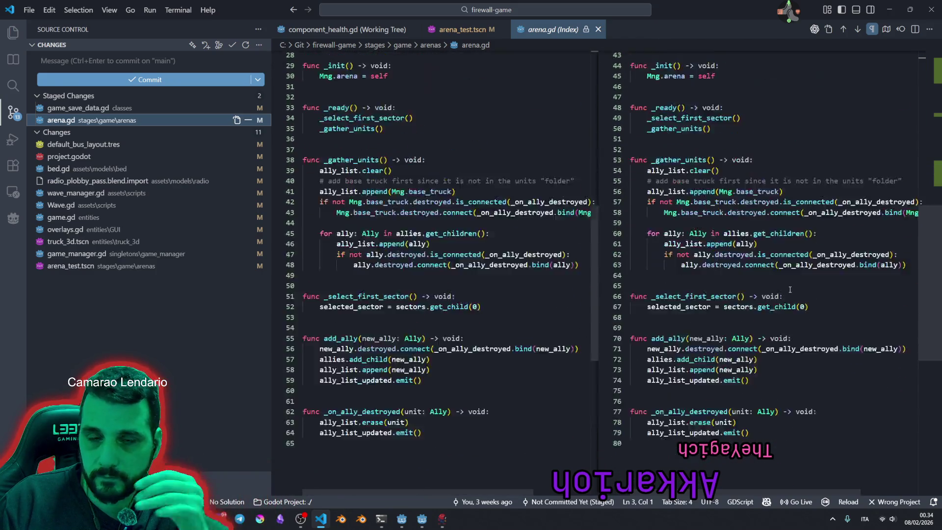
left_click(110, 63)
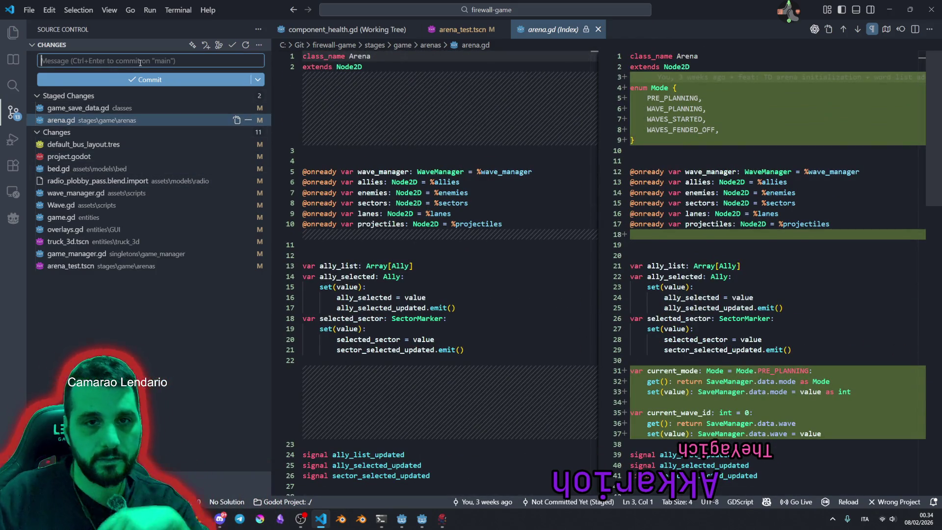
Type the commit message 'feat: Arena manges the current region and wave counter', then view wave_manager.gd's diff.
type("f")
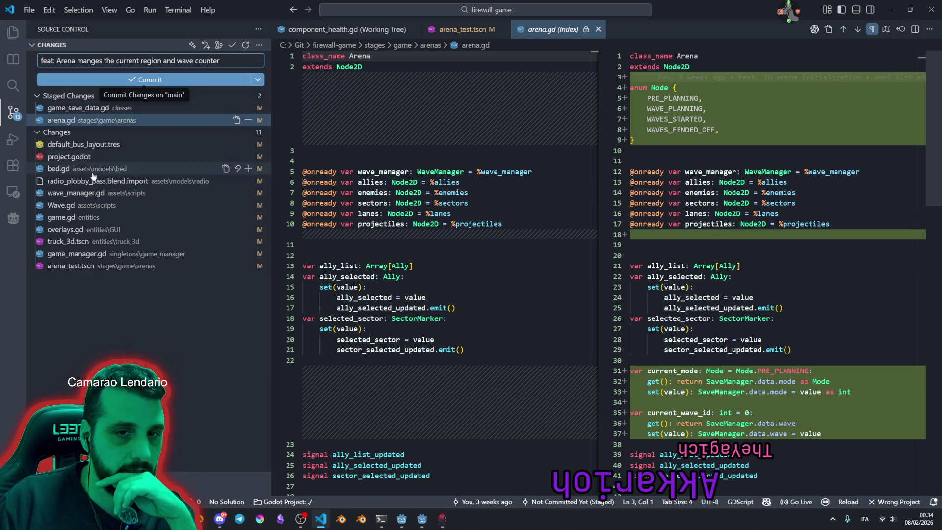
left_click(76, 193)
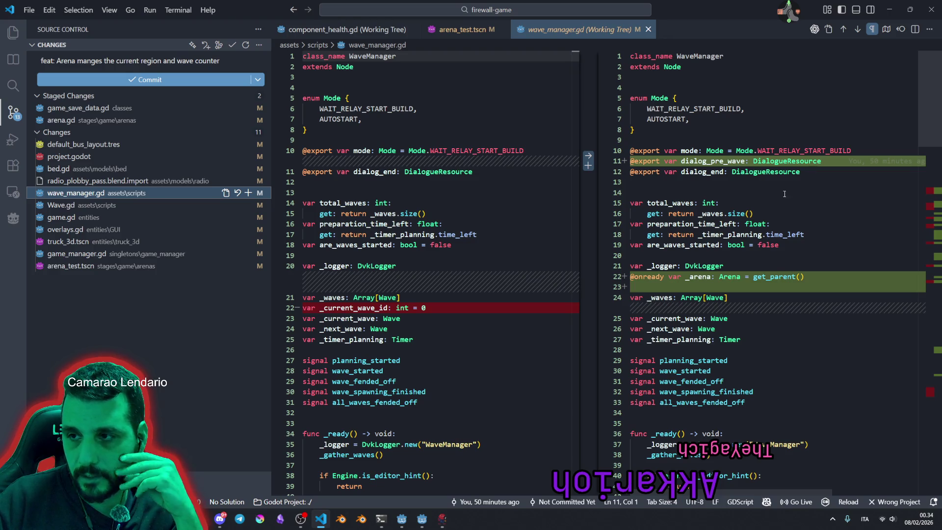
Scroll through wave_manager.gd's diff, check game.gd and game_manager.gd, then reopen arena.gd's staged diff.
scroll(783, 192, "down", 10)
scroll(781, 214, "down", 5)
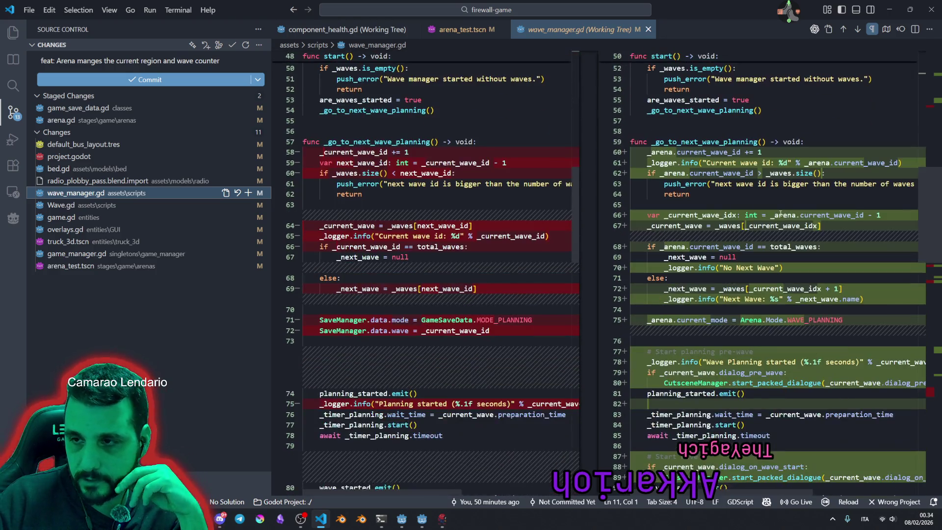
scroll(710, 154, "down", 15)
scroll(710, 154, "up", 20)
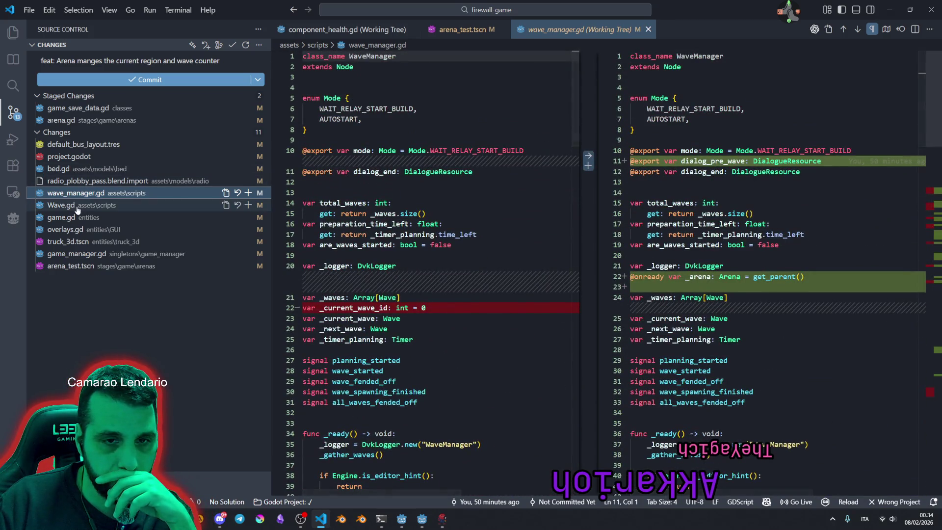
left_click(64, 217)
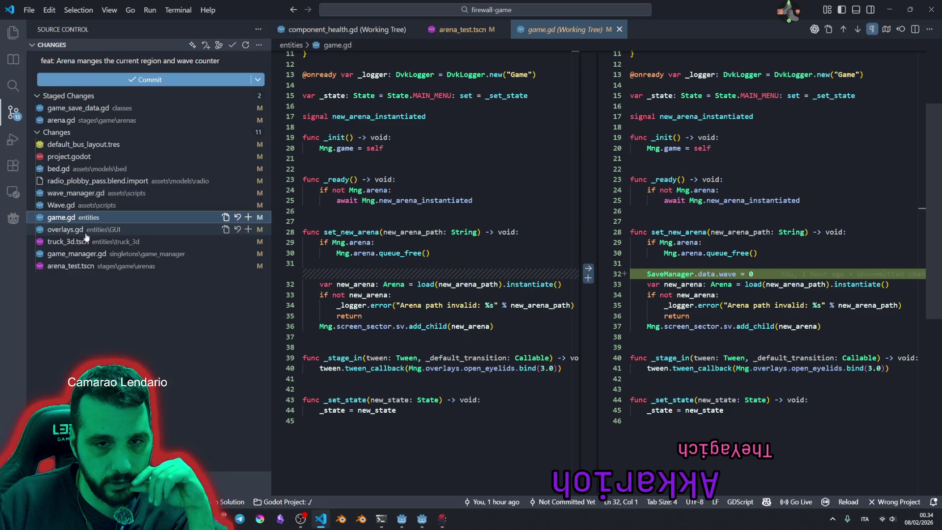
left_click(76, 254)
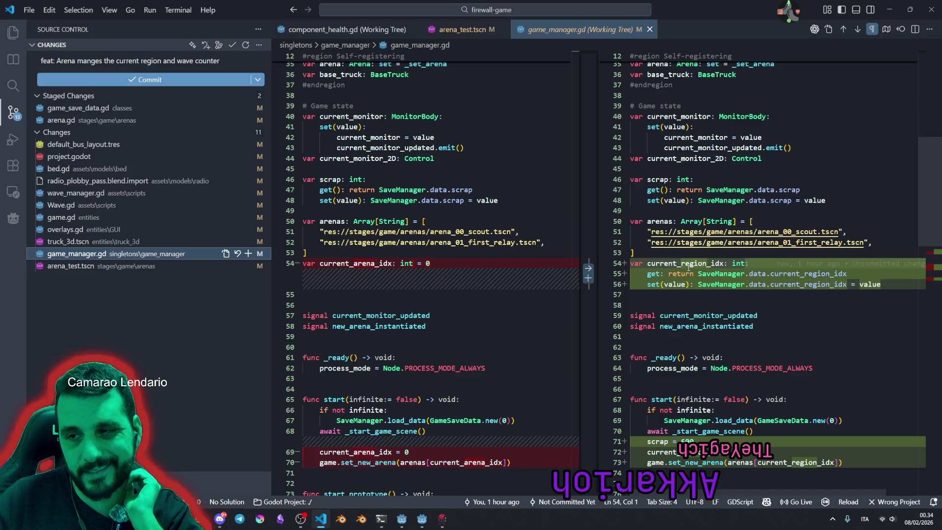
left_click(61, 121)
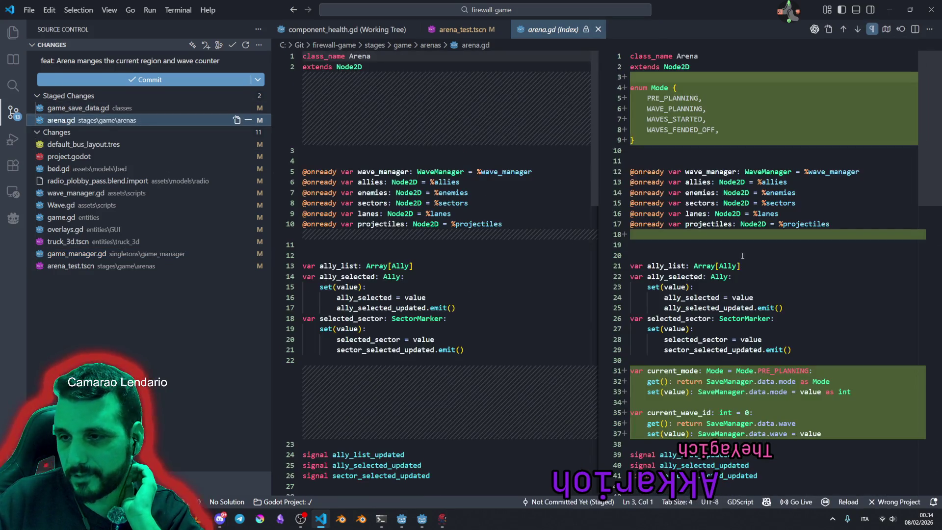
scroll(719, 322, "down", 1)
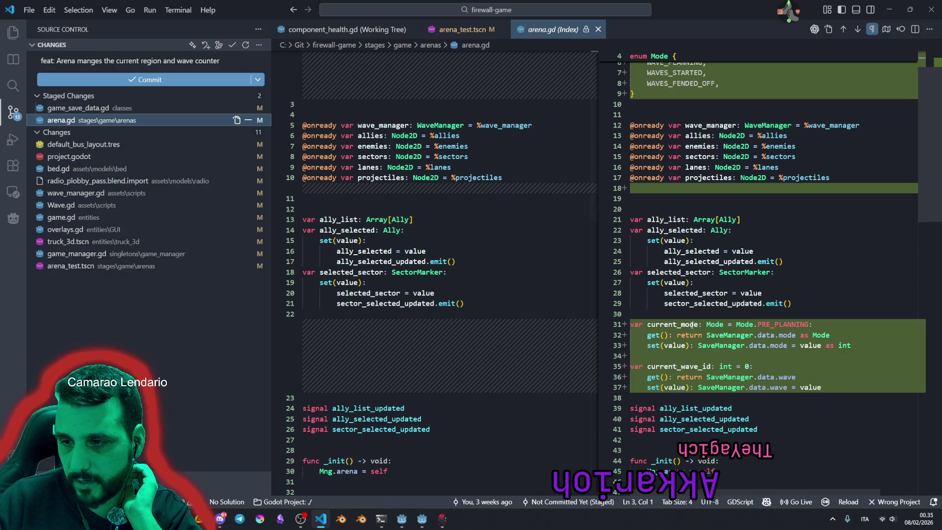
Reword the message to 'feat: Arena manges the planning mode and wave counter' and commit game_save_data.gd and arena.gd.
double_click(151, 61)
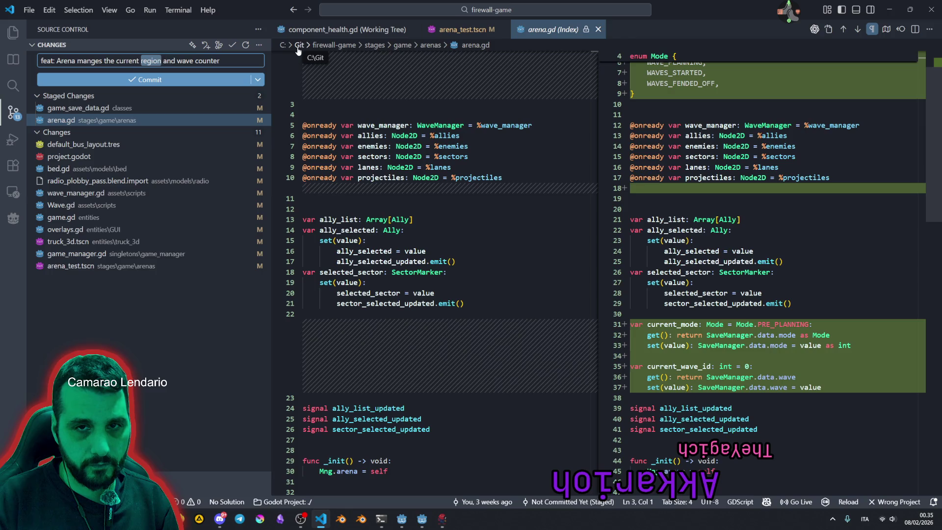
type("mode")
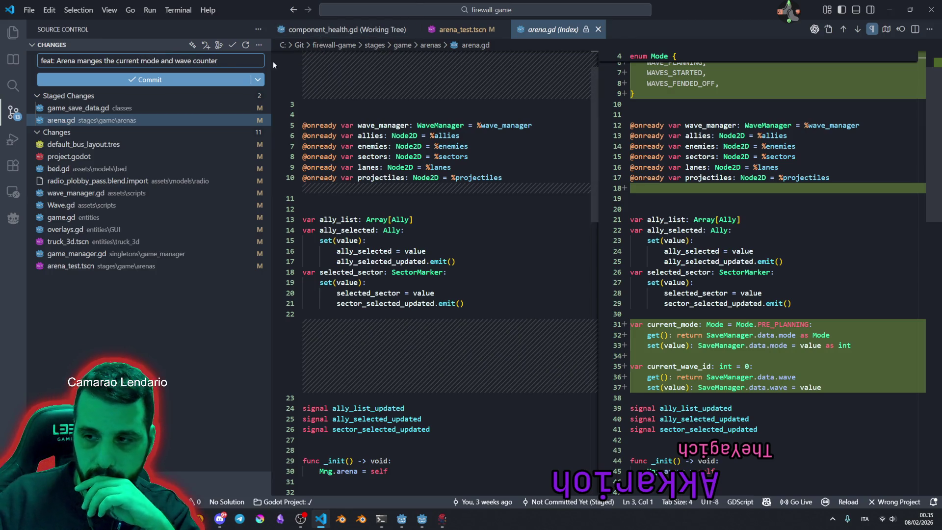
double_click(128, 61)
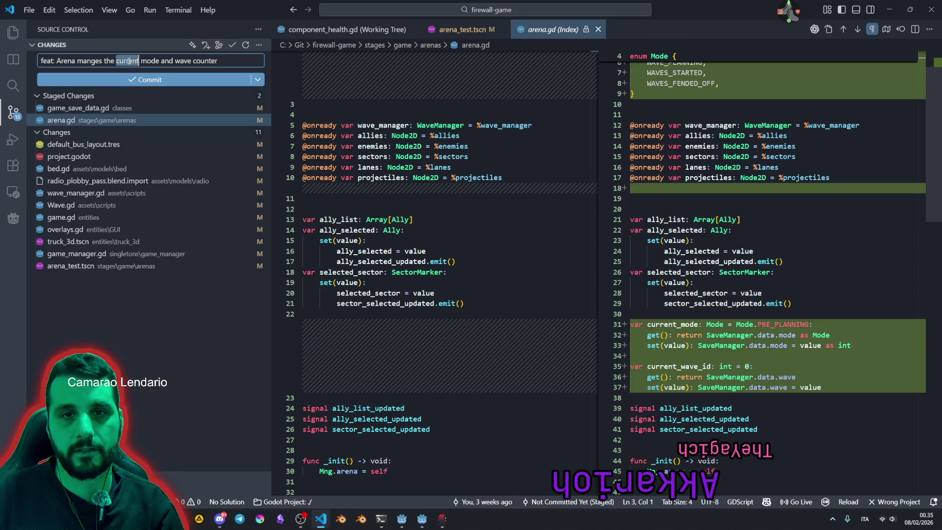
type("planning")
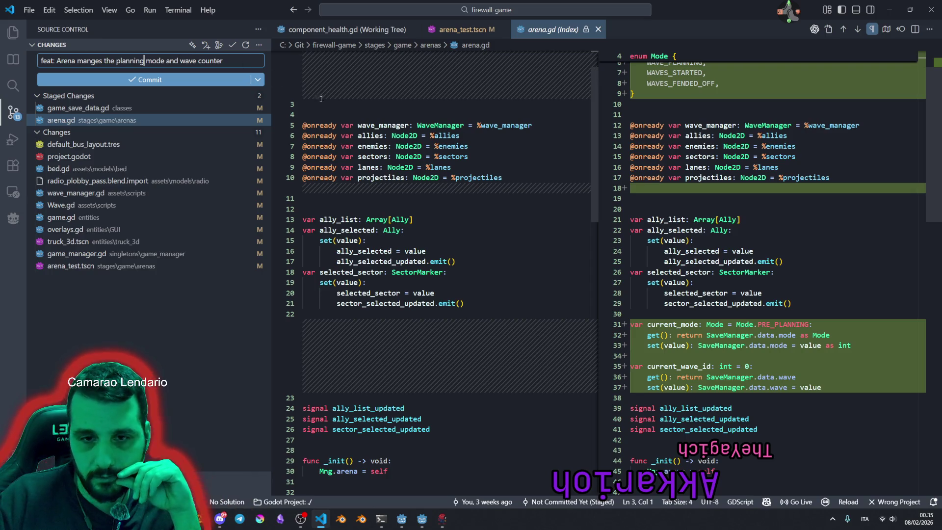
scroll(717, 216, "up", 2)
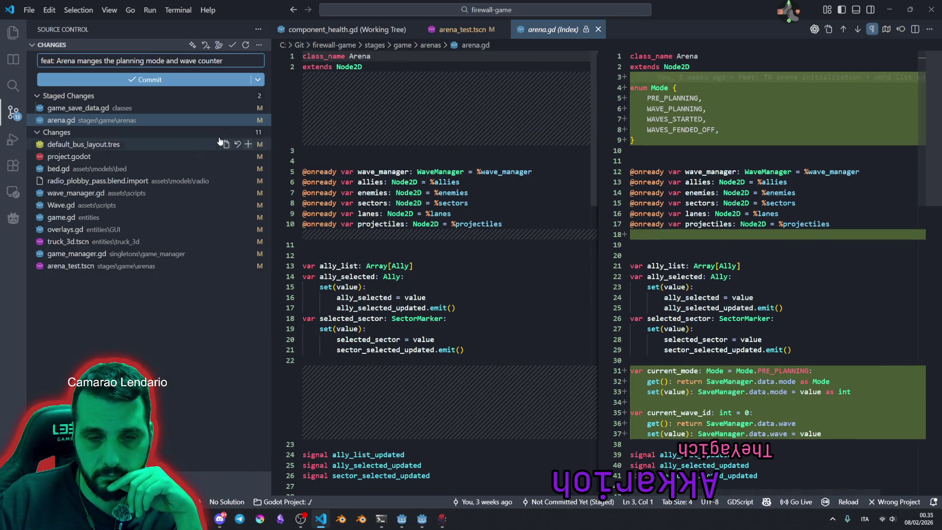
left_click(162, 80)
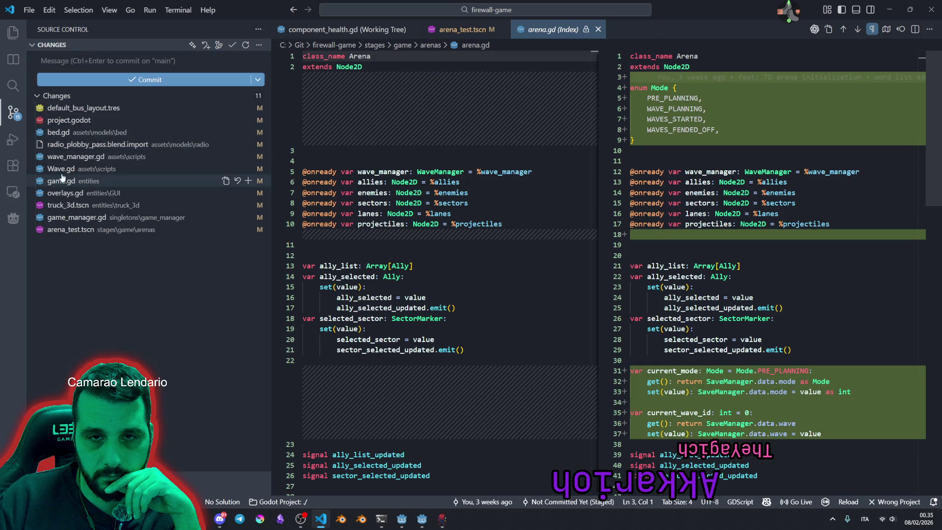
Review game_manager.gd's diff and stage it.
left_click(78, 217)
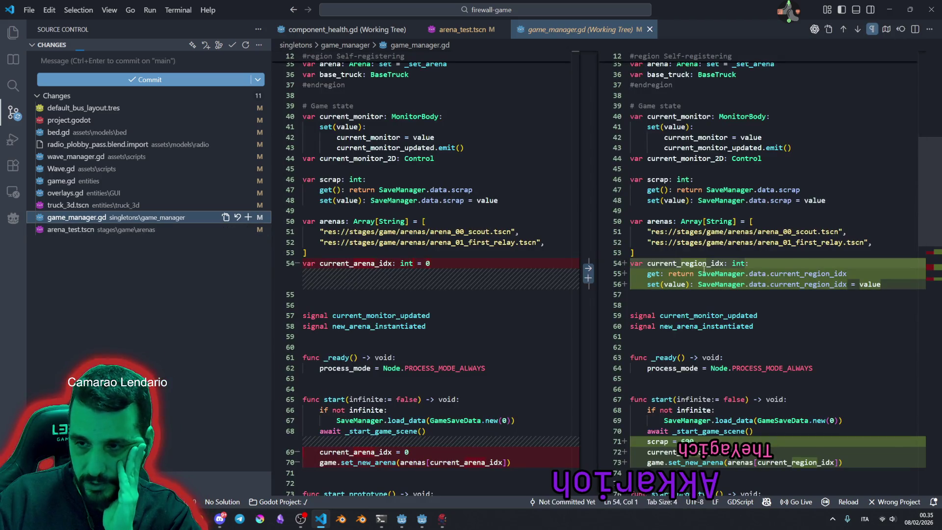
scroll(754, 128, "down", 4)
scroll(711, 257, "down", 5)
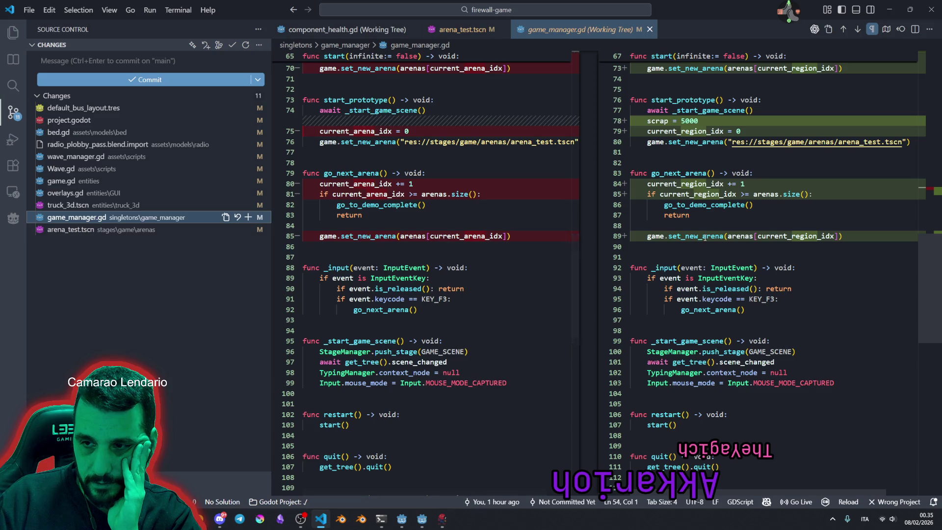
scroll(713, 244, "up", 2)
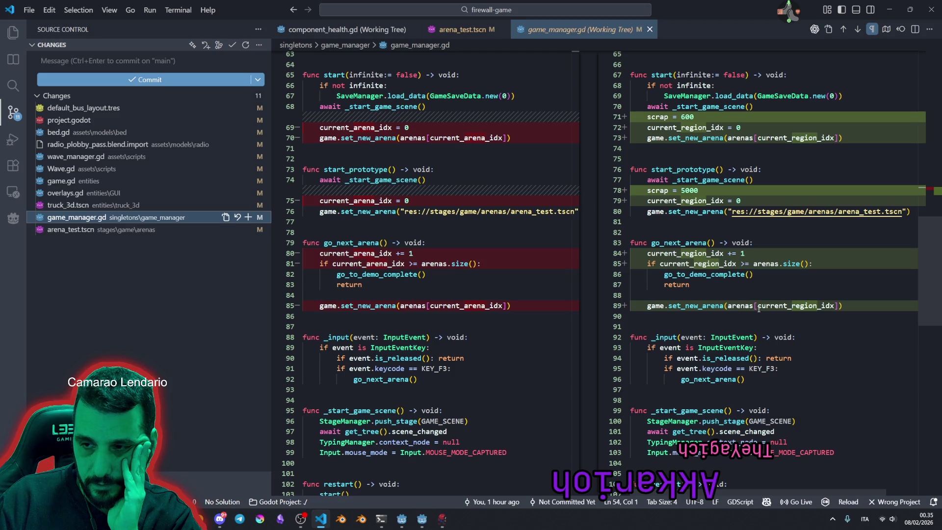
scroll(795, 308, "up", 2)
scroll(808, 342, "up", 2)
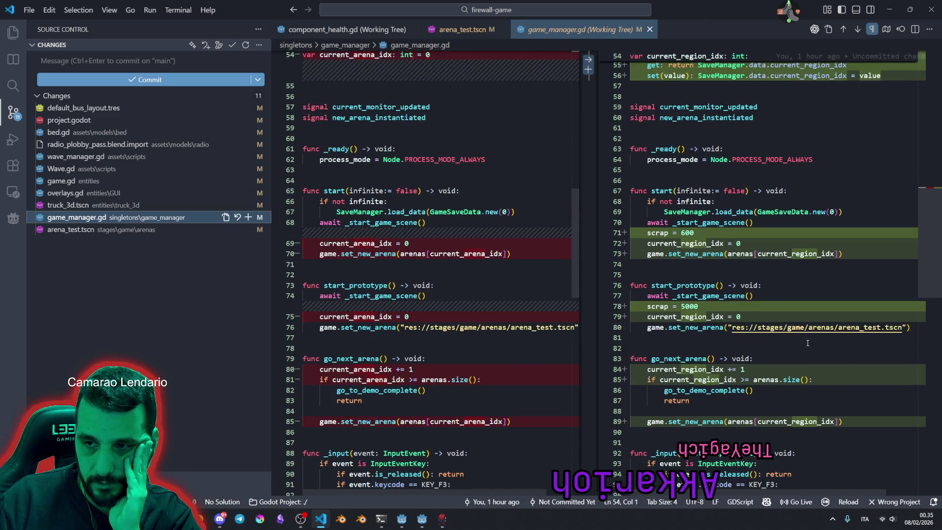
scroll(808, 342, "up", 3)
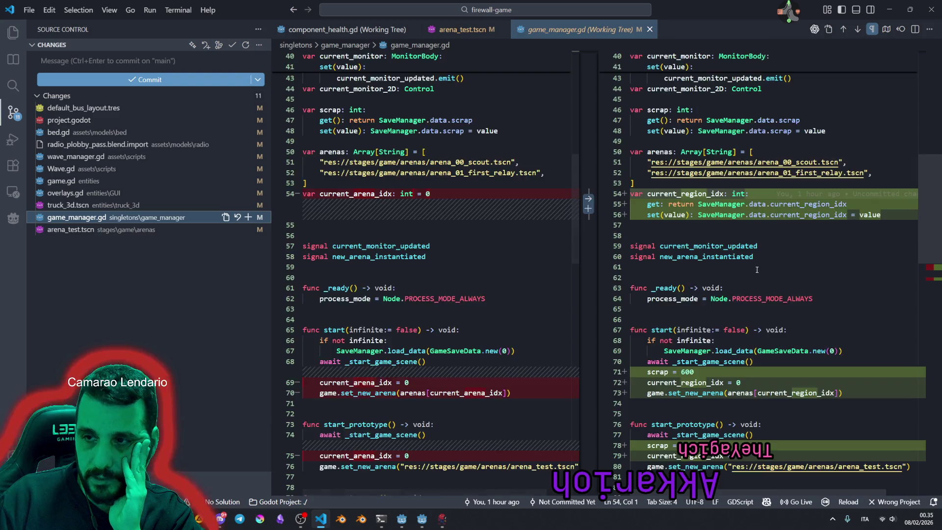
scroll(757, 269, "up", 4)
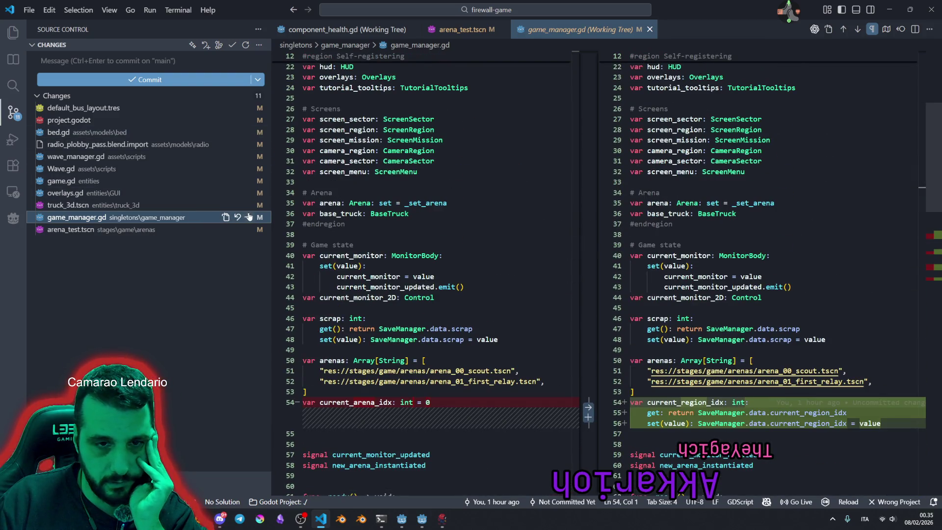
left_click(249, 217)
Commit game_manager.gd with the message 'feat: current region tracked by the game manager'.
left_click(86, 64)
type("feat: current region tracked by the game manager")
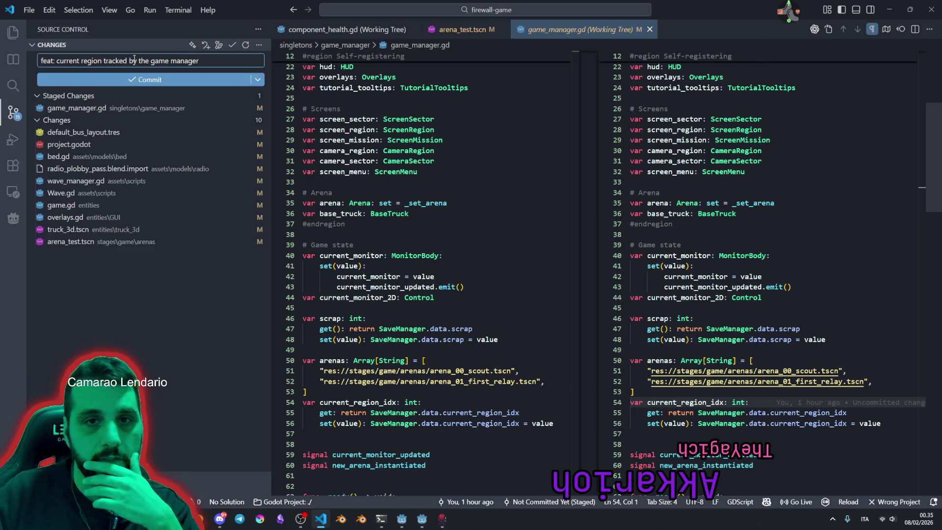
left_click(123, 83)
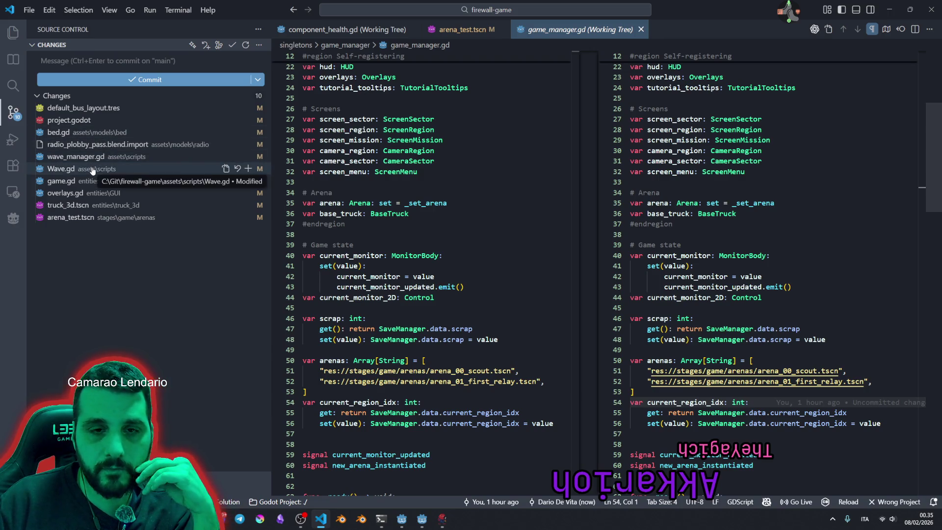
left_click(91, 168)
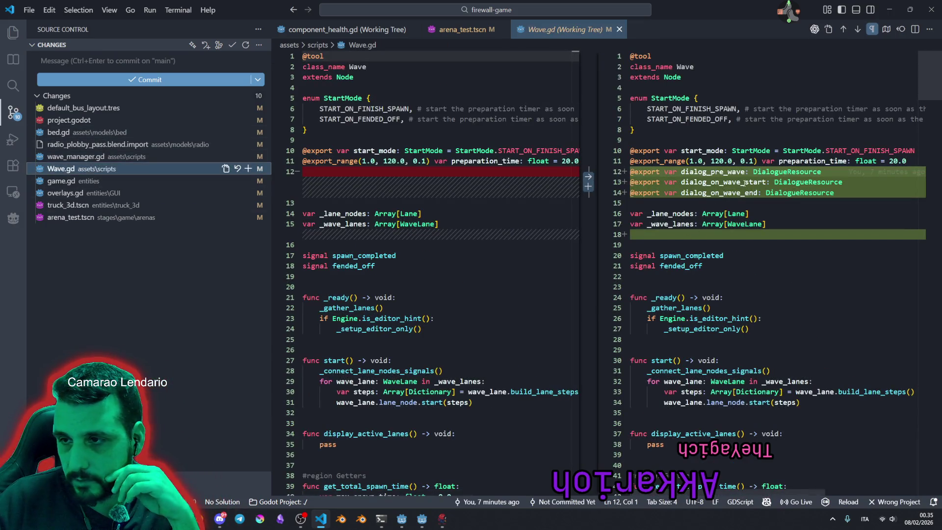
scroll(769, 185, "down", 5)
scroll(401, 179, "up", 5)
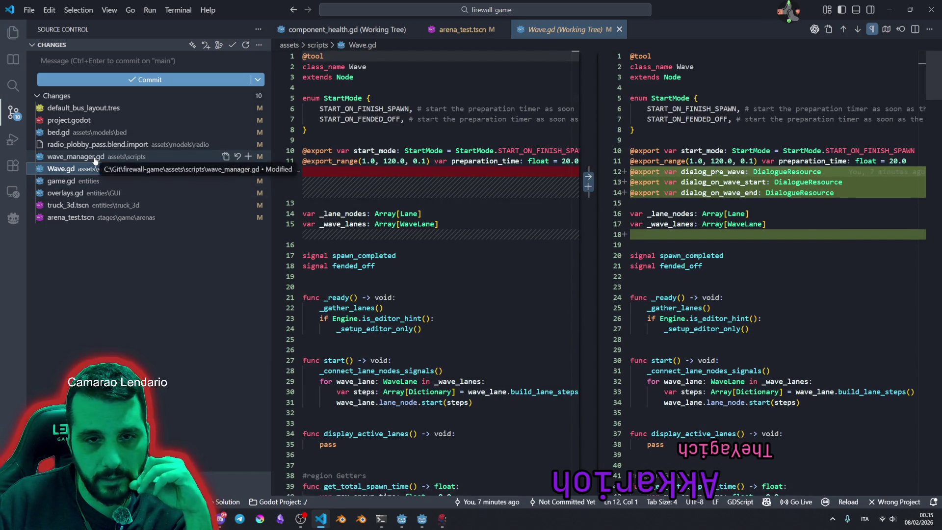
left_click(157, 157)
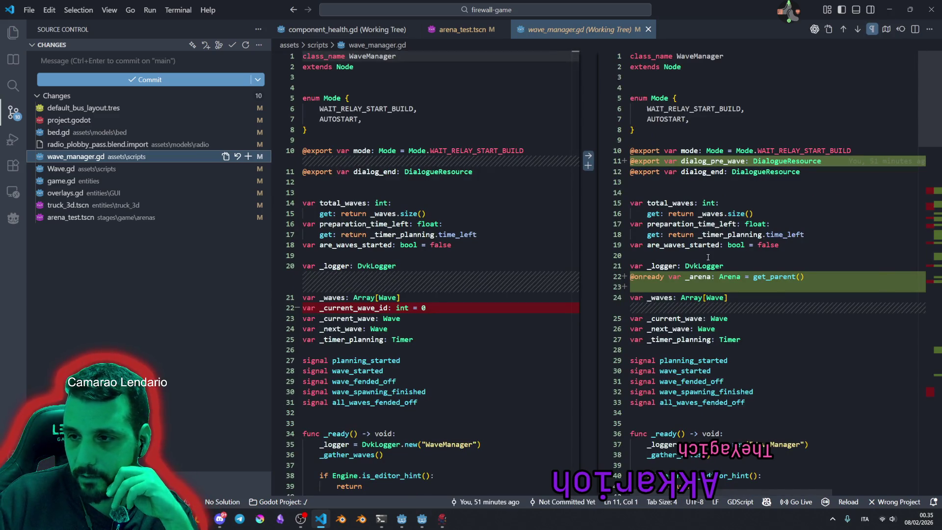
scroll(800, 267, "down", 10)
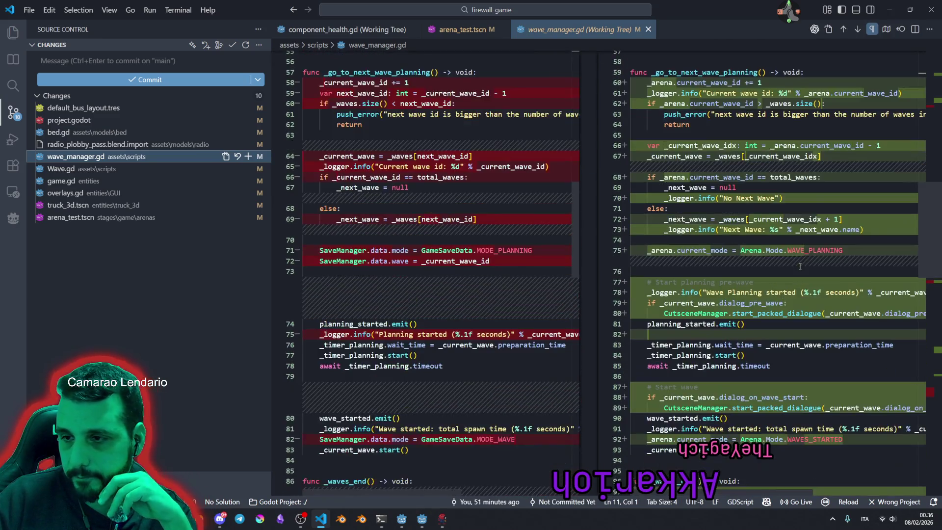
scroll(799, 267, "down", 5)
left_click(98, 181)
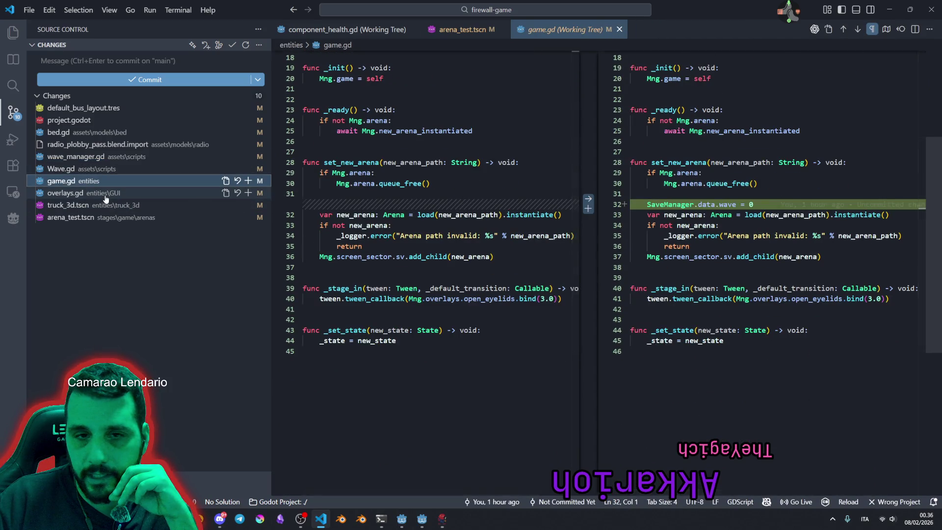
left_click(105, 195)
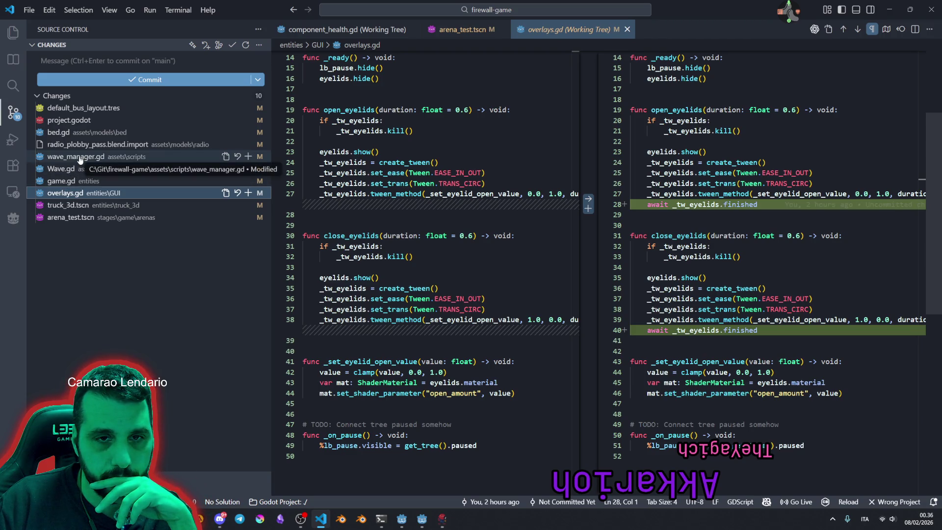
left_click(69, 181)
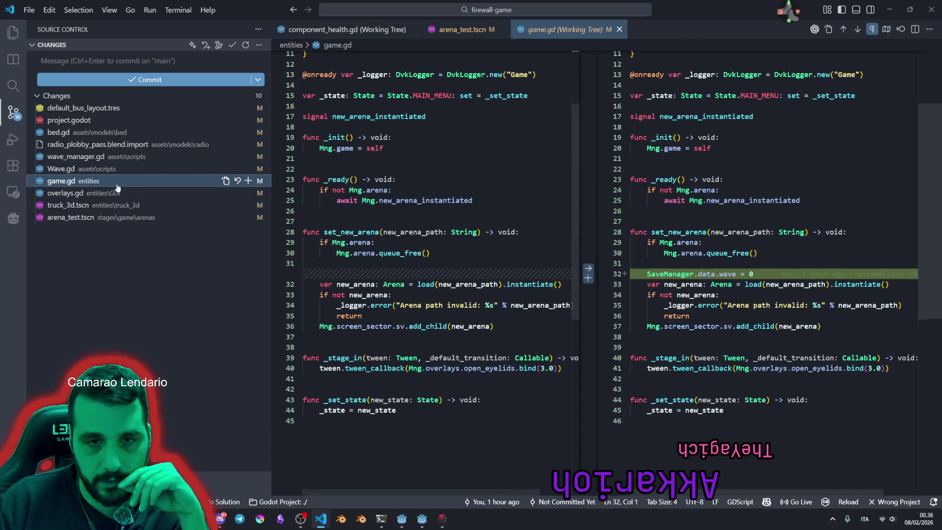
left_click(65, 167)
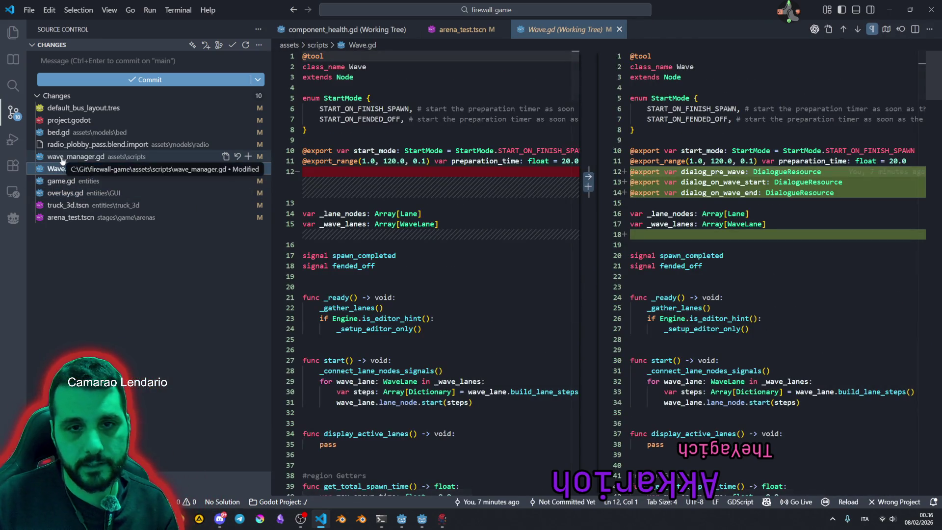
Stage wave_manager.gd and Wave.gd, start the feat commit message, and review wave_manager.gd's staged diff.
left_click(248, 157)
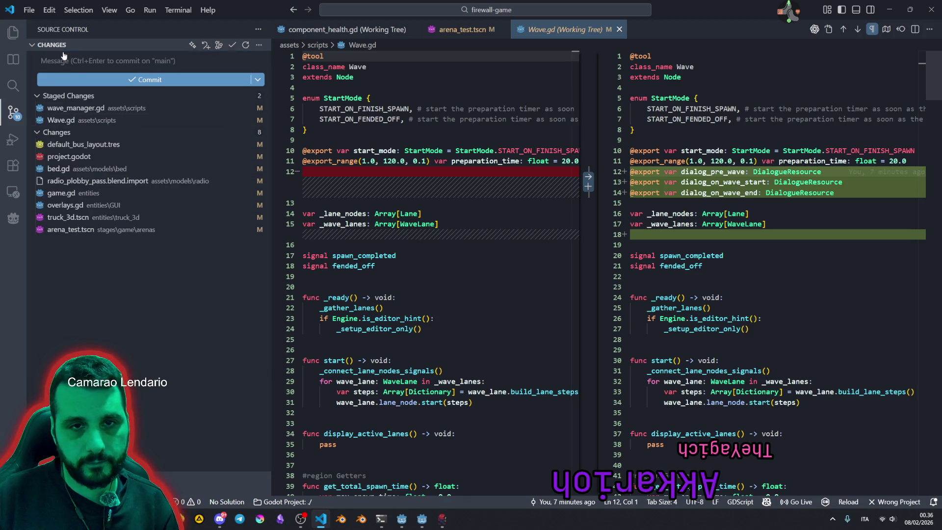
left_click(64, 58)
type("fe")
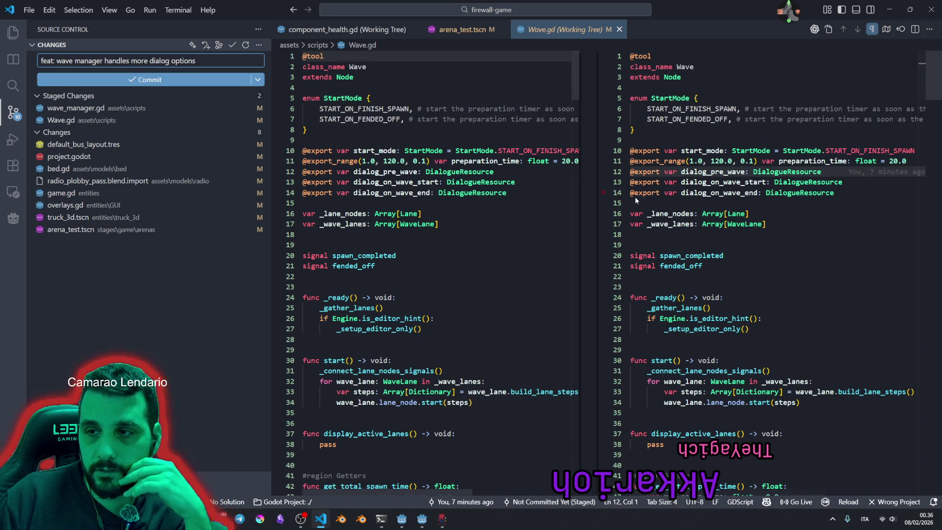
left_click(98, 108)
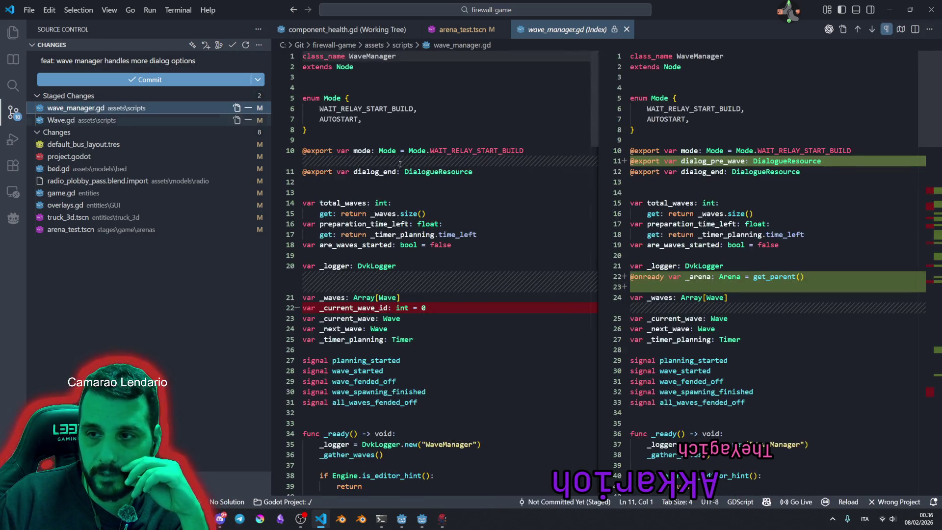
scroll(709, 257, "down", 10)
scroll(709, 257, "down", 5)
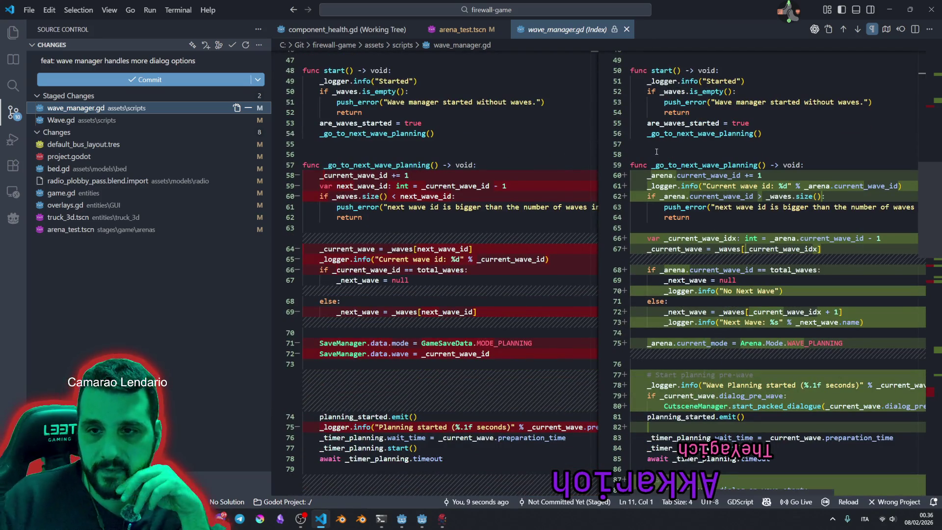
scroll(693, 159, "down", 3)
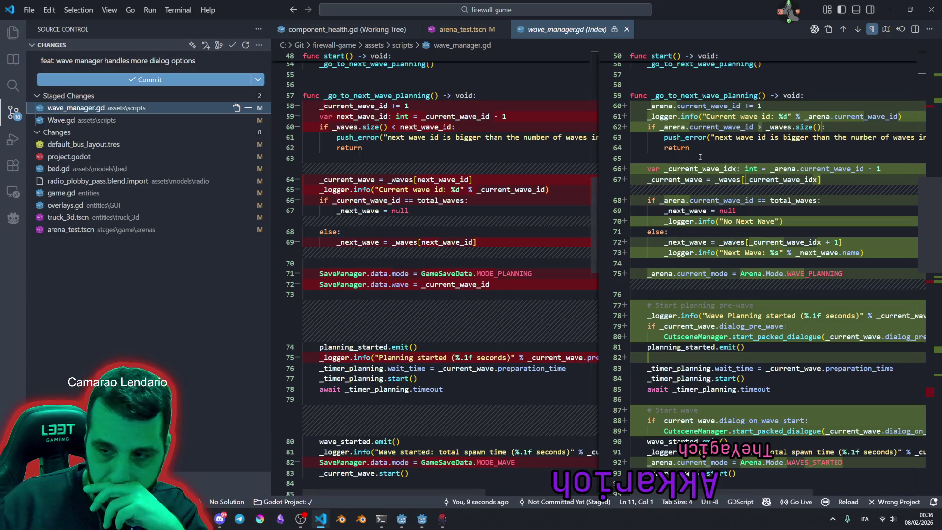
scroll(709, 156, "down", 2)
scroll(772, 282, "down", 2)
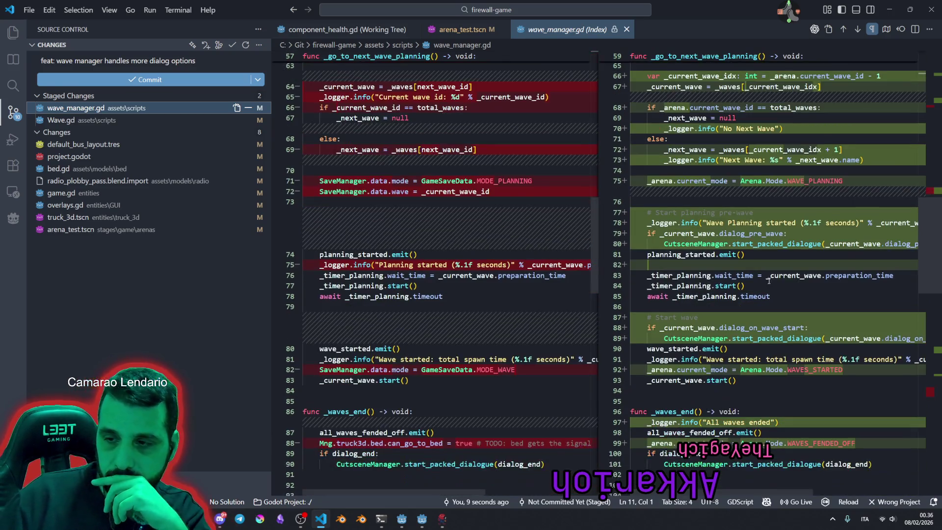
scroll(773, 282, "down", 3)
scroll(798, 300, "down", 5)
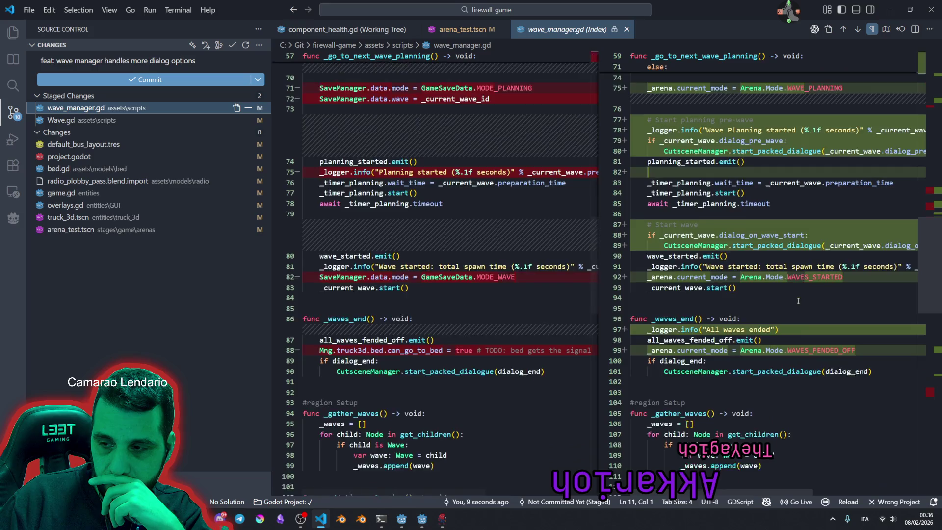
Finish the message about extra dialog options and setting planning mode, recheck the staged diffs, and commit.
left_click(216, 62)
type(", sets the pla")
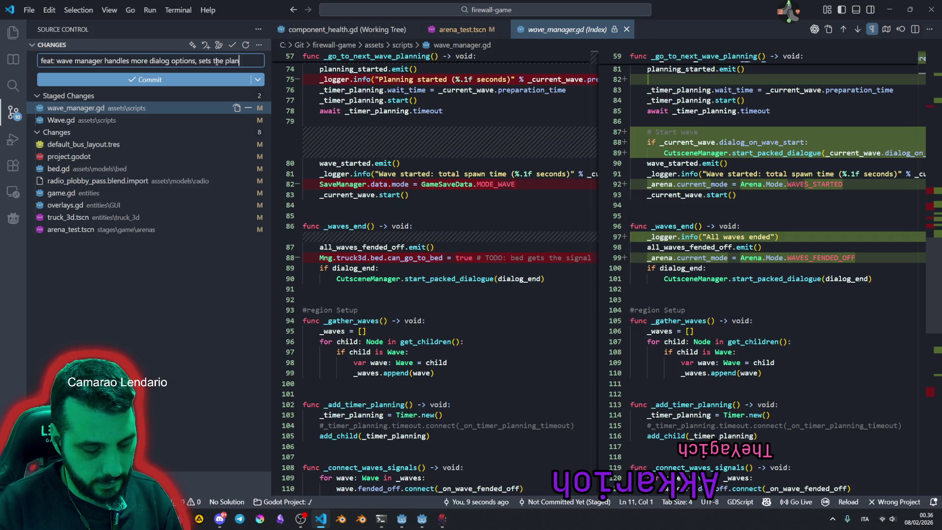
type("ning mode")
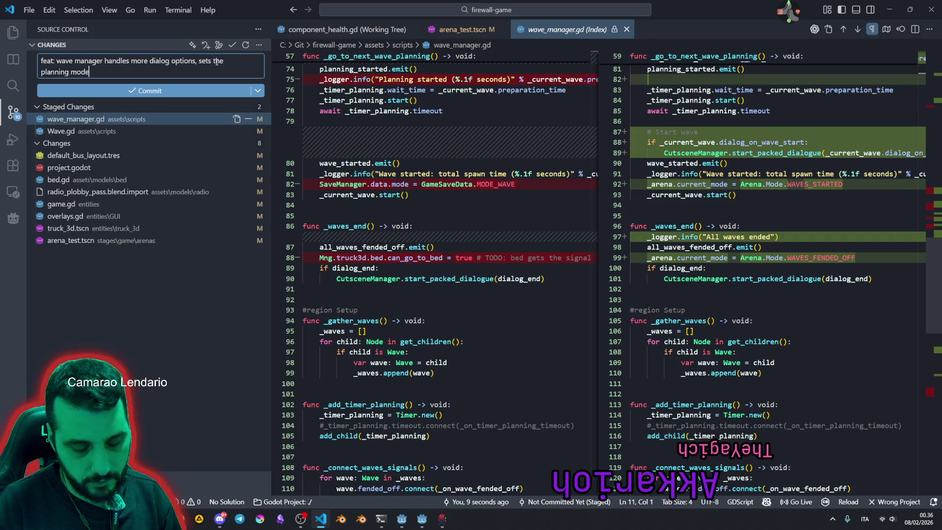
scroll(808, 211, "up", 3)
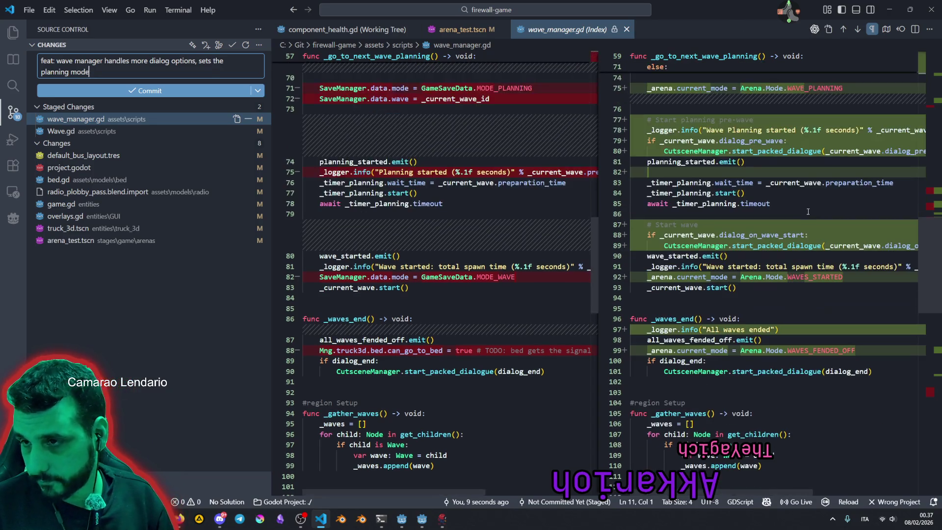
left_click(61, 131)
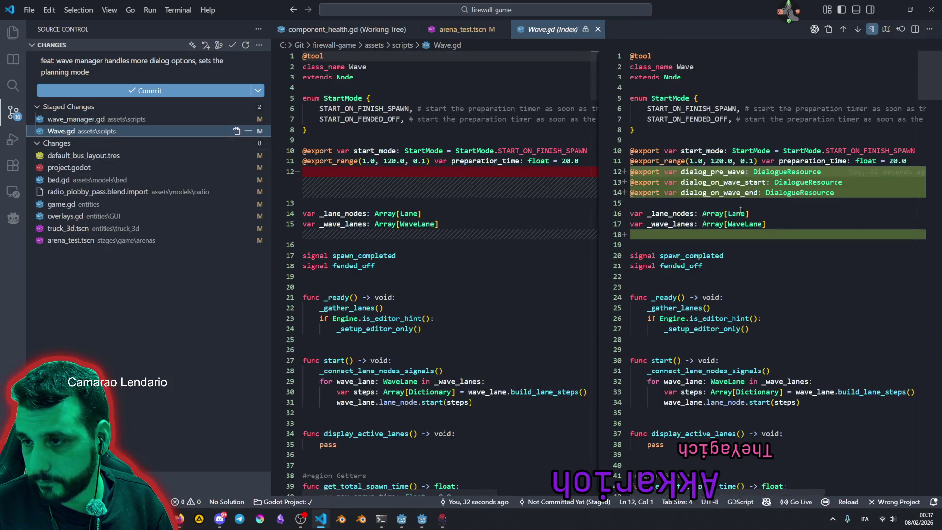
key("Up")
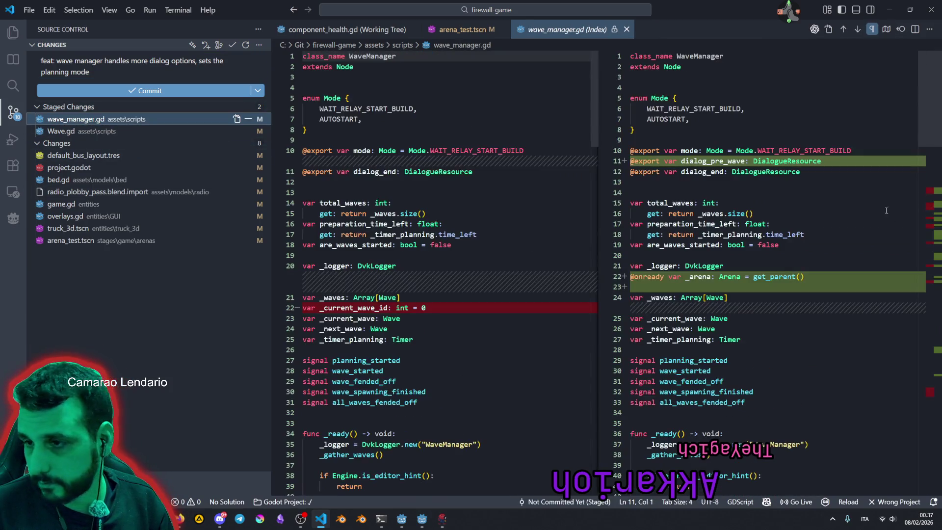
scroll(796, 261, "down", 20)
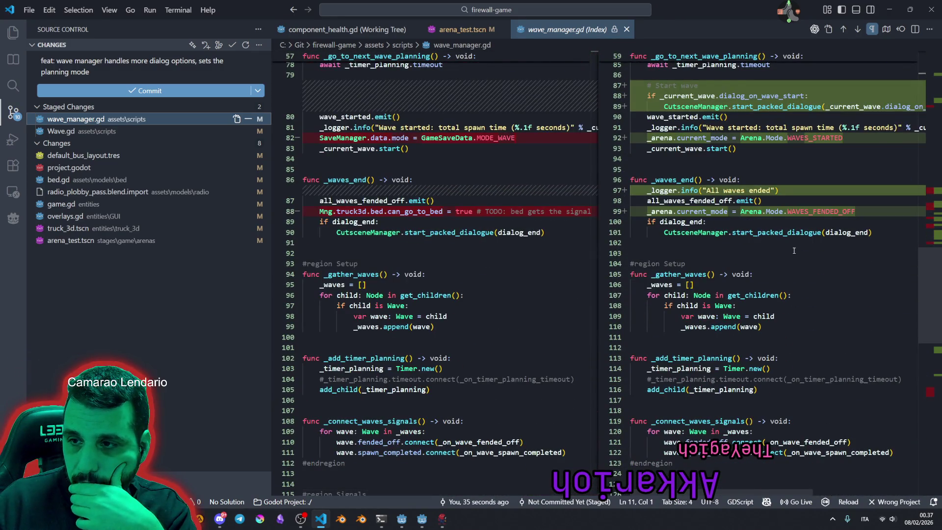
scroll(794, 251, "down", 4)
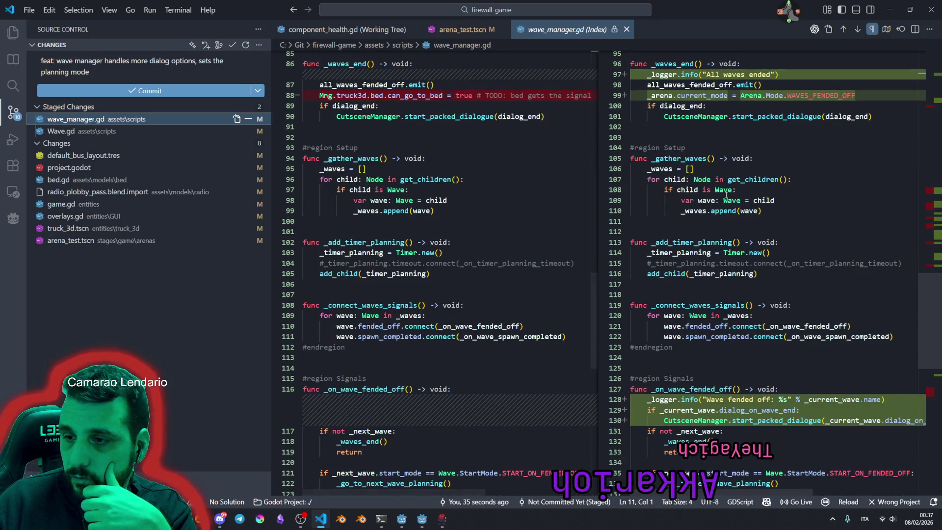
scroll(725, 233, "down", 4)
scroll(747, 250, "down", 3)
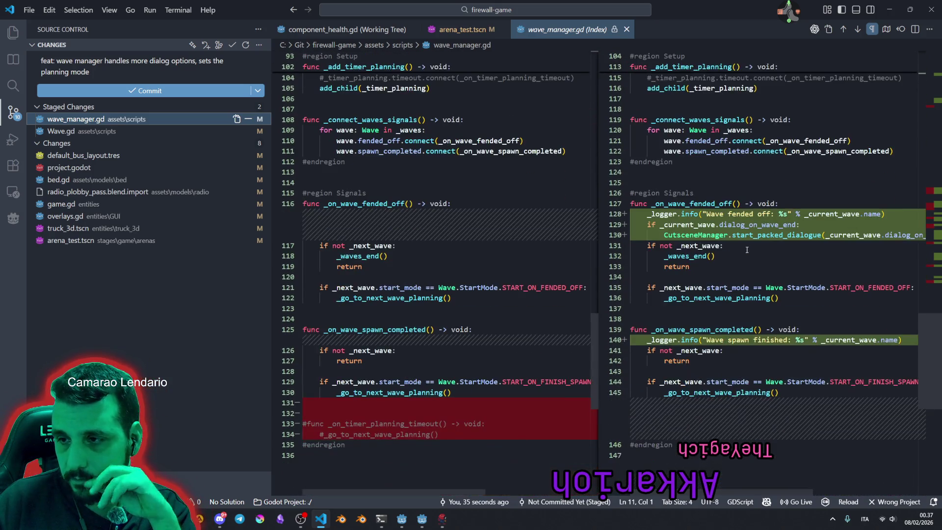
scroll(756, 250, "down", 4)
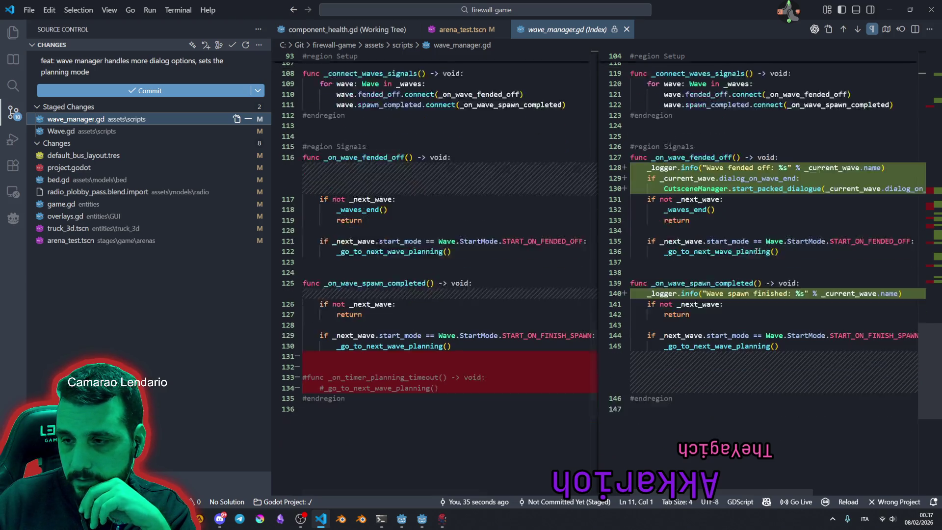
left_click(121, 91)
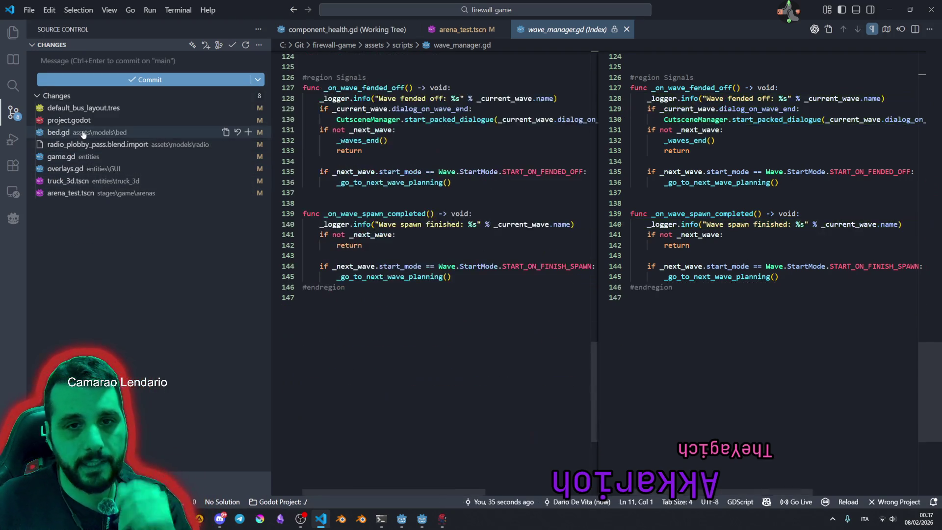
Stage bed.gd and overlays.gd and review their staged diffs, including bed.gd's new _ready and _update_state code.
left_click(82, 134)
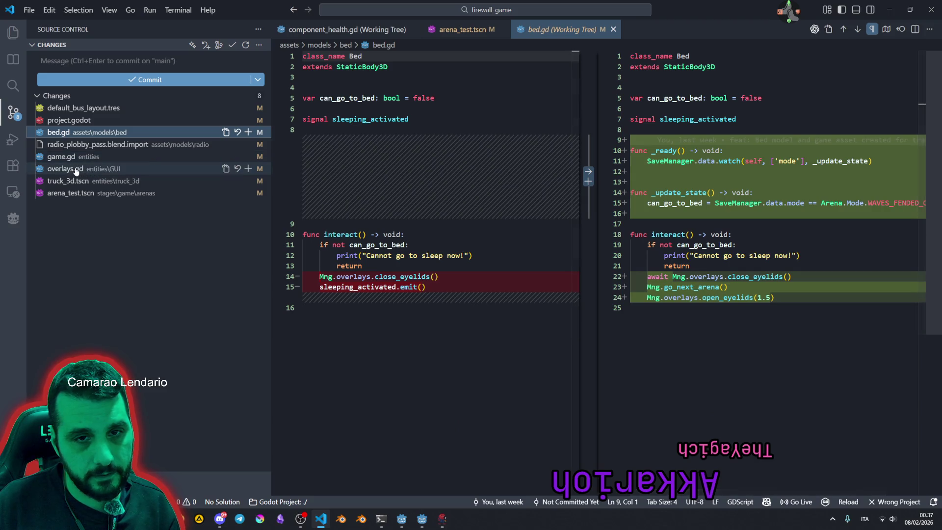
left_click(247, 168)
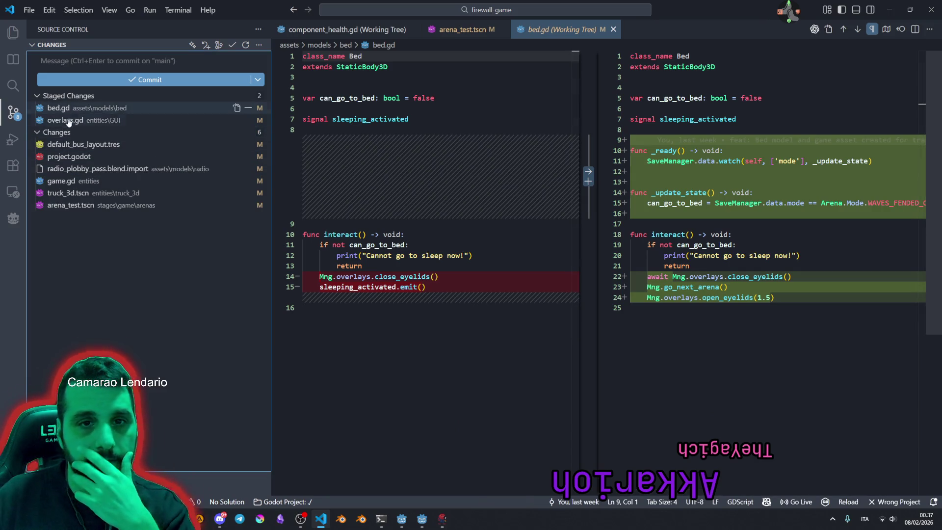
left_click(63, 120)
scroll(665, 132, "down", 2)
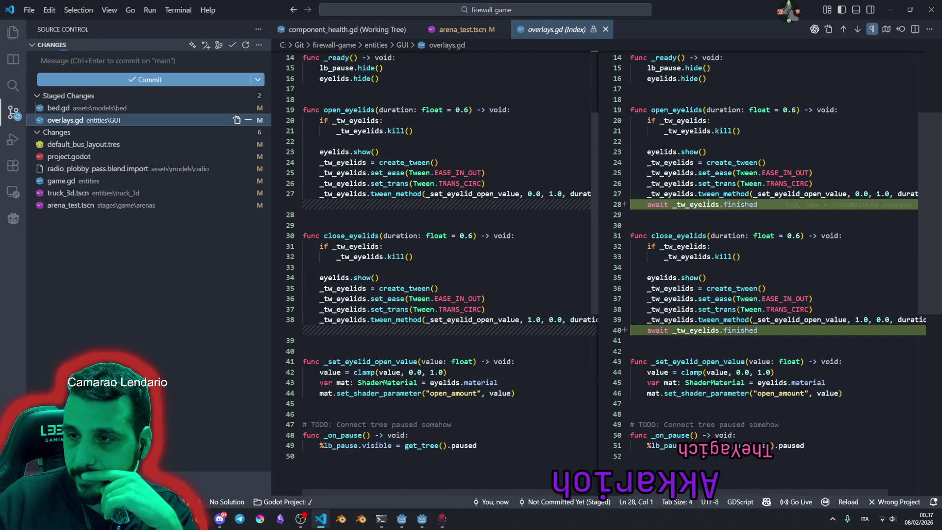
left_click(59, 108)
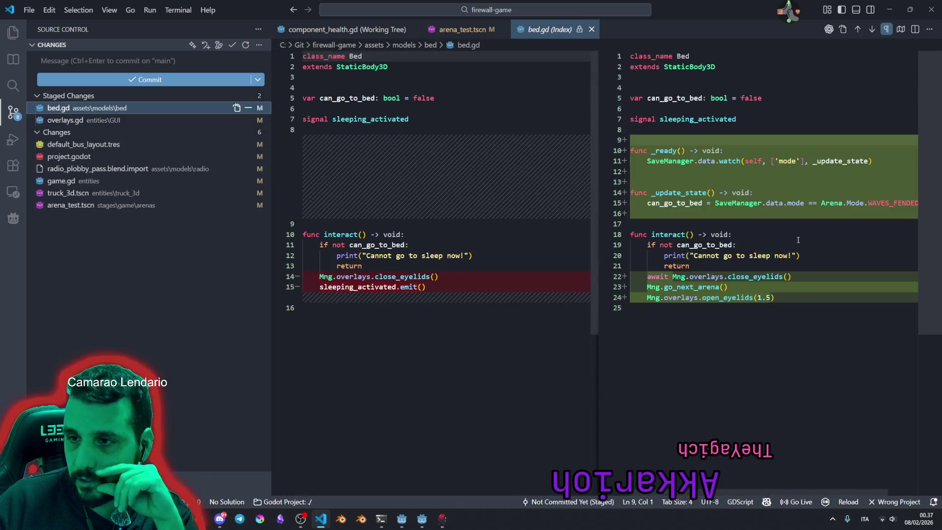
mouse_move(675, 137)
mouse_move(676, 140)
left_mouse_down()
mouse_move(873, 162)
mouse_move(728, 165)
mouse_move(748, 287)
left_mouse_up()
left_click(780, 297)
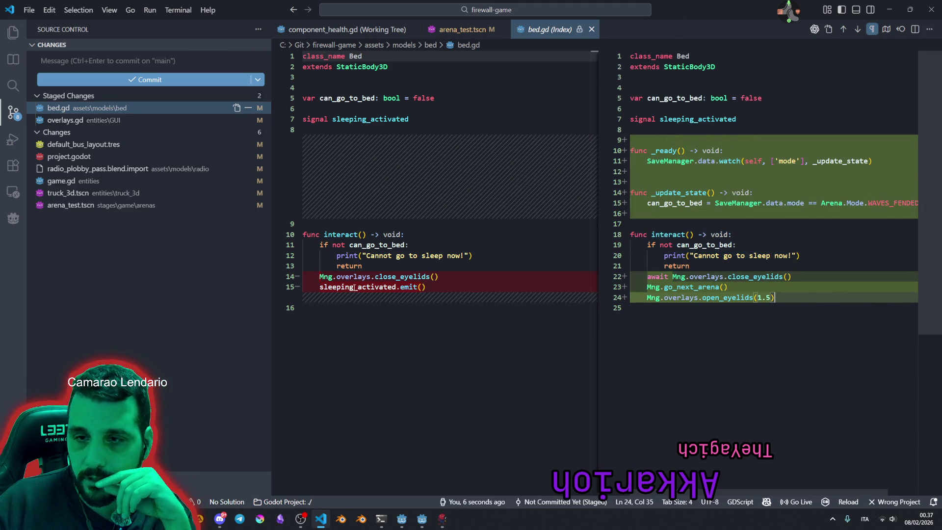
Commit them with a feat message that the bed sends the player to the next region after the wave.
left_click(59, 60)
type("fea")
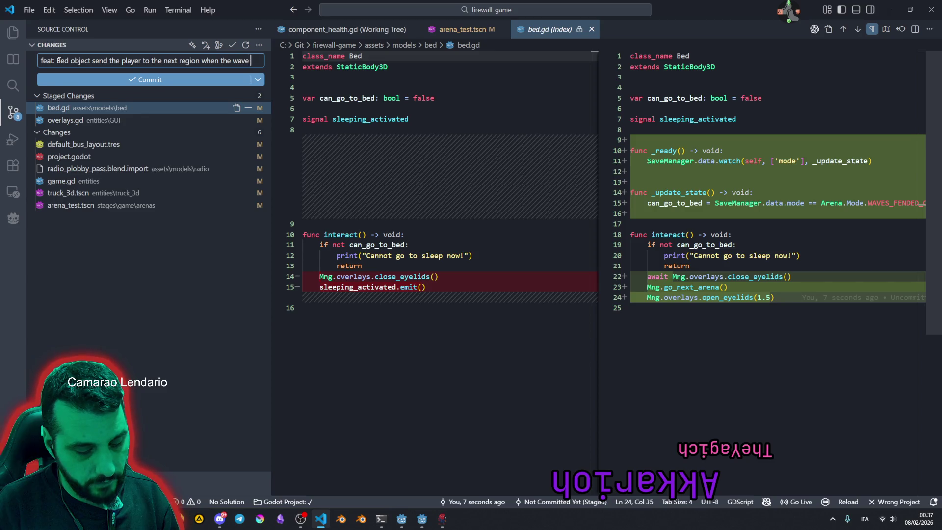
type("is ended")
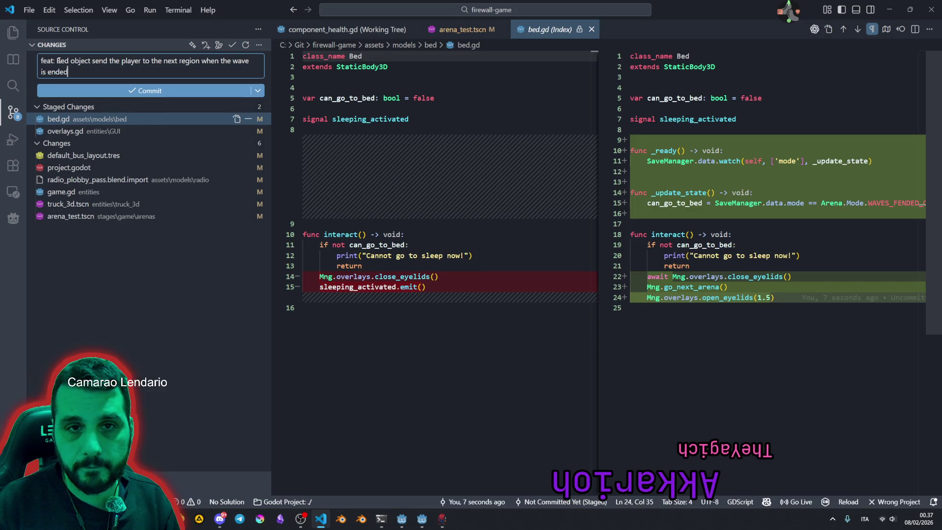
left_click(113, 91)
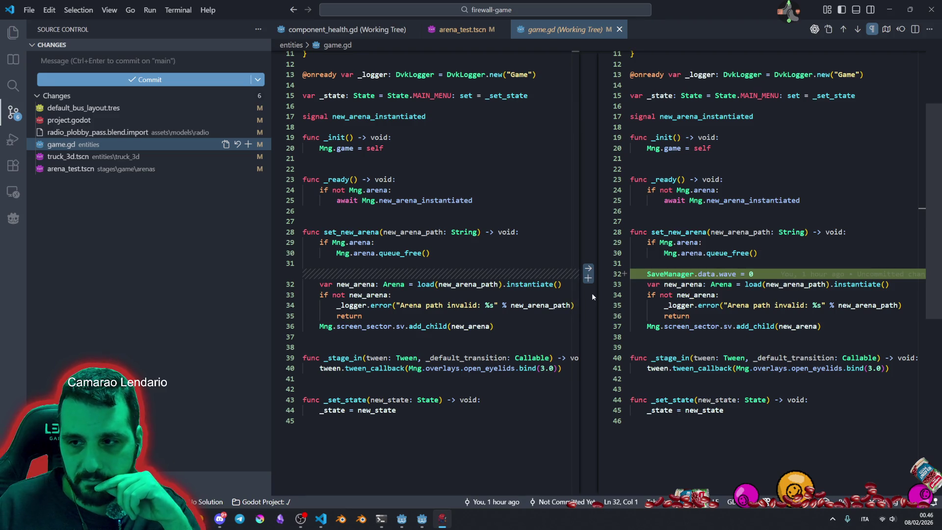
Back in Godot, enlarge the Wave.gd code area, close the find bar and hide the output panel.
left_click(422, 519)
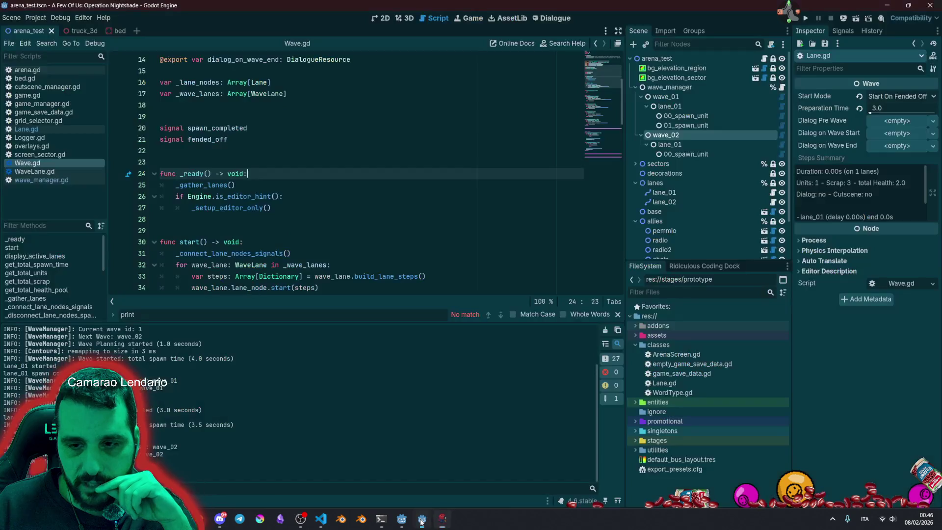
left_click(340, 196)
left_click_drag(312, 322, 312, 409)
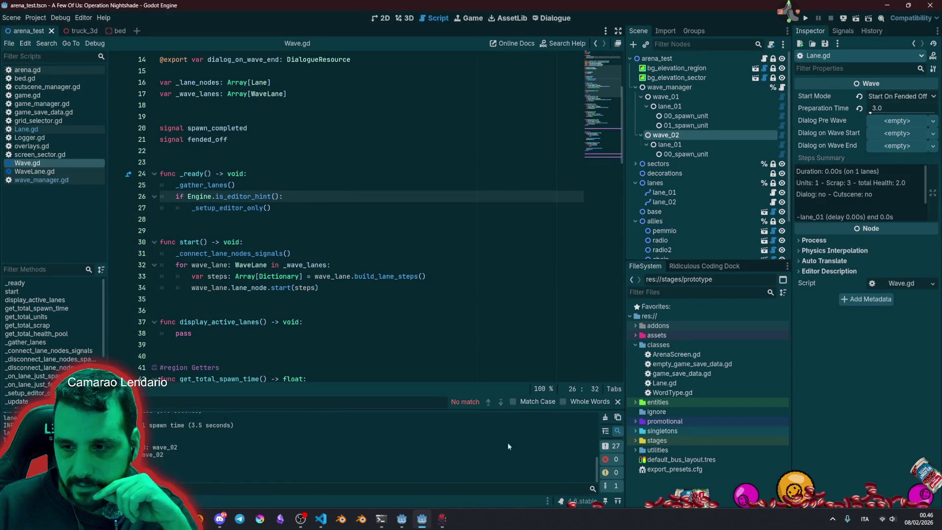
left_click(617, 401)
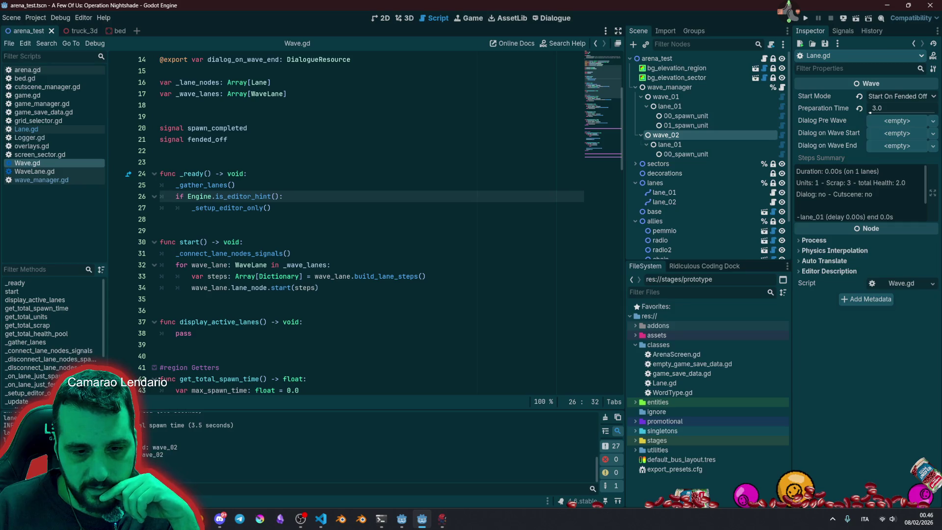
key("ctrl+j")
left_click(292, 253)
scroll(294, 246, "up", 3)
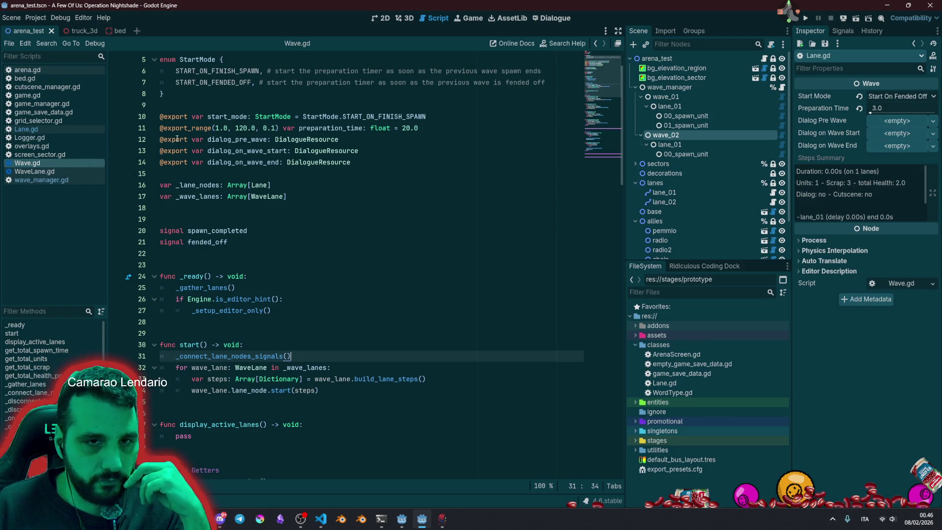
left_click(219, 140)
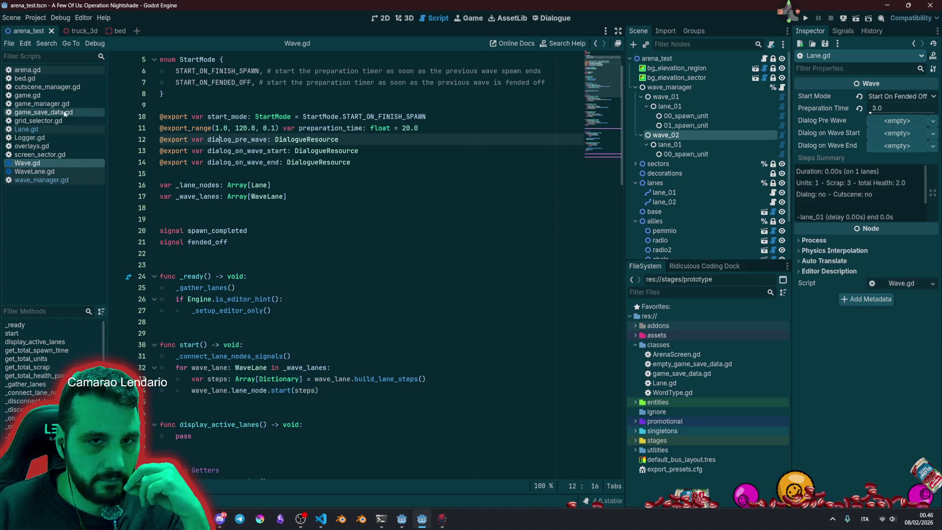
Close the bed.gd script, the bed scene, Logger.gd and overlays.gd, then bring up game.gd.
middle_click(50, 78)
middle_click(118, 30)
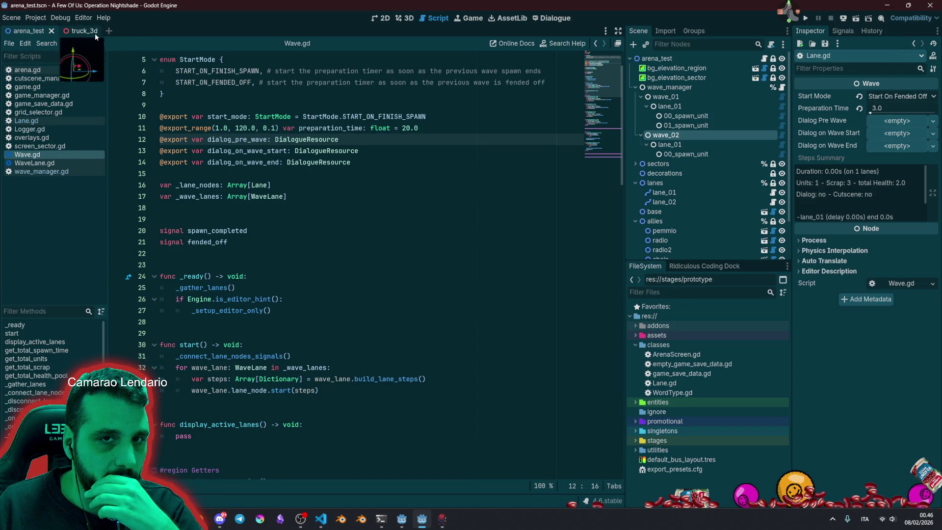
left_click(329, 193)
scroll(336, 244, "up", 2)
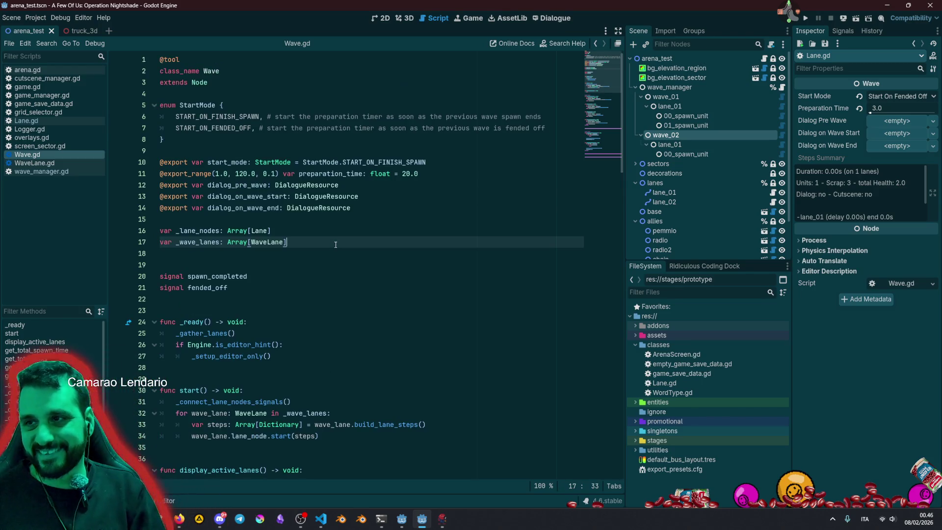
left_click(49, 128)
middle_click(50, 128)
left_click(48, 130)
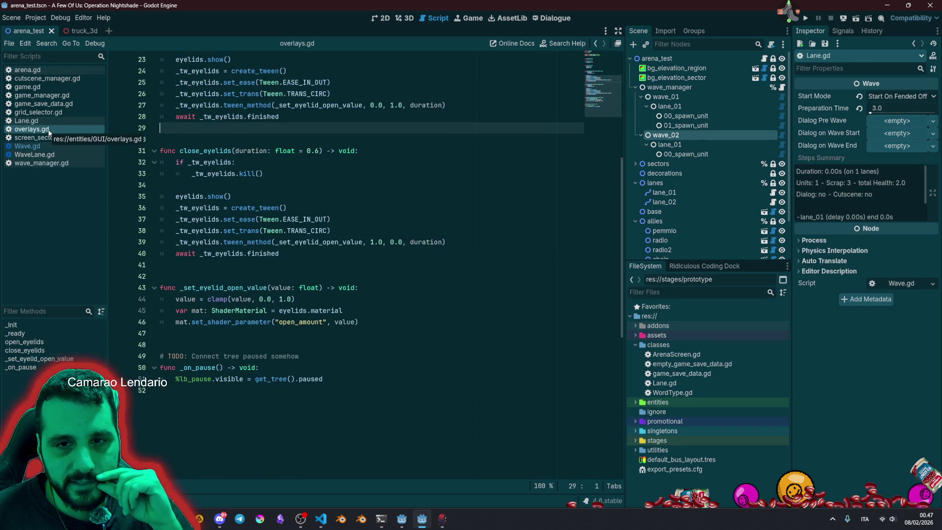
middle_click(48, 130)
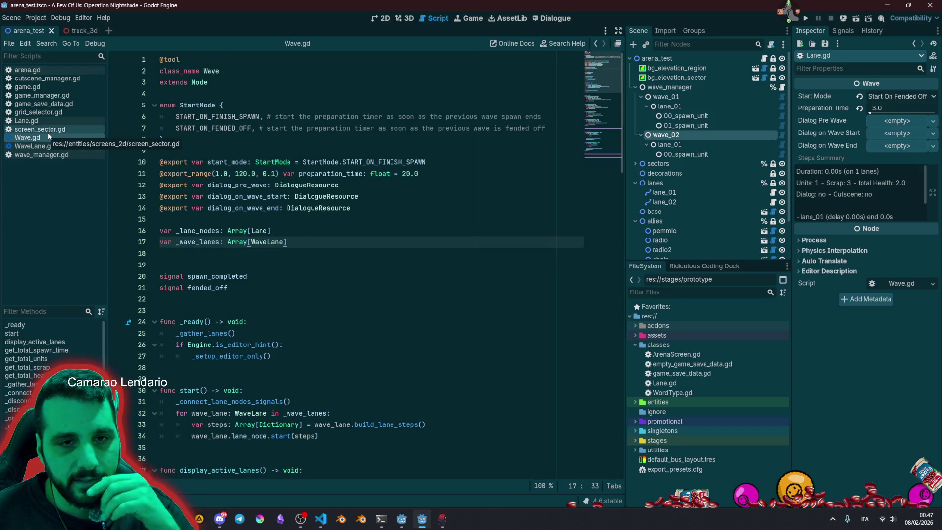
left_click(27, 87)
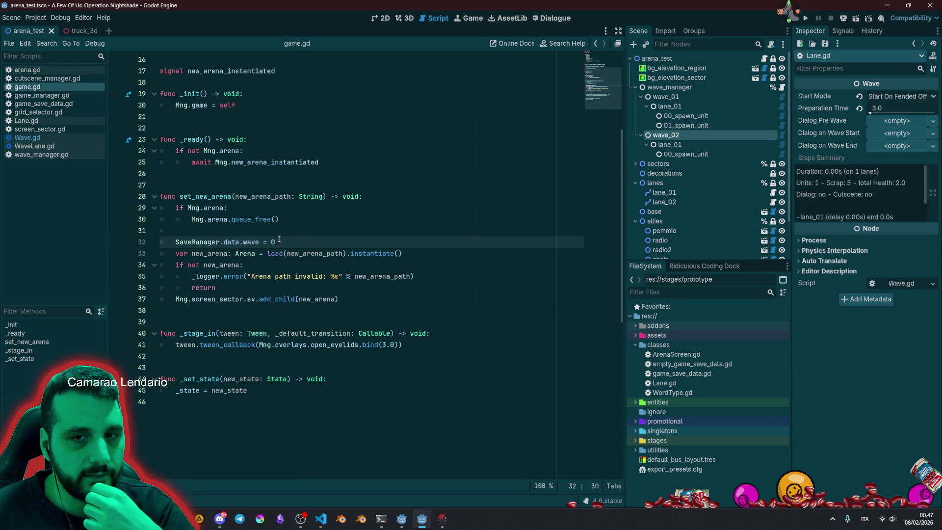
Test-run the game with the wave reset commented out, leave the tactical map, and stop it.
key("ctrl+r")
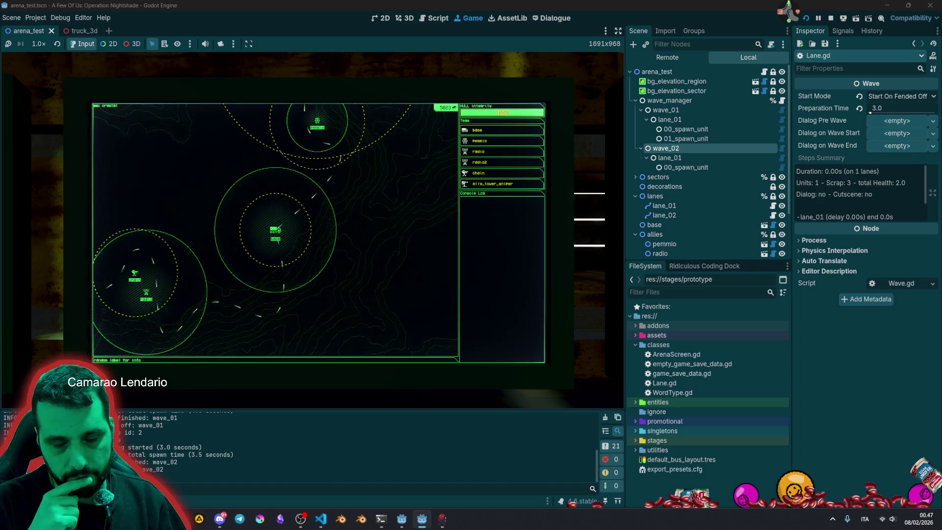
key("Escape")
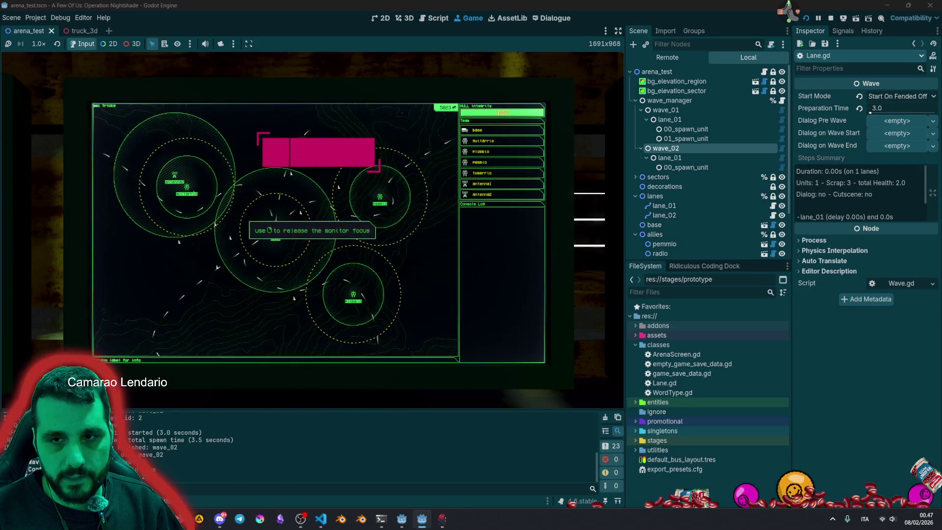
key("F8")
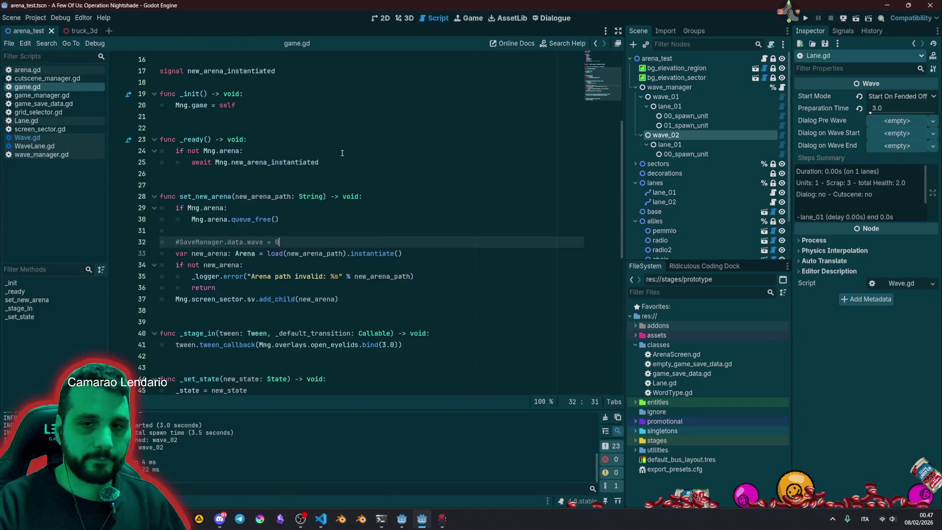
Delete the commented SaveManager.data.wave = 0 line from game.gd and save it.
left_click(342, 153)
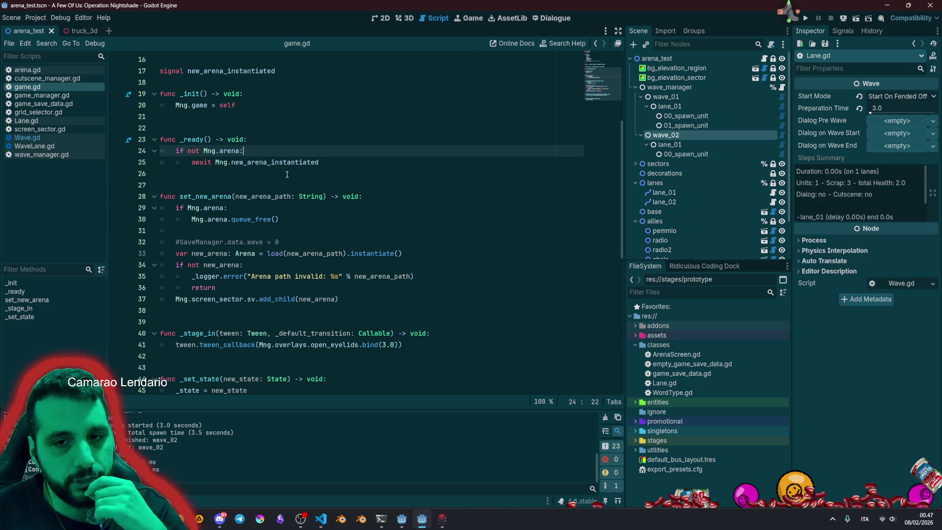
left_click(318, 242)
key("shift+Home")
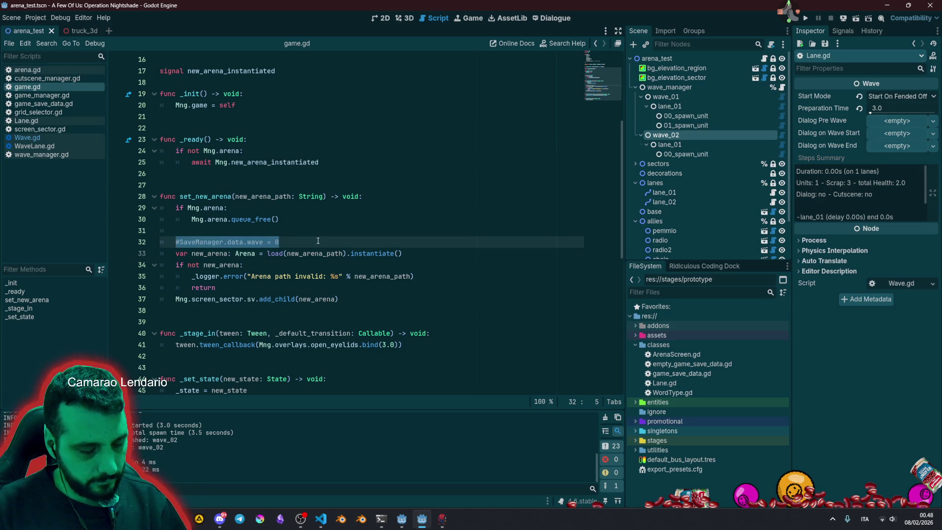
key("BackSpace")
key("BackSpace")
key("BackSpace")
left_click(310, 242)
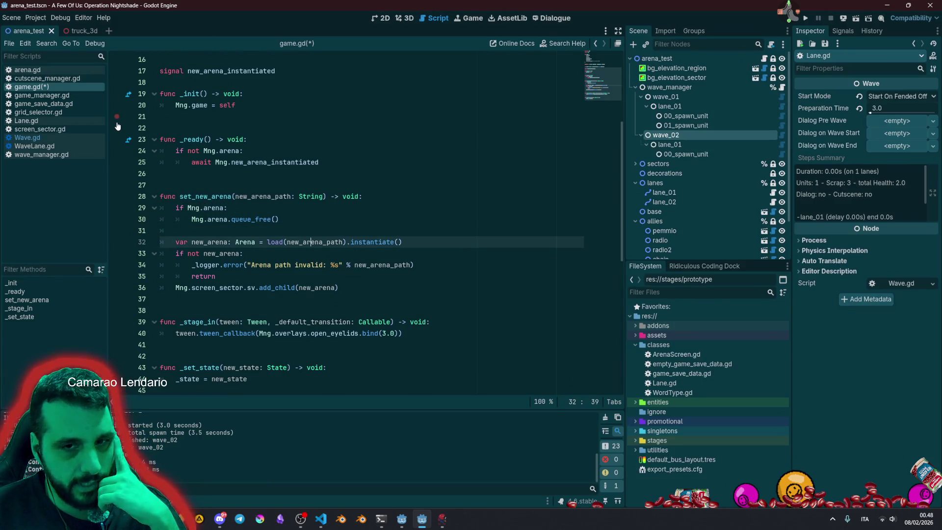
left_click(289, 147)
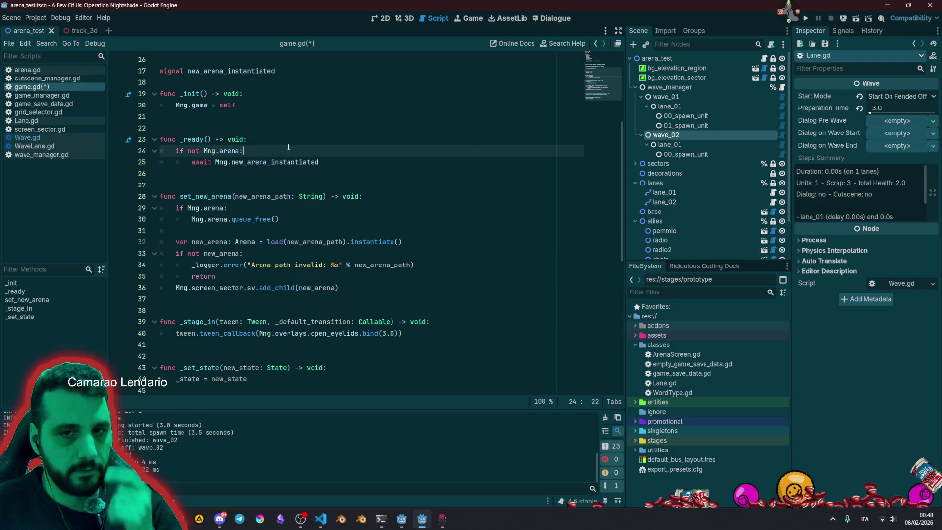
key("ctrl+s")
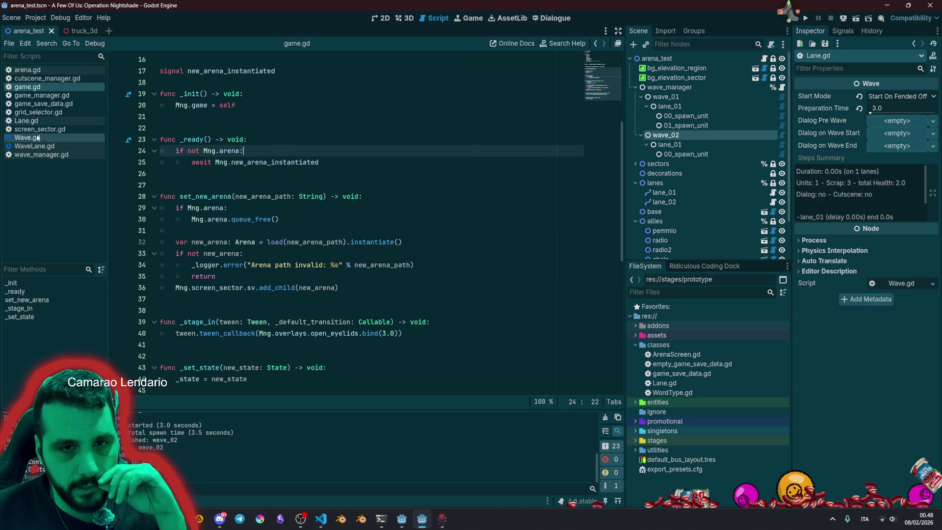
In game_manager.gd, add an uncommented SaveManager.data.wave = 0 line to go_next_arena.
left_click(51, 96)
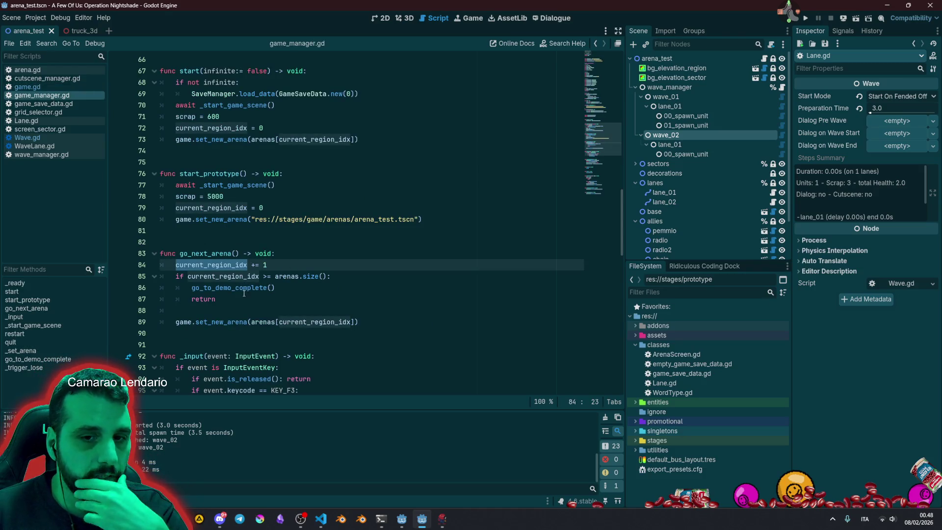
double_click(213, 254)
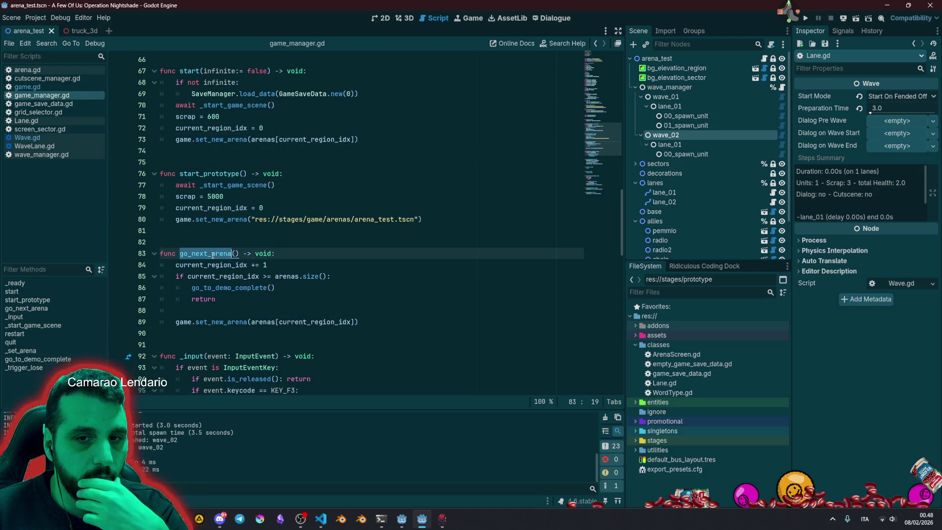
left_click(271, 266)
key("Return")
key("ctrl+v")
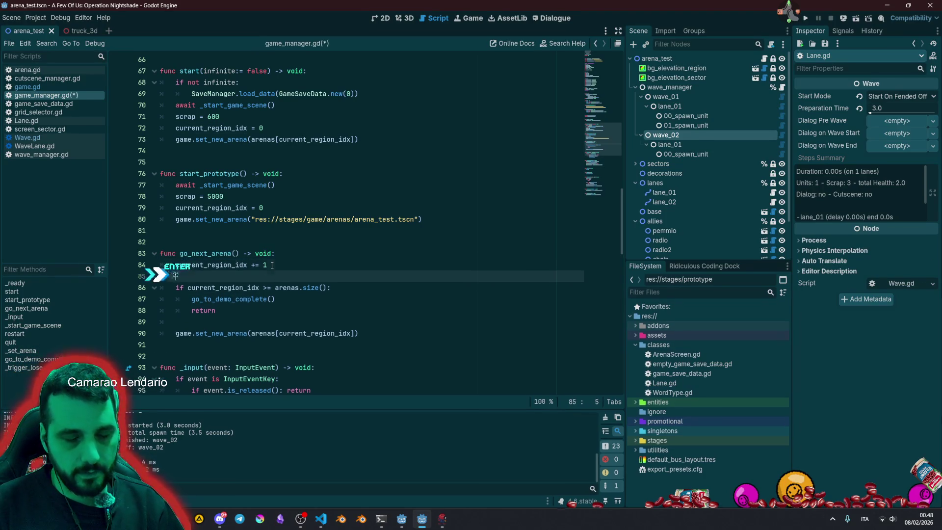
key("shift+Home")
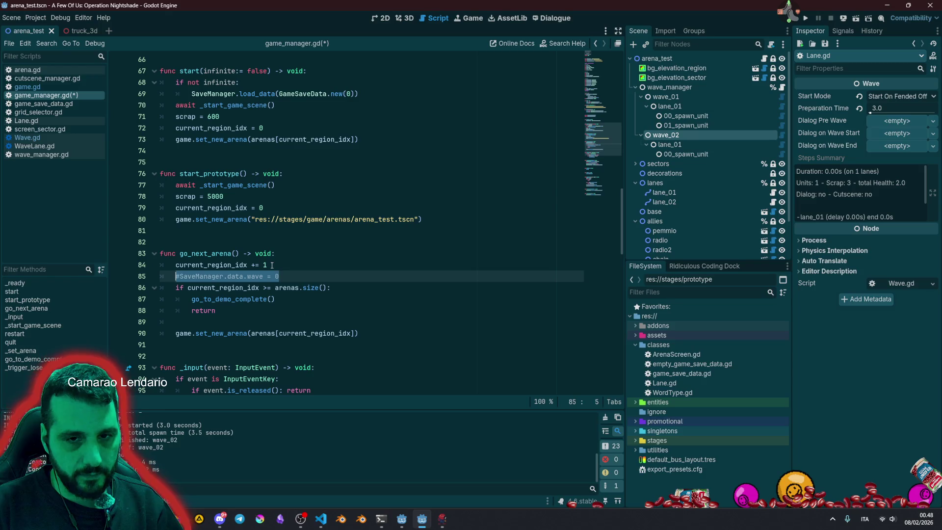
type("wa")
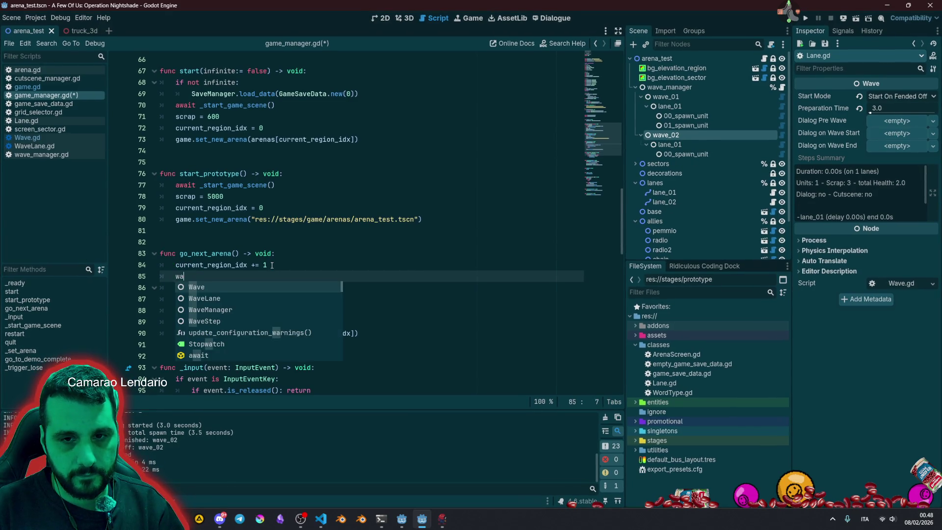
key("BackSpace")
key("BackSpace")
type("curr")
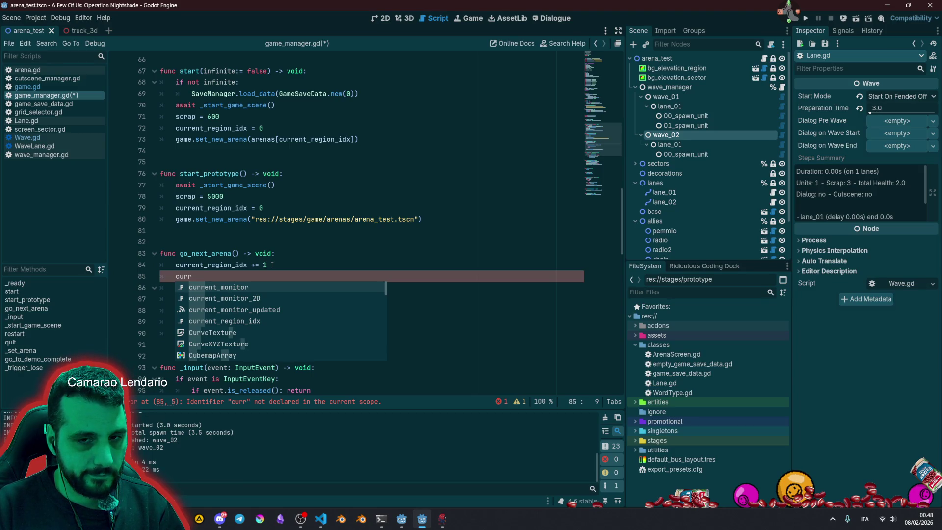
key("ctrl+BackSpace")
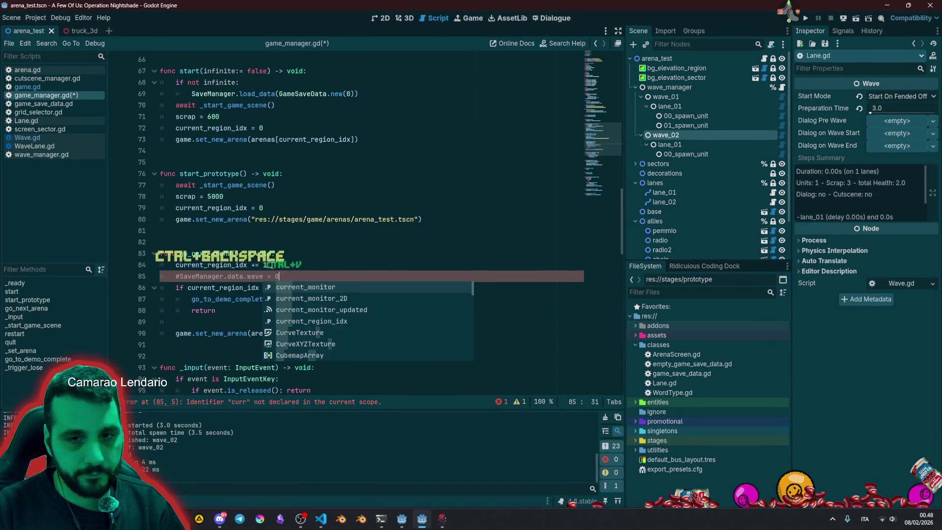
key("ctrl+z")
key("Delete")
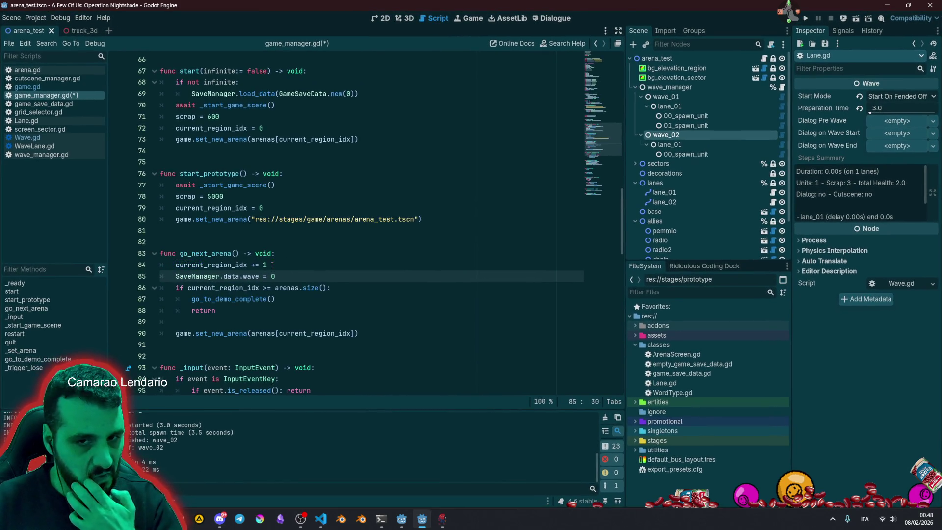
Add a blank line after it, copy the wave reset into start_prototype() and start(), and save.
left_click(291, 274)
key("Return")
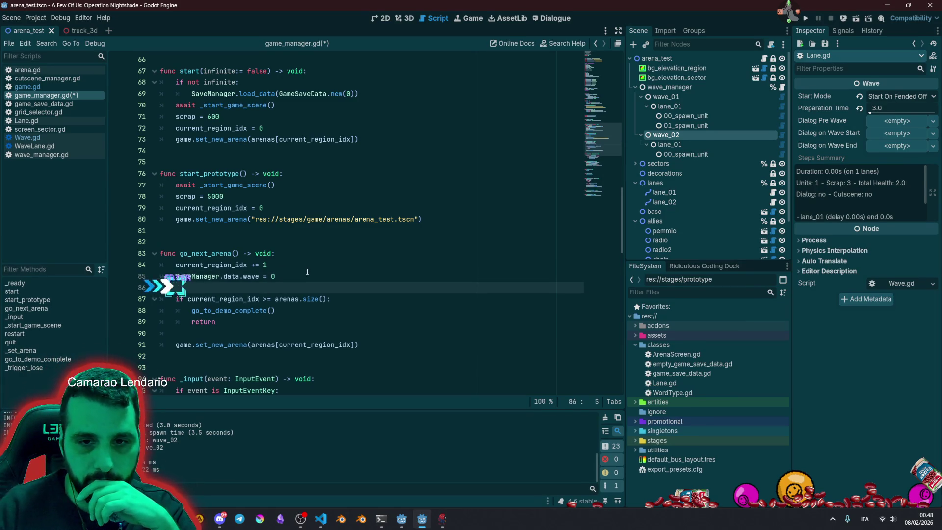
left_click(256, 276)
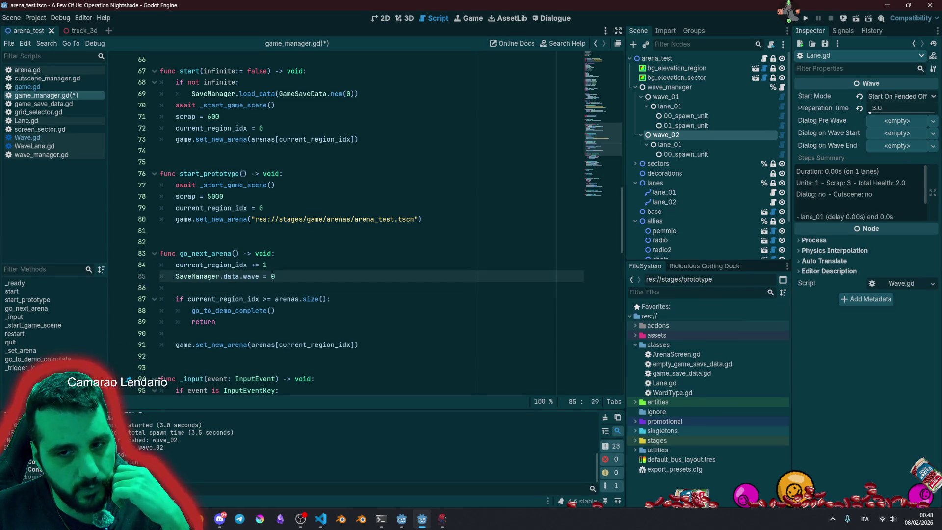
left_click(299, 273)
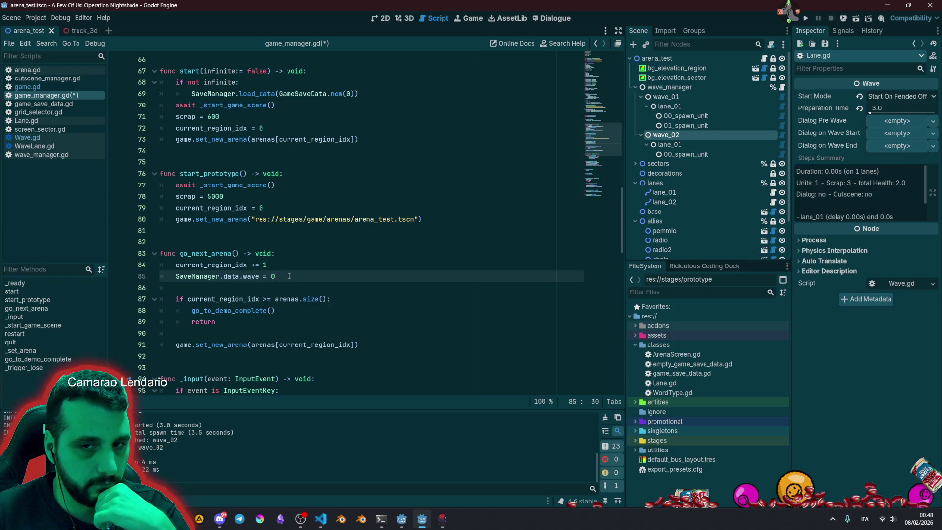
left_click(288, 228)
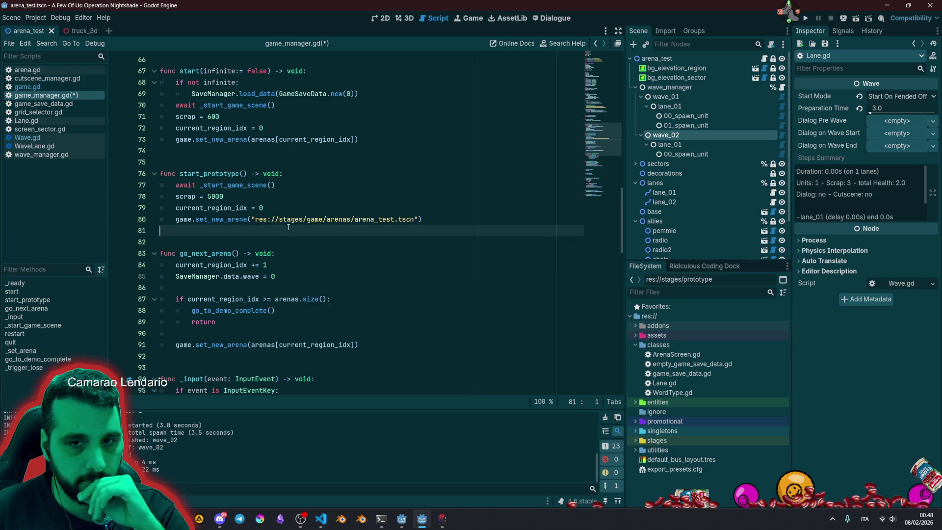
left_click(292, 274)
key("shift+Home")
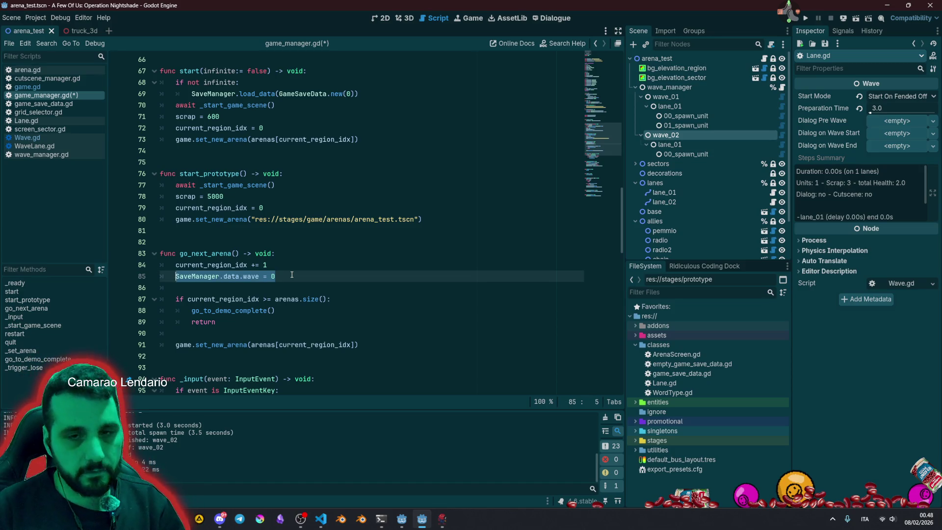
key("ctrl+c")
key("Up")
key("Up")
key("Up")
key("Return")
key("ctrl+v")
key("Up")
key("Up")
key("Up")
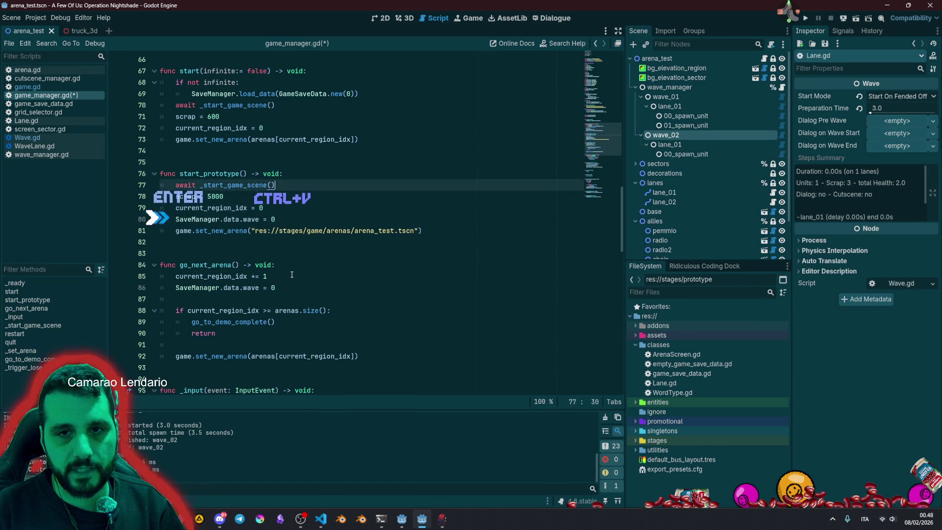
key("Up")
key("Up")
key("Up")
key("Return")
key("ctrl+v")
key("Down")
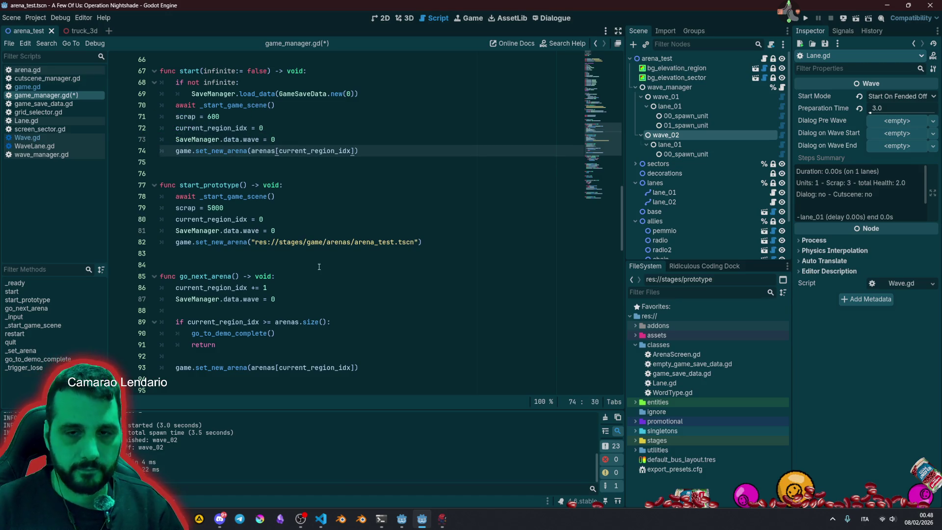
key("Down")
key("Down")
key("Down")
key("ctrl+s")
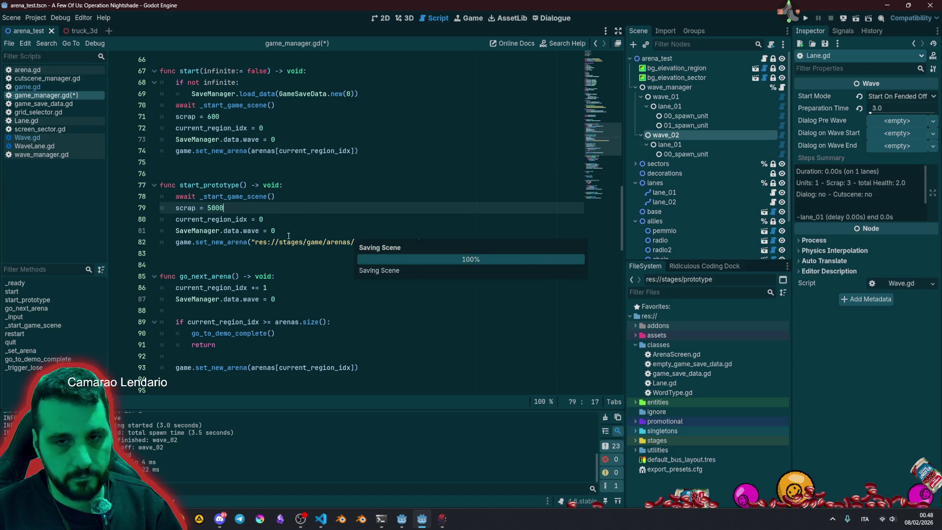
left_click(271, 252)
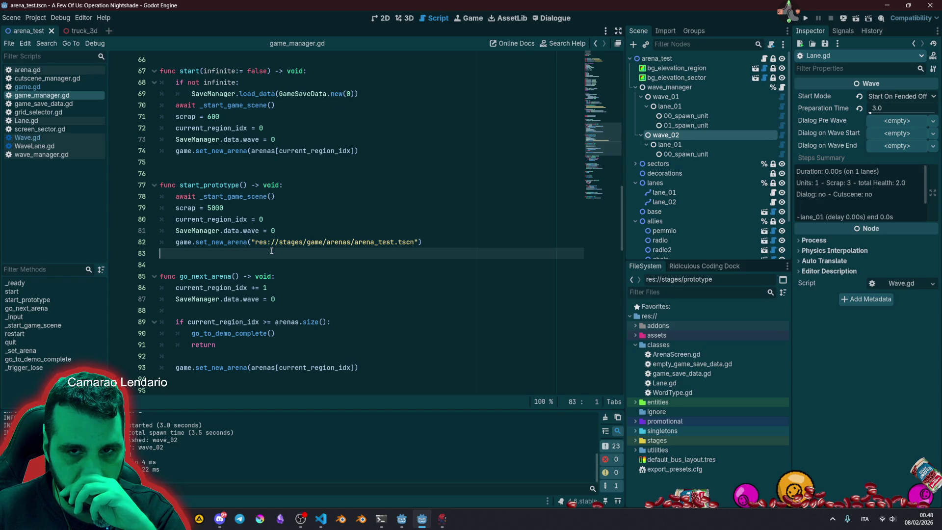
scroll(271, 251, "up", 2)
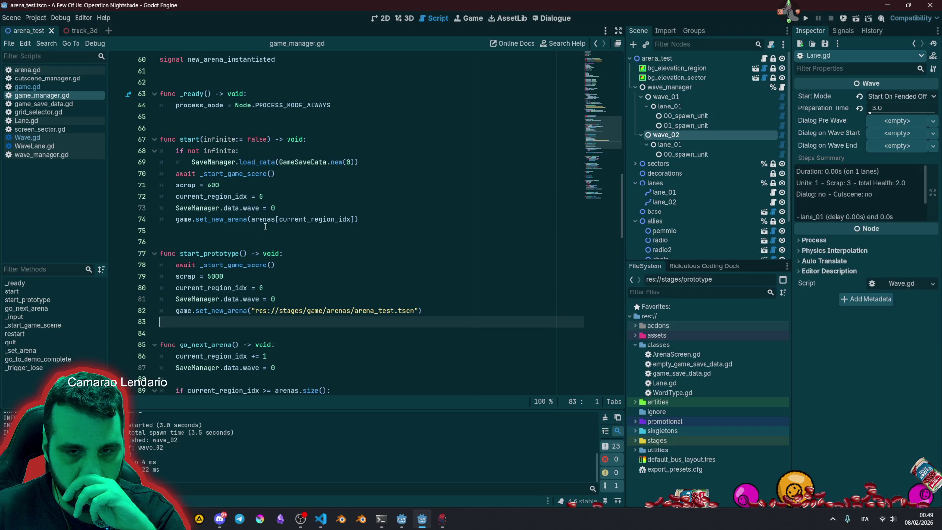
left_click(265, 230)
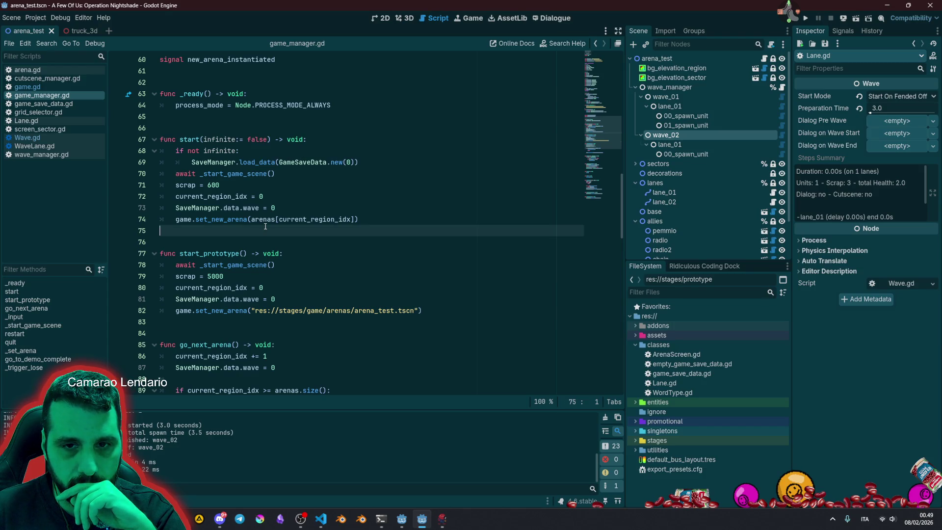
left_click(245, 277)
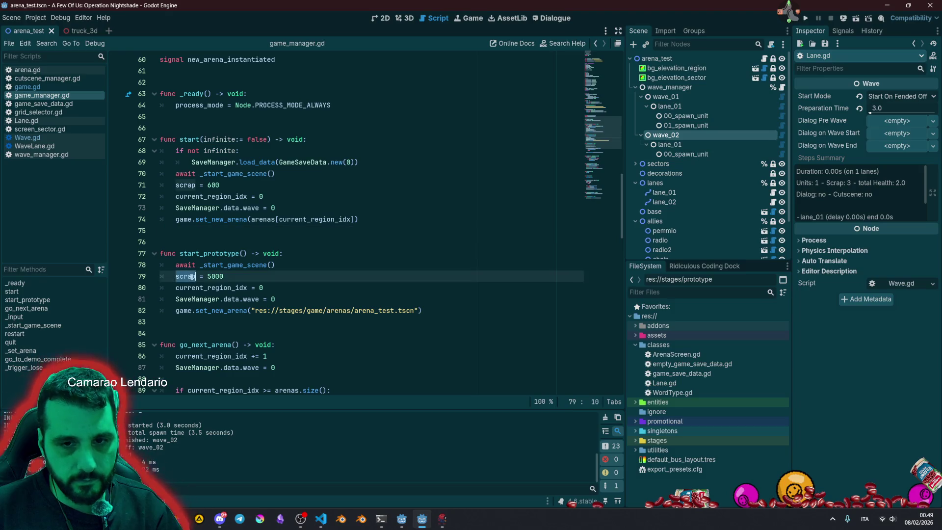
left_click(319, 255)
key("F5")
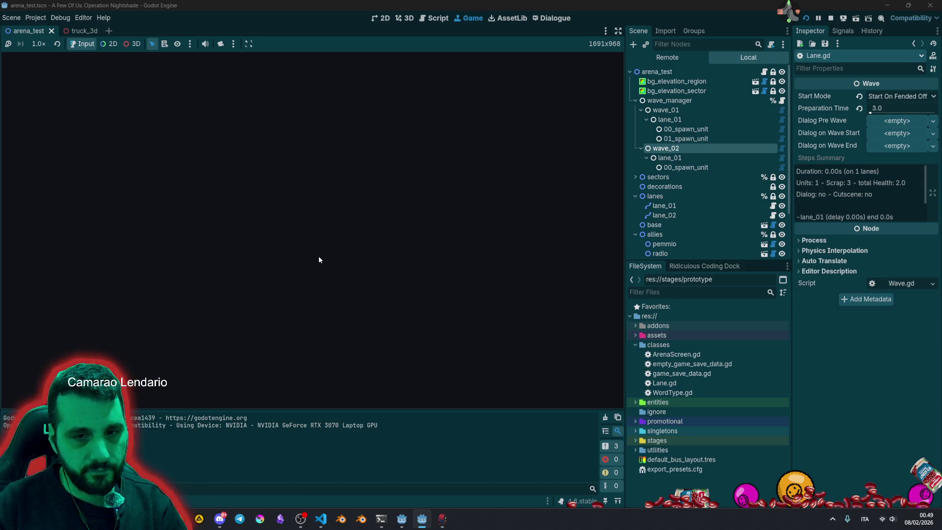
type("test")
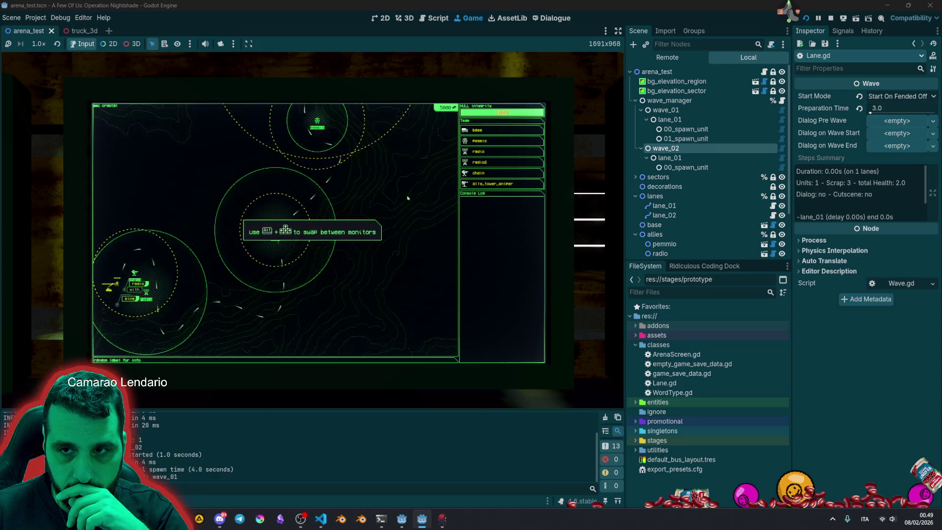
left_click(478, 152)
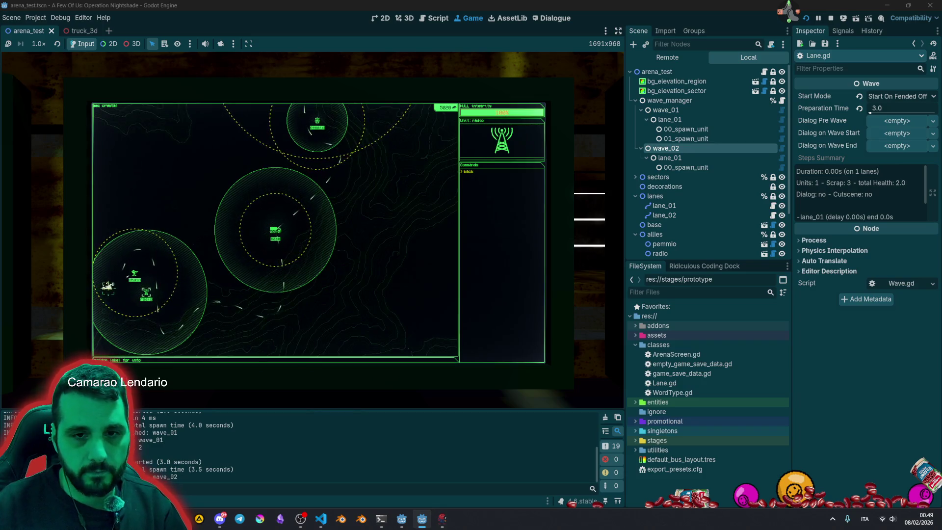
key("Return")
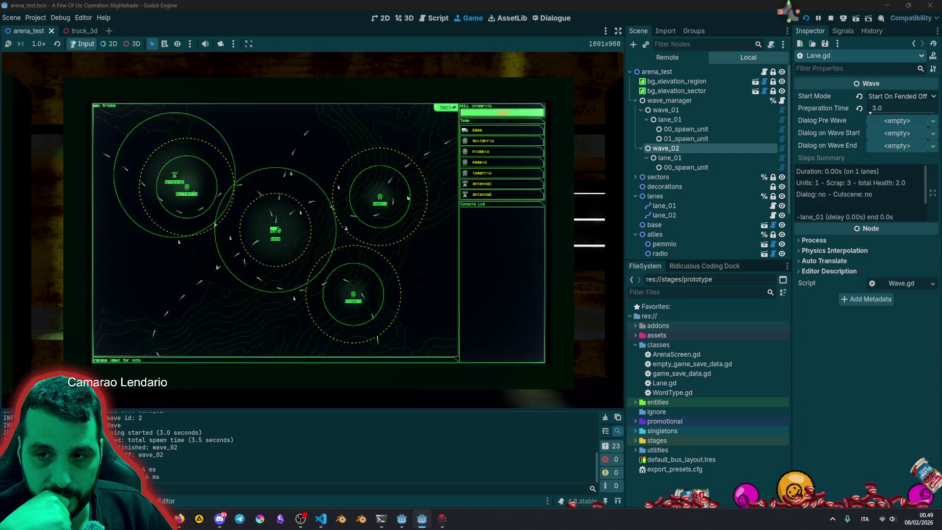
left_click(474, 130)
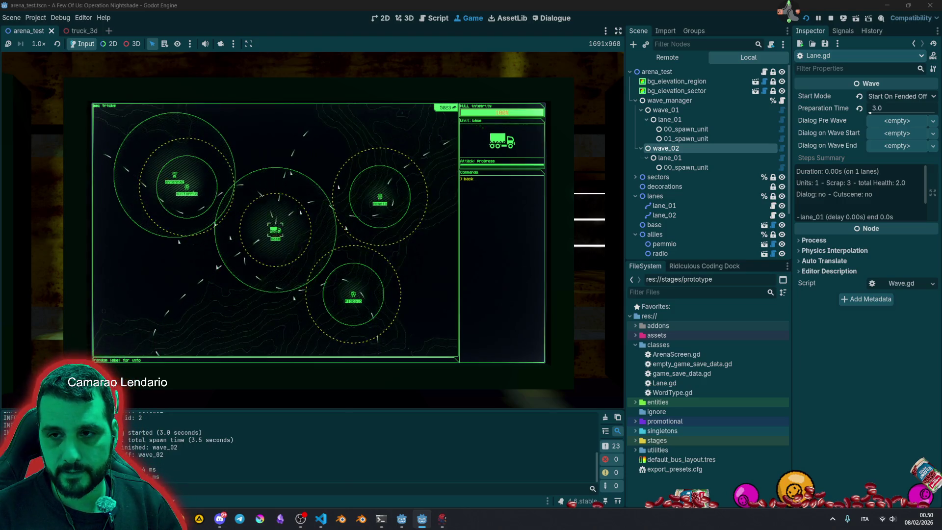
left_click(468, 178)
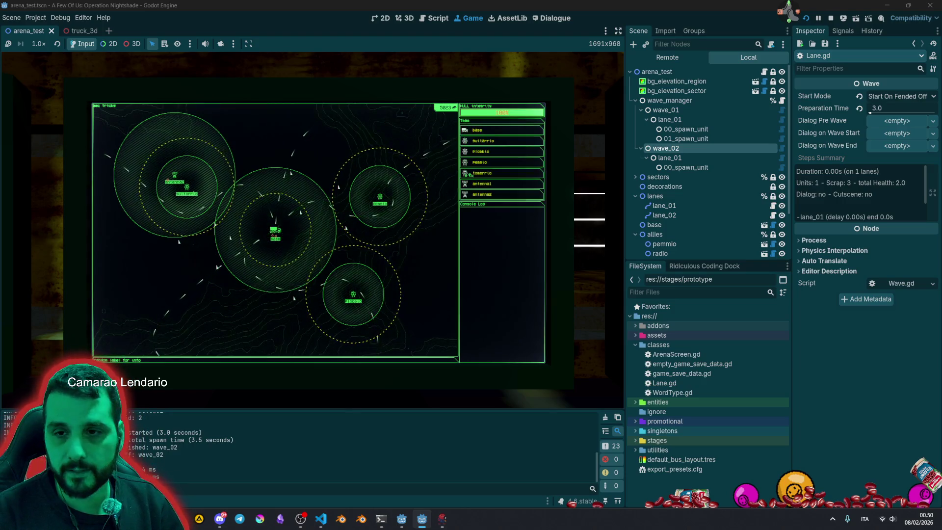
left_click(475, 140)
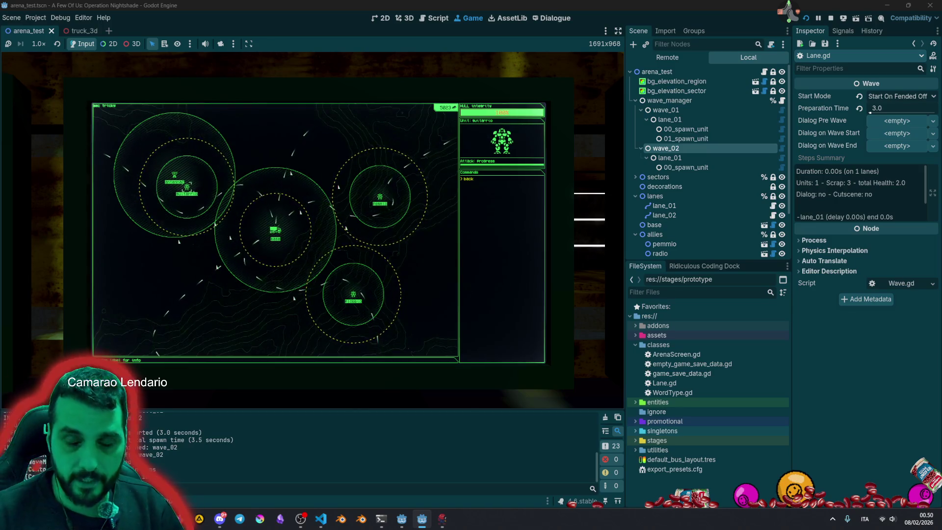
left_click(466, 177)
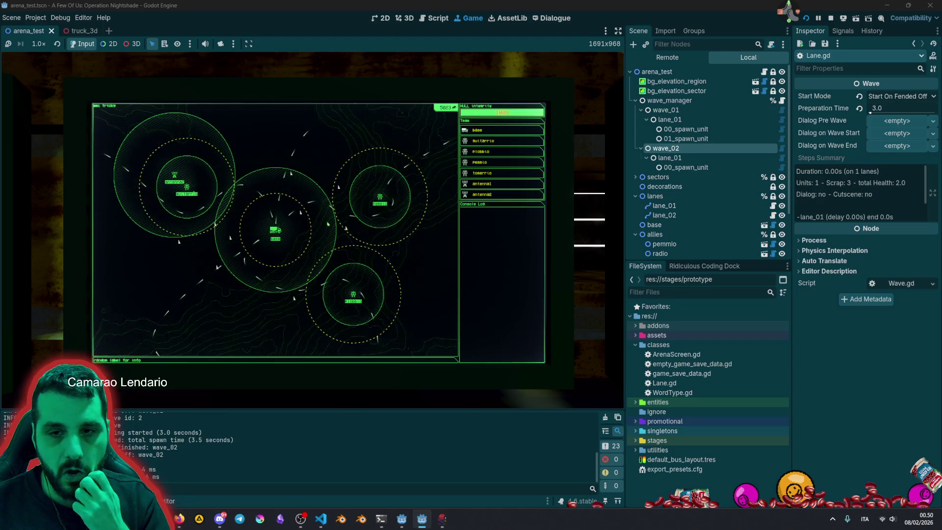
key("F8")
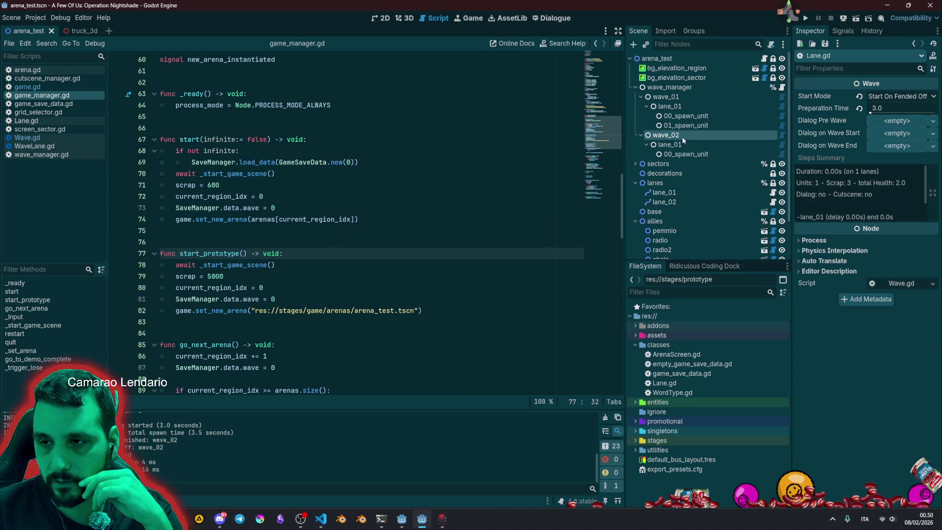
Undo an accidental line merge, then delete the wave_02 node and the 01_spawn_unit step.
key("Delete")
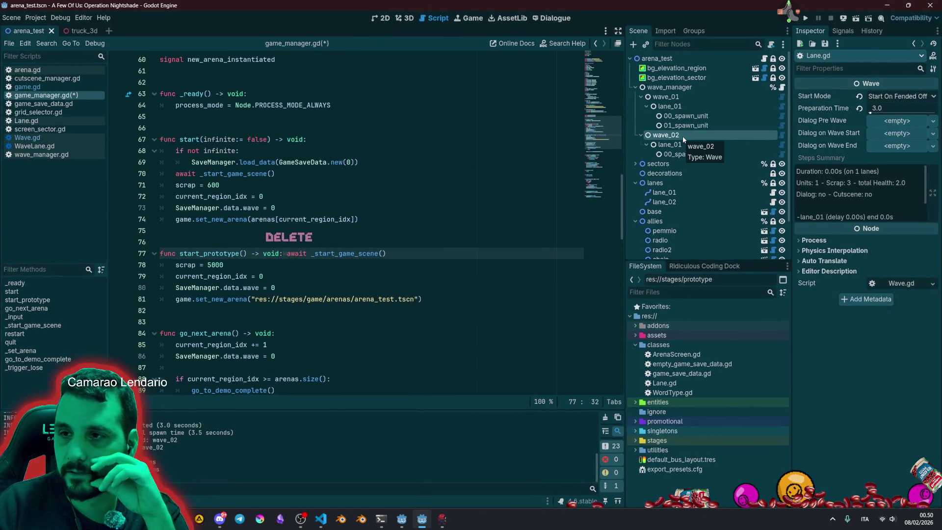
key("ctrl+z")
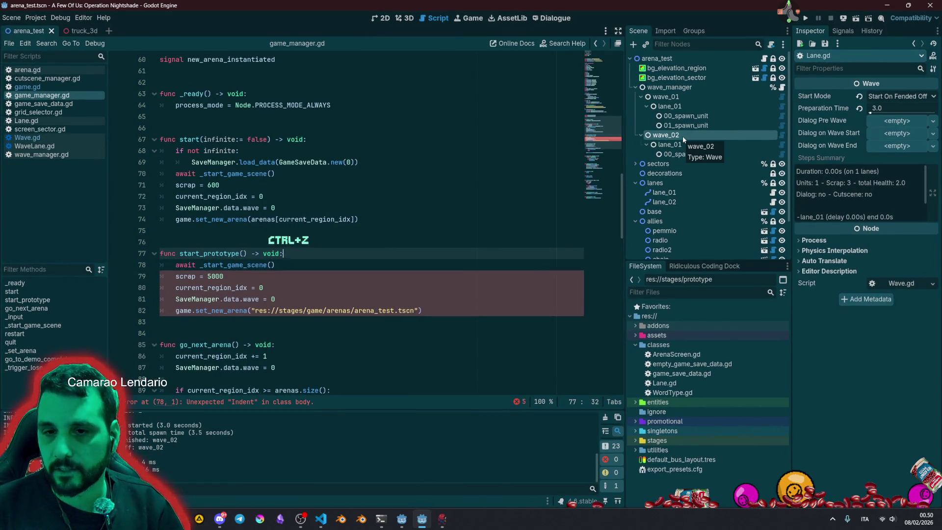
left_click(684, 151)
left_click(685, 138)
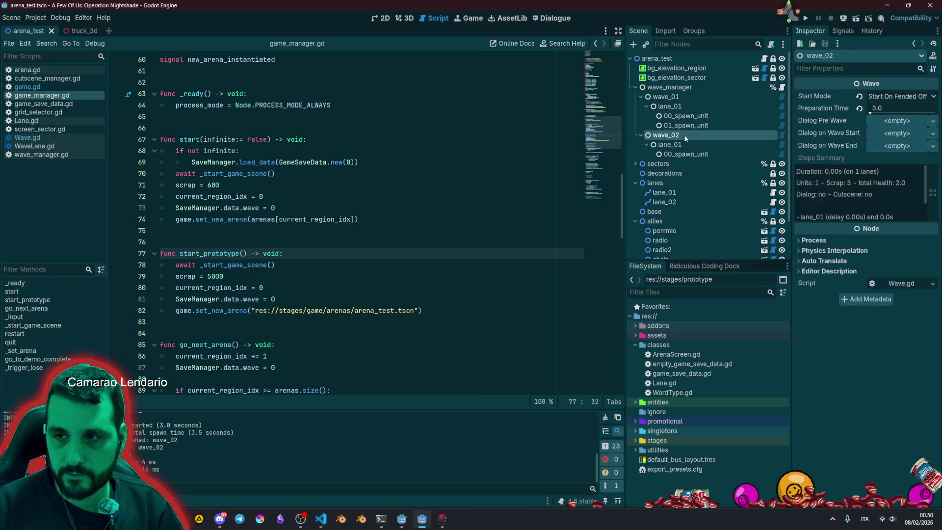
key("Delete")
key("Return")
left_click(683, 125)
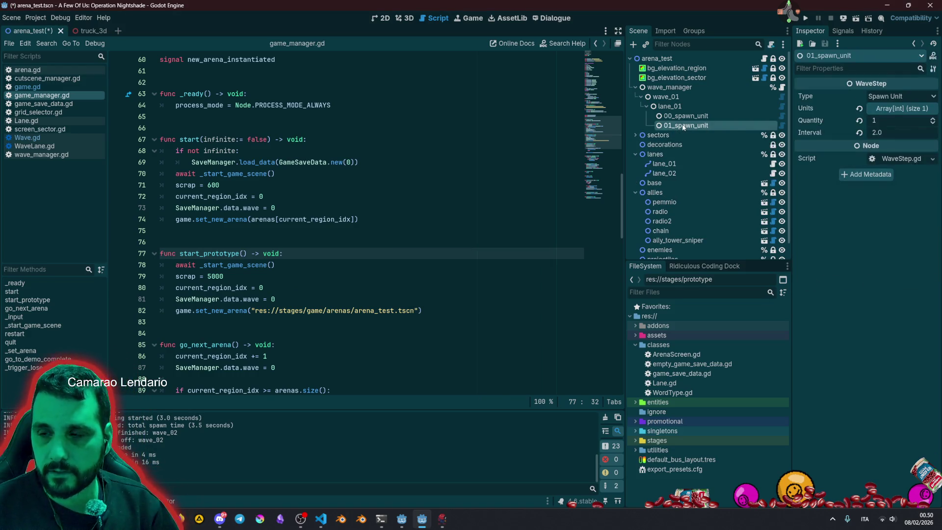
key("Delete")
key("Return")
left_click(687, 116)
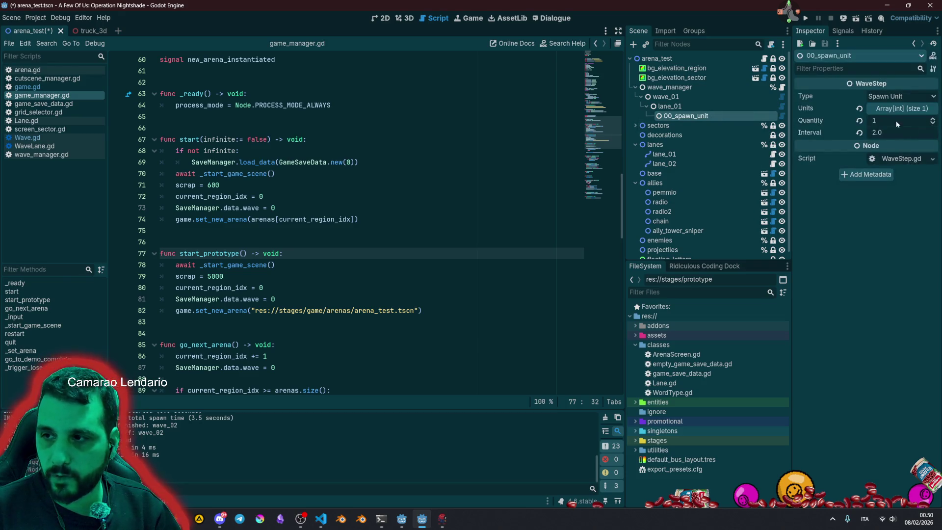
Save the arena_test scene and open the quick file search to find the panel scripts.
left_click(481, 144)
key("ctrl+s")
left_click(371, 158)
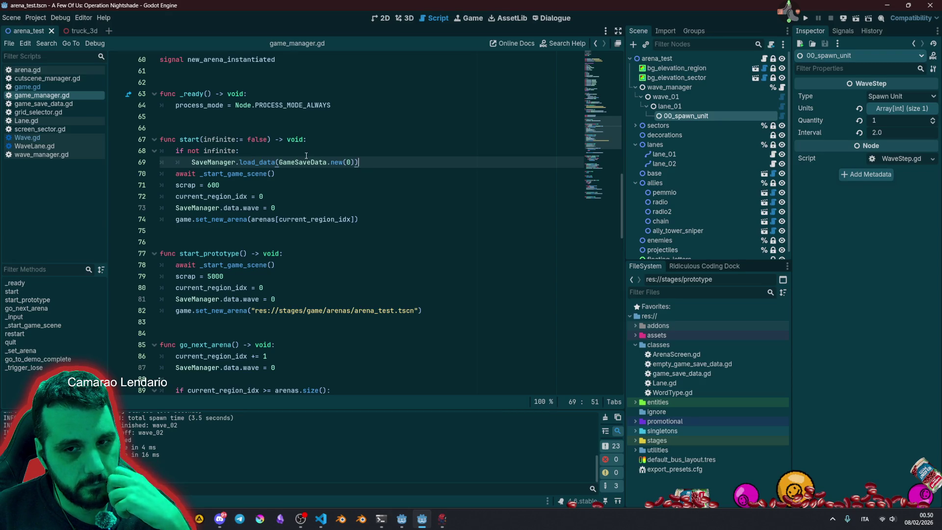
left_click(311, 141)
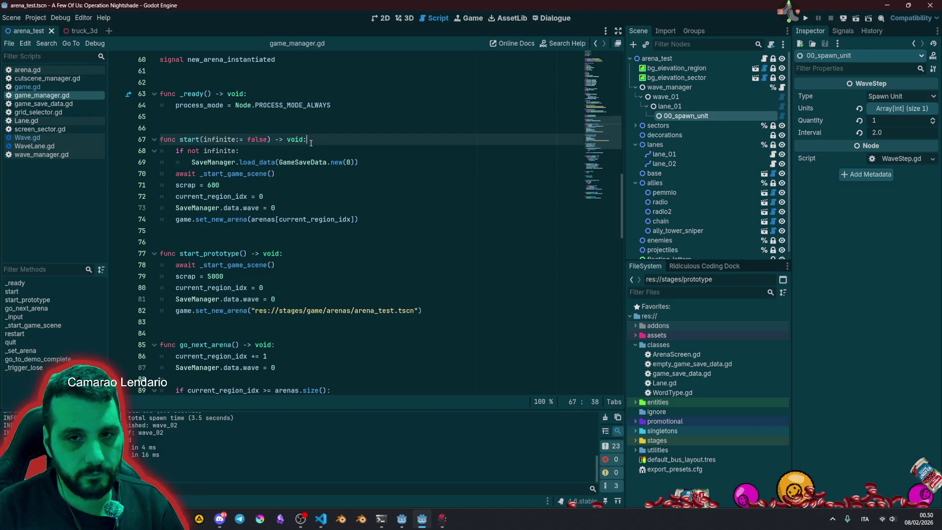
key("shift+alt+o")
Open the panel_commands.tscn scene and its attached panel_commands.gd script.
type("panel")
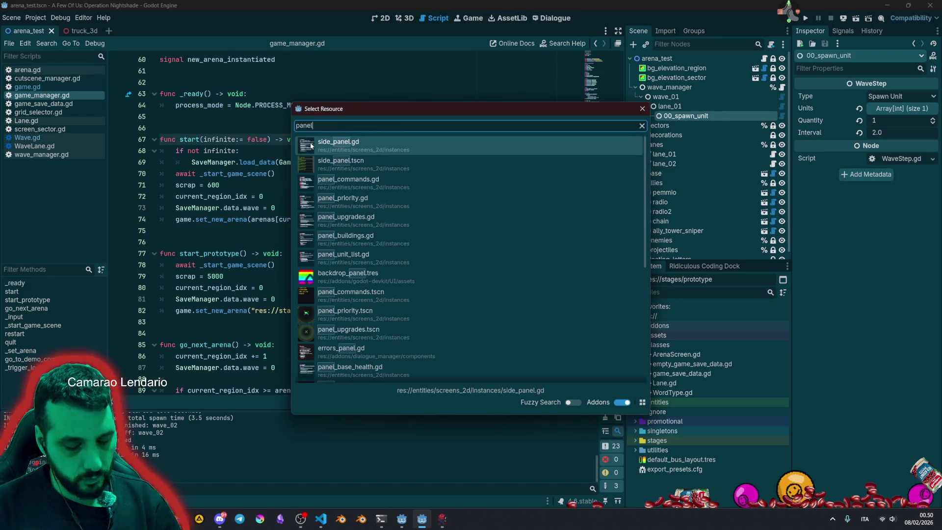
type("_c")
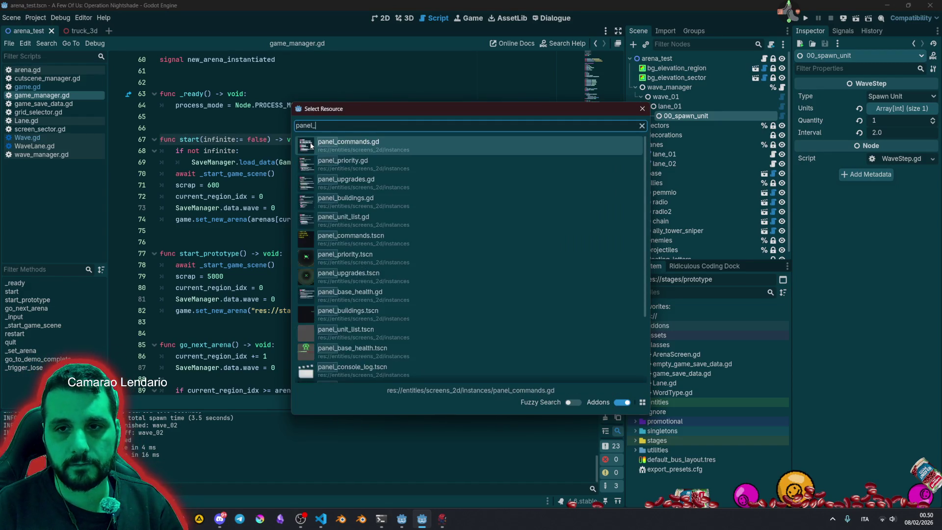
double_click(343, 163)
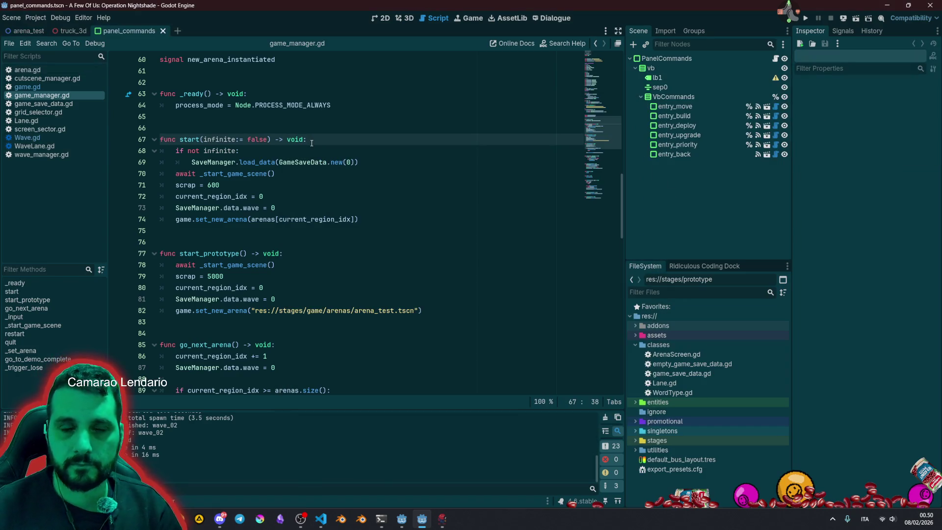
left_click(775, 58)
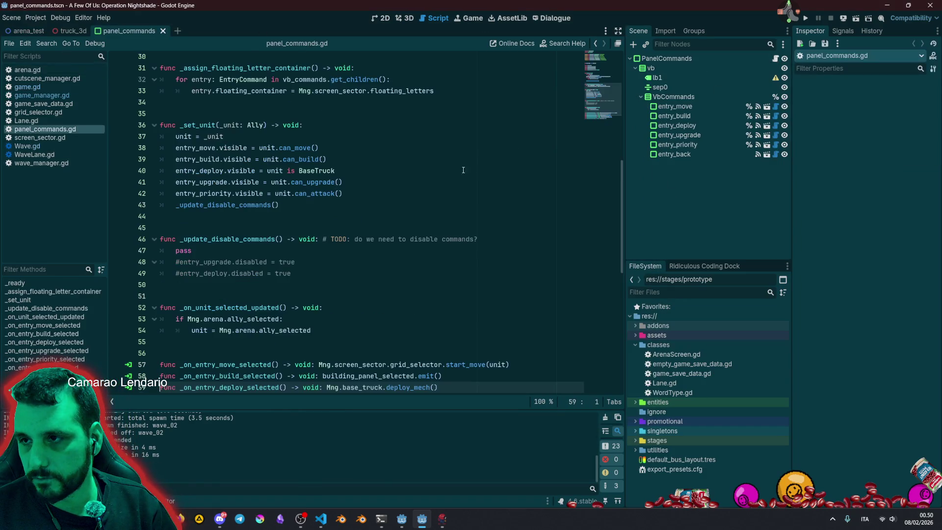
scroll(319, 265, "up", 8)
Review the arena-waiting code in _ready and the new_arena_instantiated signal name.
left_click(213, 280)
left_click_drag(188, 298, 252, 322)
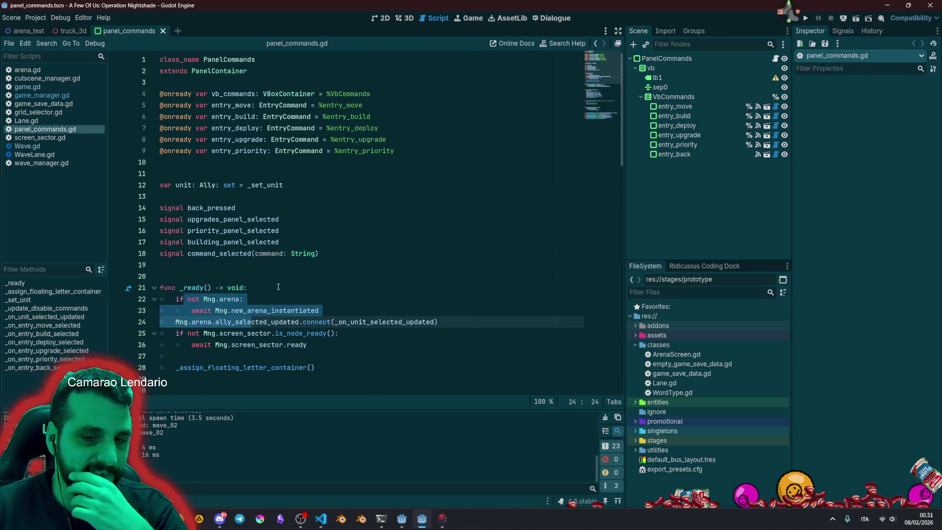
scroll(278, 287, "down", 3)
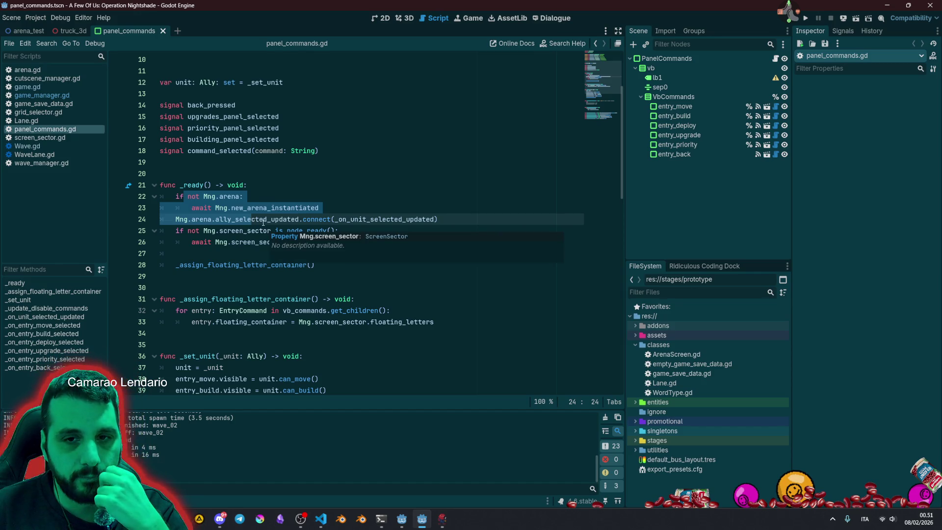
double_click(259, 208)
mouse_move(258, 209)
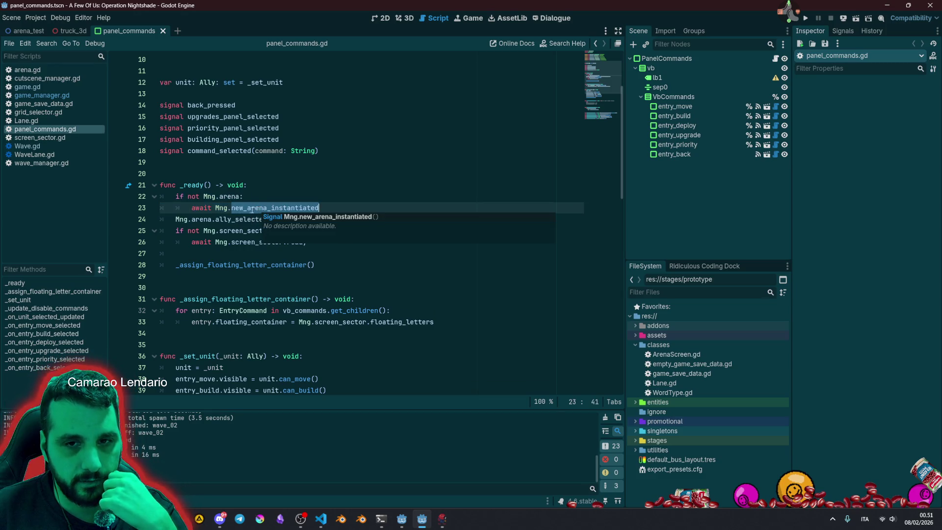
Replace 'if not Mng.arena:' and the await with Mng.new_arena_instantiated.connect().
left_click(216, 208)
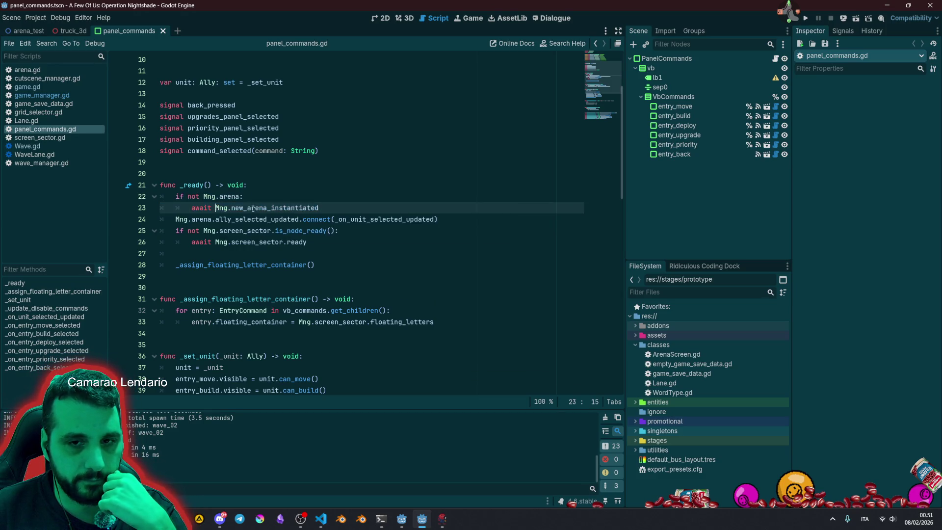
key("ctrl+shift+Left")
key("shift+Up")
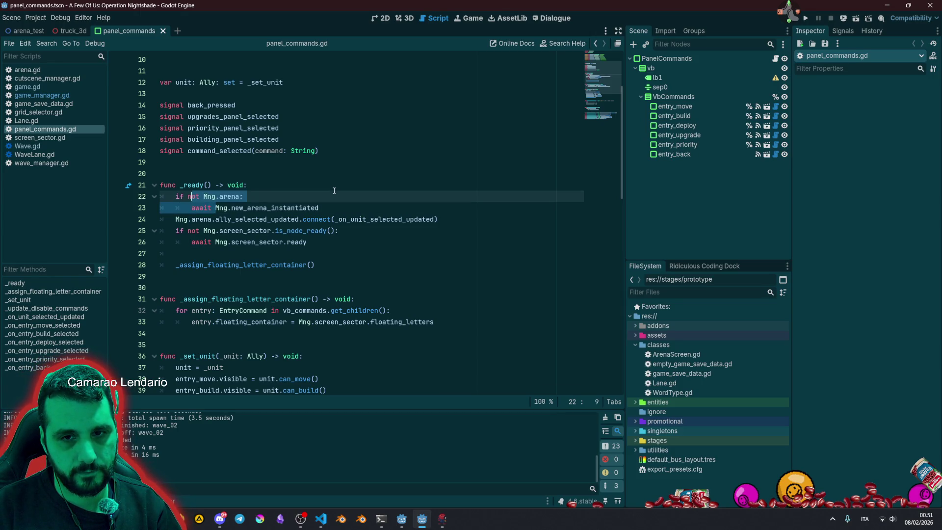
key("shift+Home")
key("Delete")
key("End")
type(".")
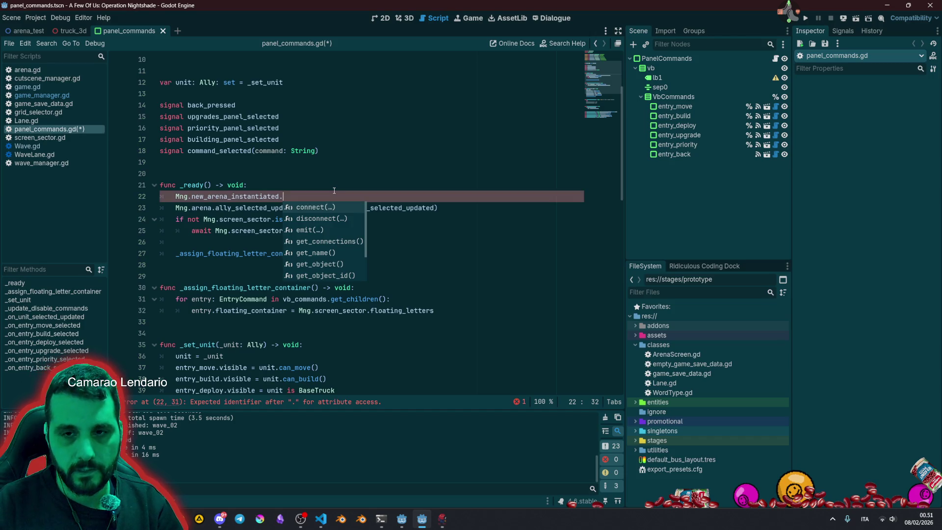
key("Return")
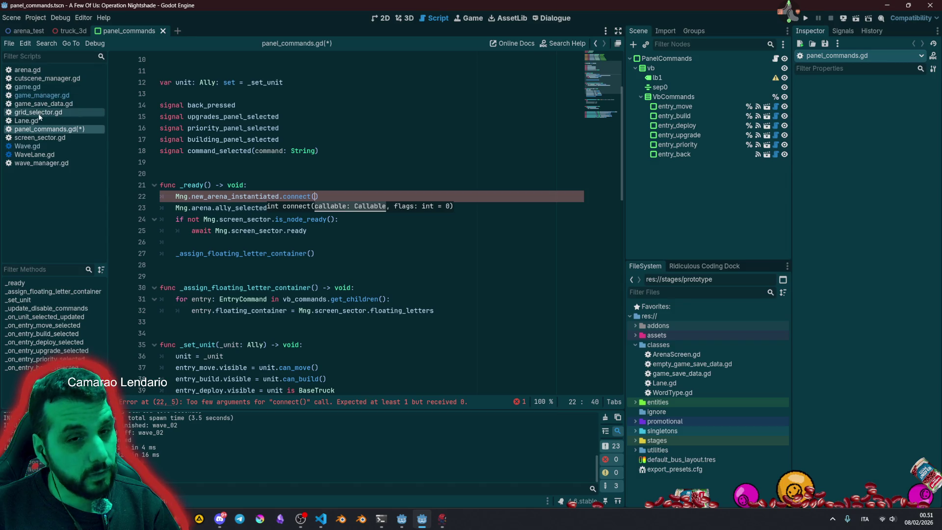
Search Quick Open for 'panel_up' to find the panel scripts.
left_click(324, 185)
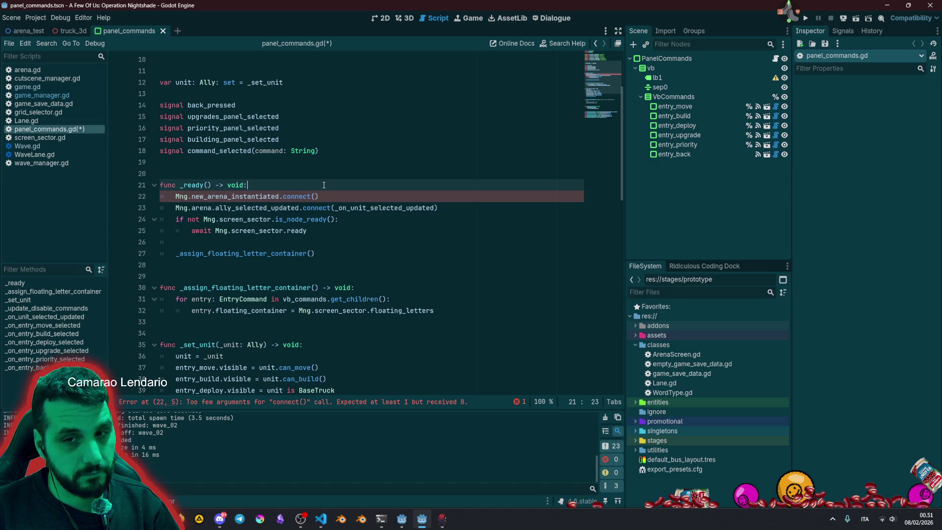
key("alt+shift+o")
type("panel")
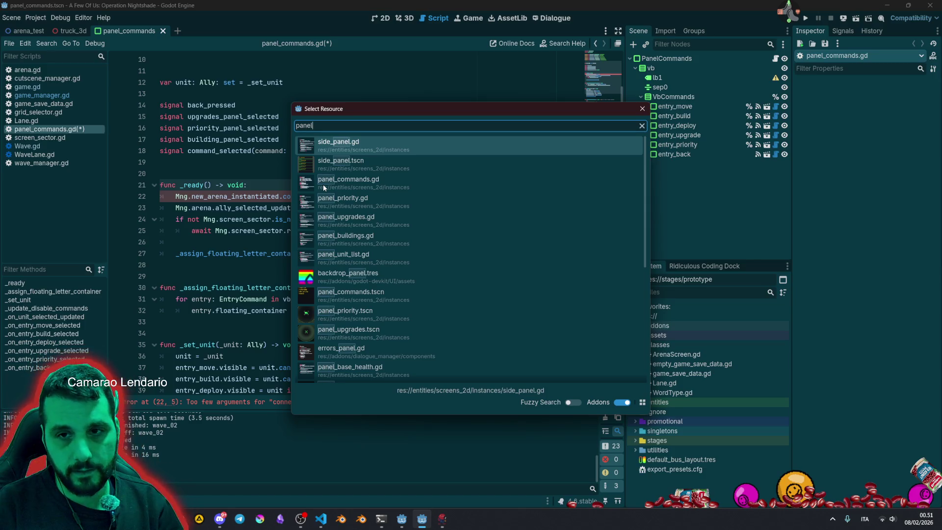
type("_up")
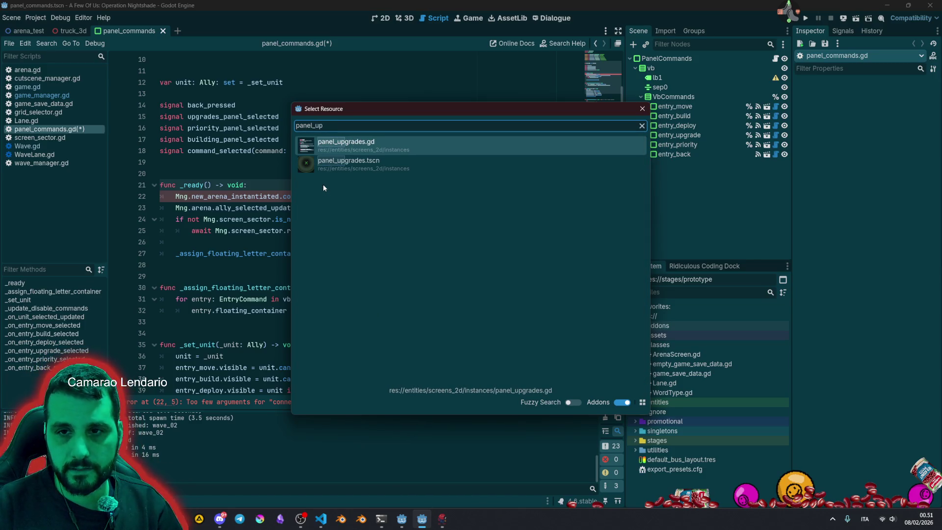
Open panel_upgrades.gd and select its _init and arena handler lines.
key("Return")
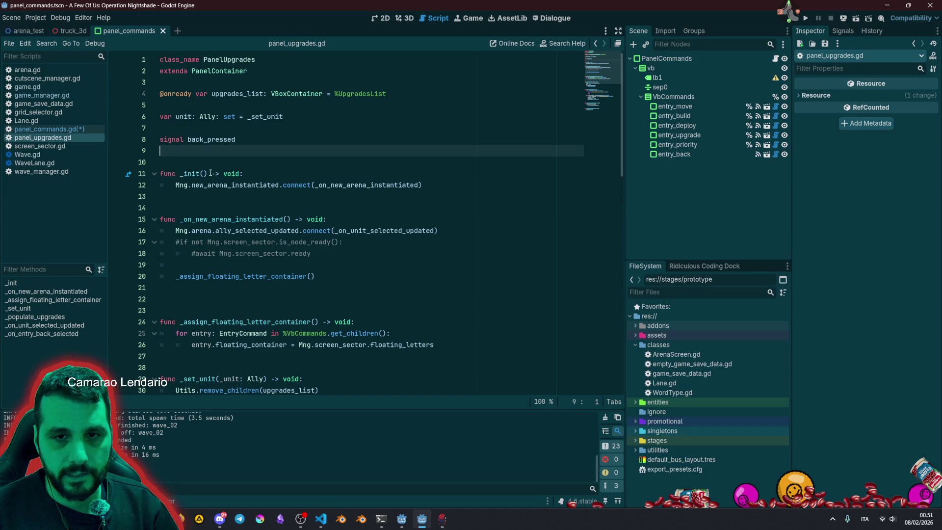
key("Down")
key("Down")
key("Right")
key("shift+End")
key("shift+Down")
key("shift+Down")
key("shift+Down")
key("shift+End")
key("ctrl+c")
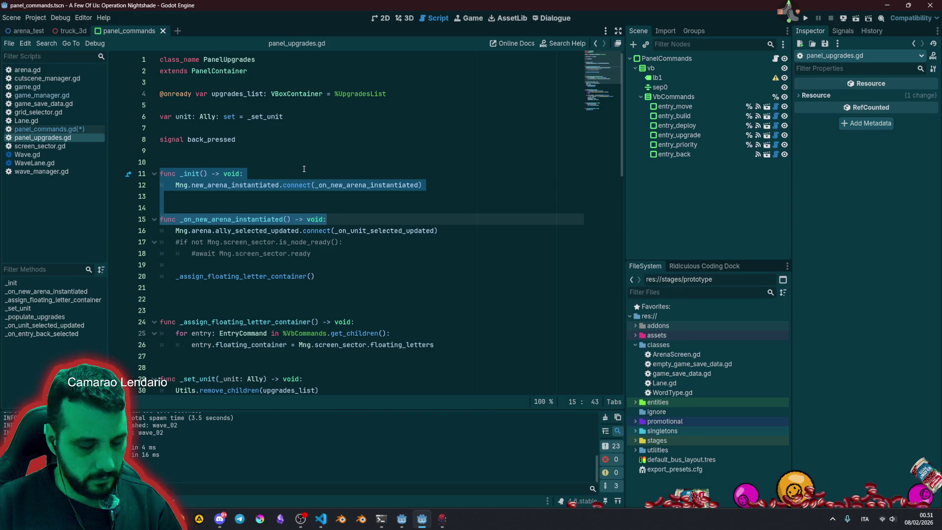
In panel_commands.gd, paste the _init and handler over the _ready header and connect line.
key("alt+Left")
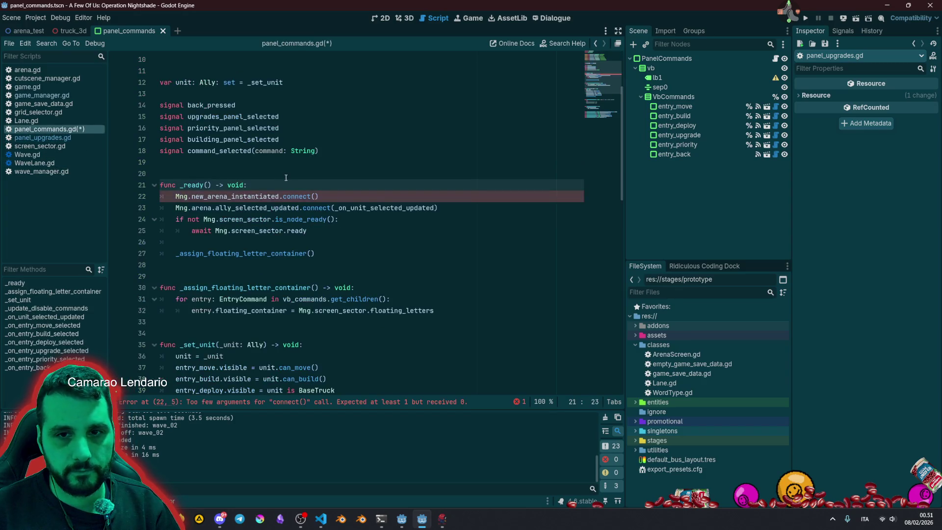
left_click(343, 200)
key("shift+Home")
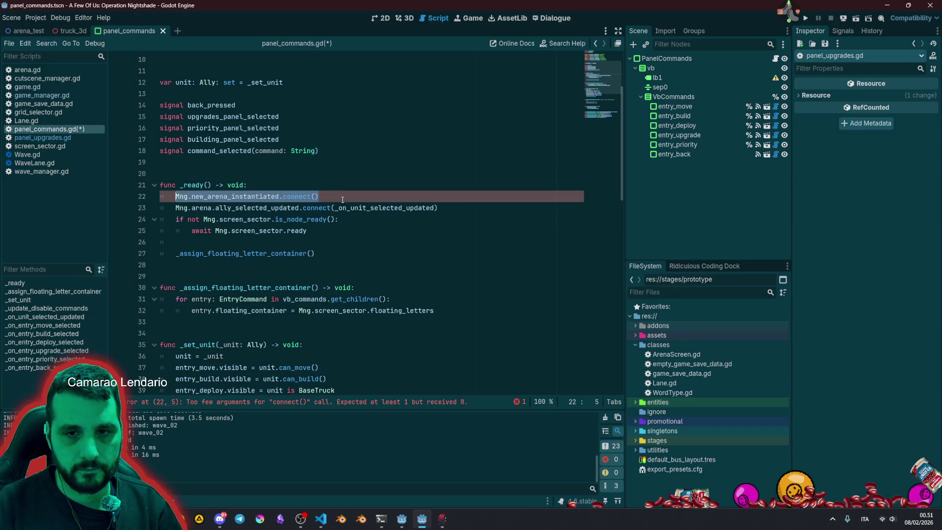
key("shift+Up")
key("shift+Home")
key("ctrl+v")
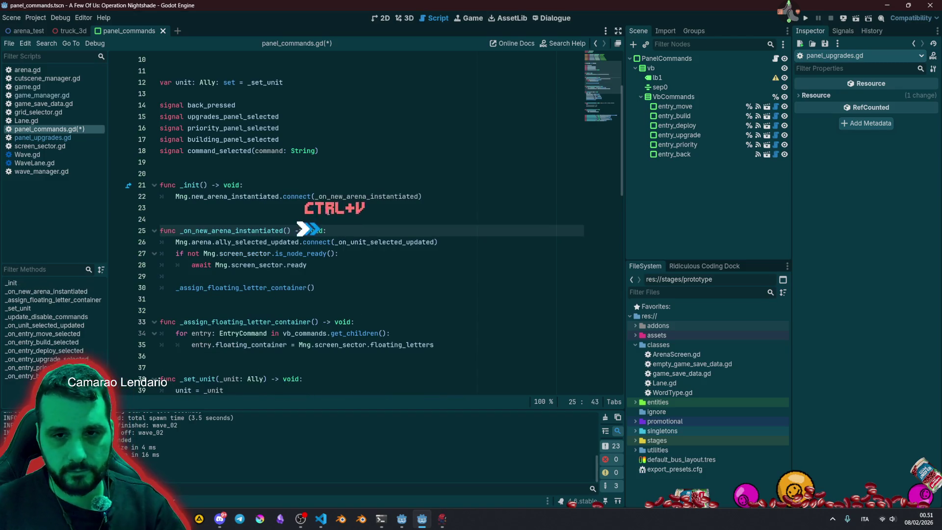
Review the pasted code and select the screen-sector wait and container setup lines.
left_click(241, 264)
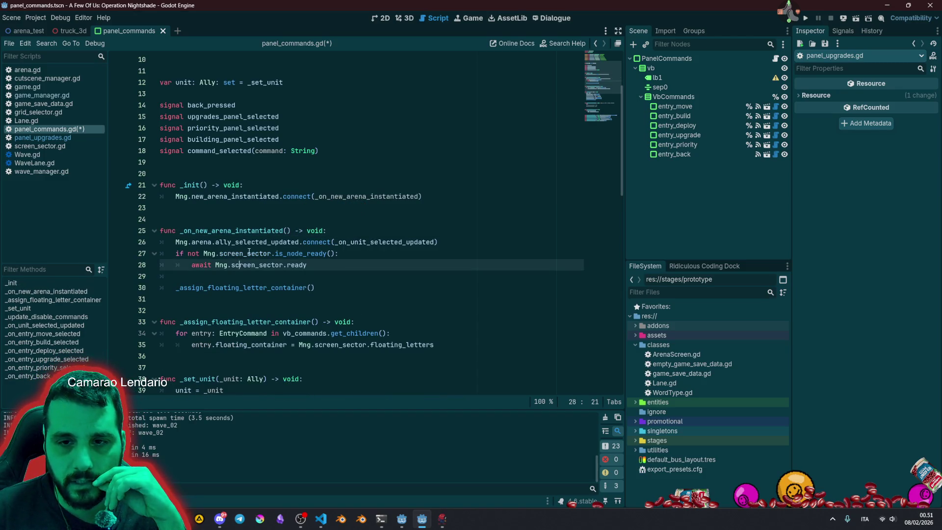
double_click(307, 252)
double_click(235, 264)
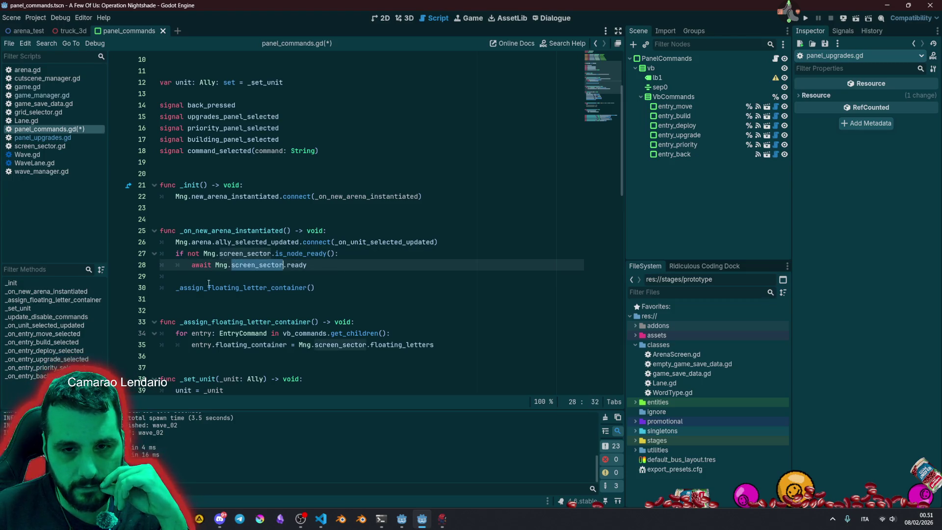
double_click(204, 288)
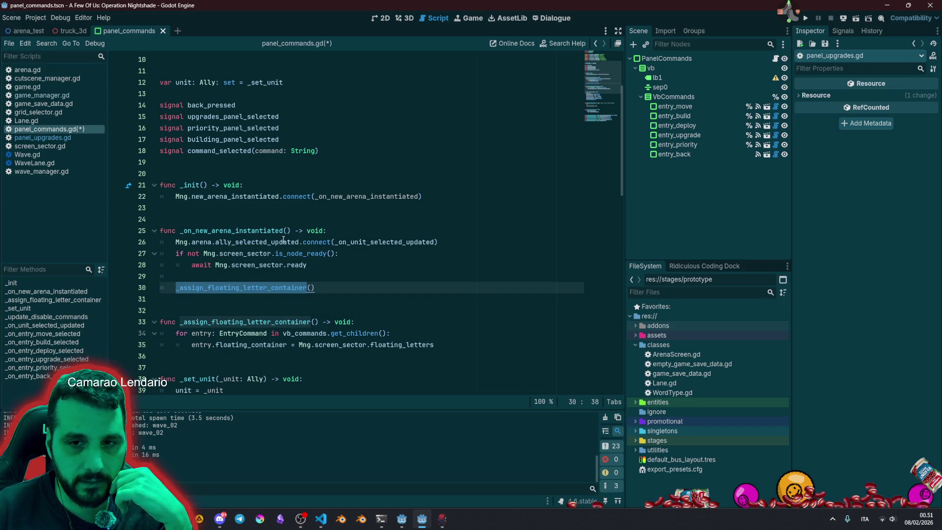
double_click(197, 242)
left_click_drag(242, 281, 222, 253)
Add a 'func _ready() -> void:' header above the screen-sector check.
key("Up")
key("End")
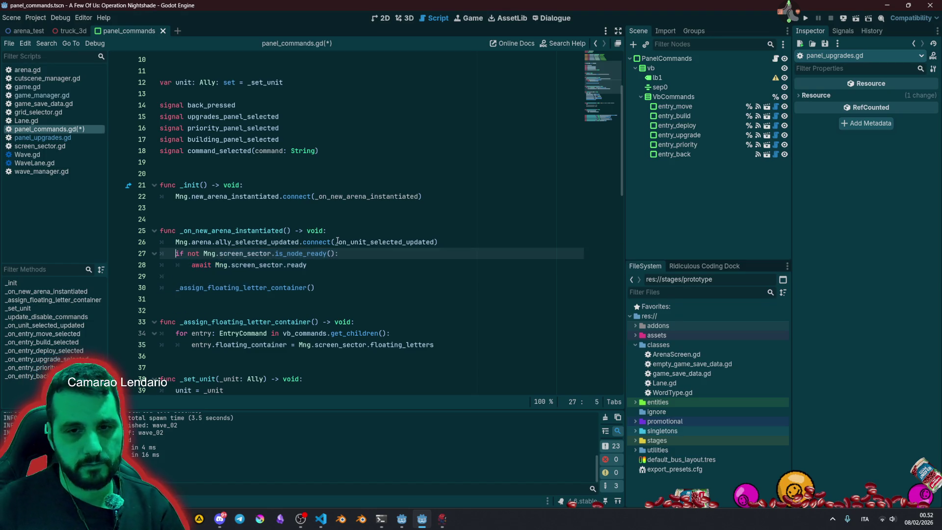
key("Return")
key("BackSpace")
type("func _ready")
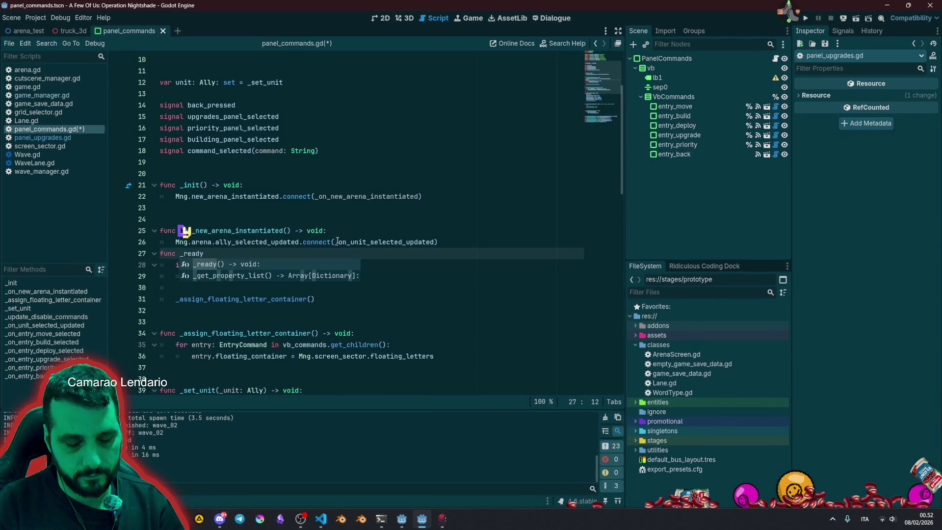
type("() -> void")
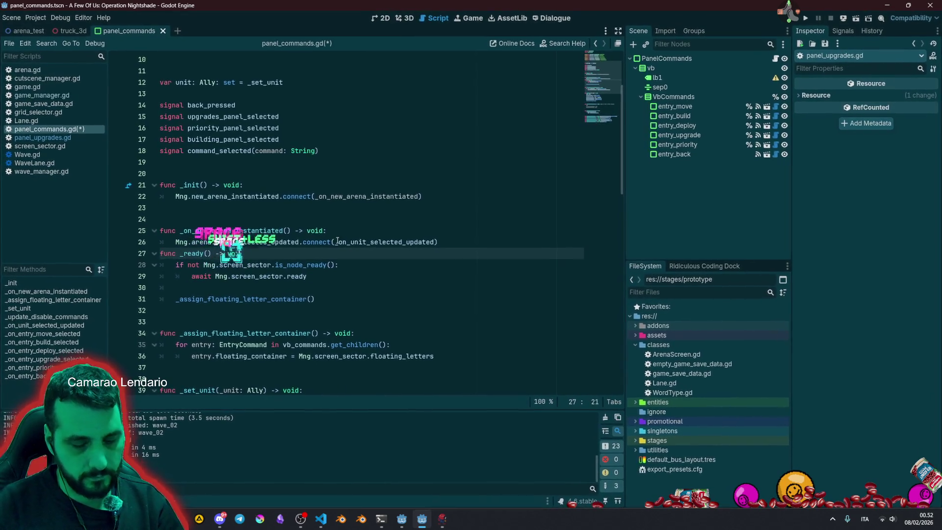
type(":")
key("Home")
key("Return")
key("Return")
Move the new _ready function above the handler with Alt+Up and tidy blank lines.
key("shift+Down")
key("shift+Down")
key("shift+Down")
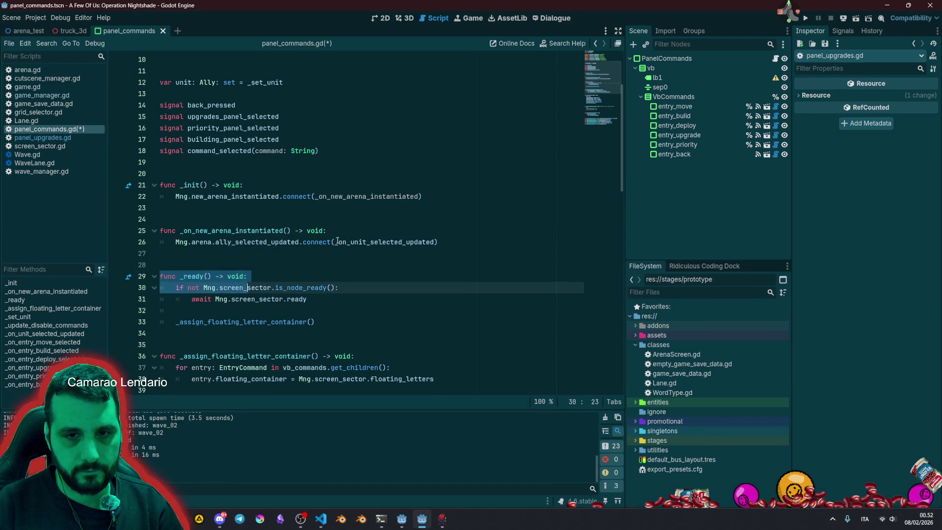
key("shift+End")
key("alt+Up")
key("alt+Up")
key("alt+Up")
key("alt+Up")
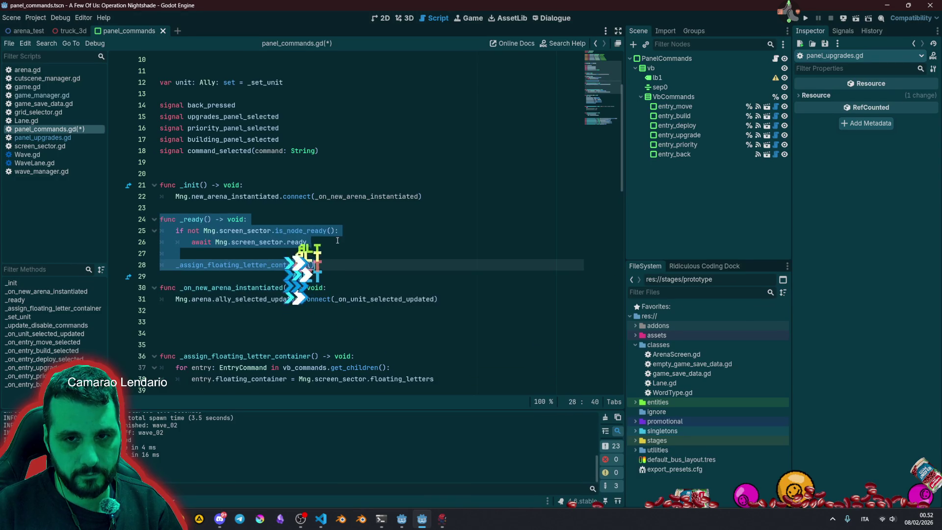
key("Up")
key("Up")
key("Up")
key("Return")
key("Down")
key("Down")
key("Down")
key("Up")
key("Up")
key("Up")
key("Down")
key("Return")
key("Down")
key("Down")
key("Down")
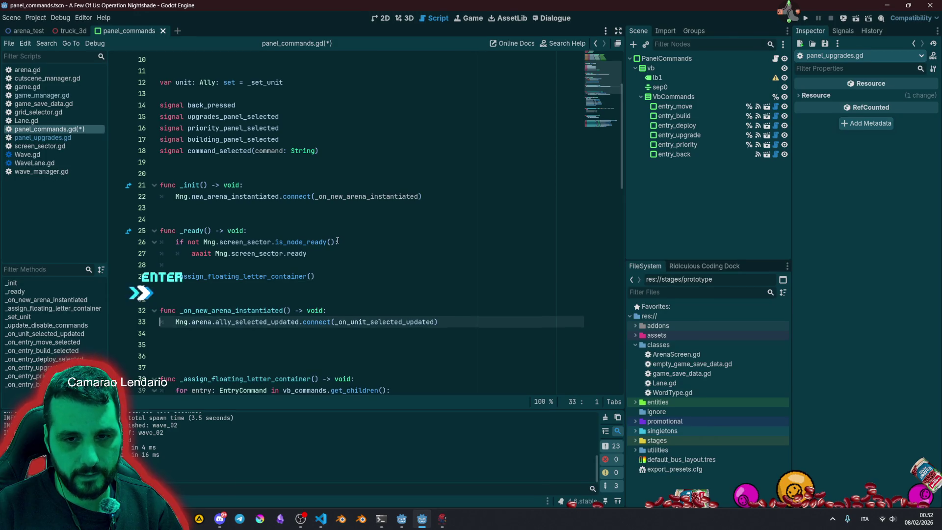
key("Delete")
key("Delete")
Check the _ready and _init connect lines, then run the game with F5.
left_click(338, 231)
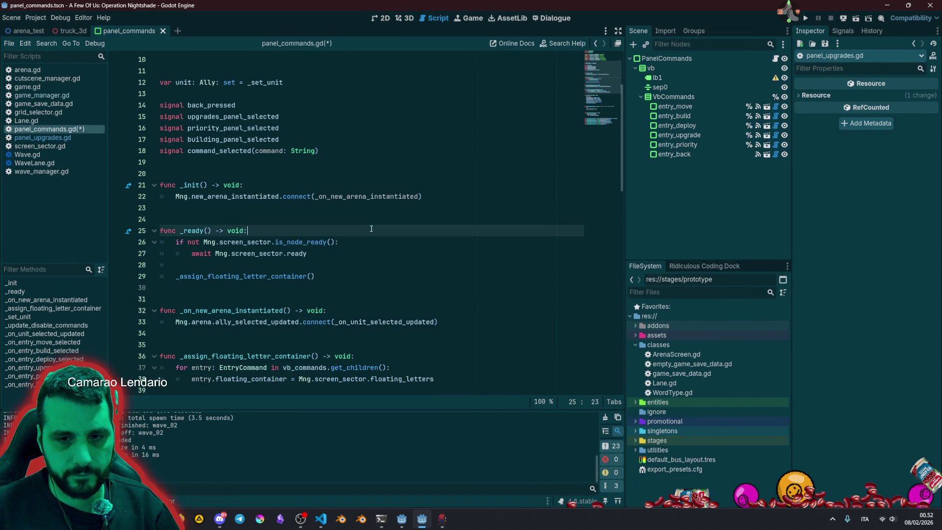
scroll(326, 221, "down", 2)
key("Up")
scroll(335, 196, "up", 2)
left_click(335, 195)
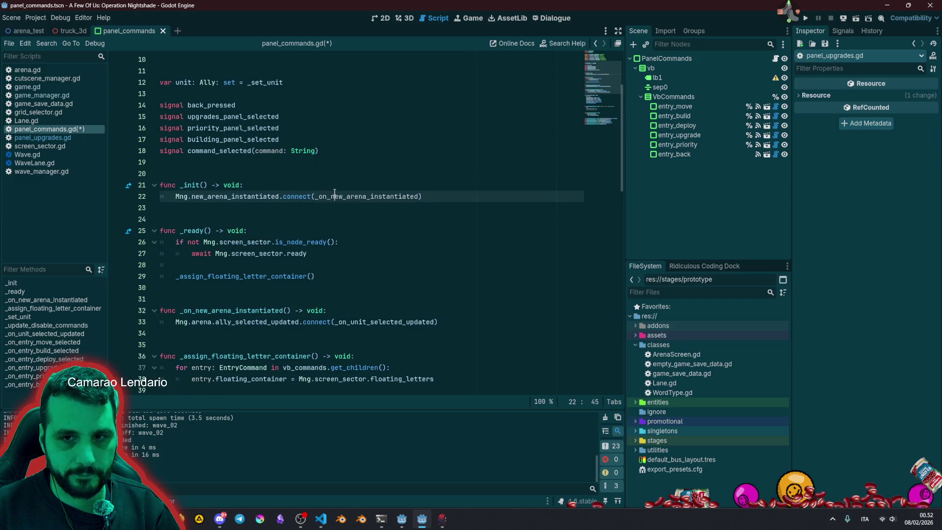
key("F5")
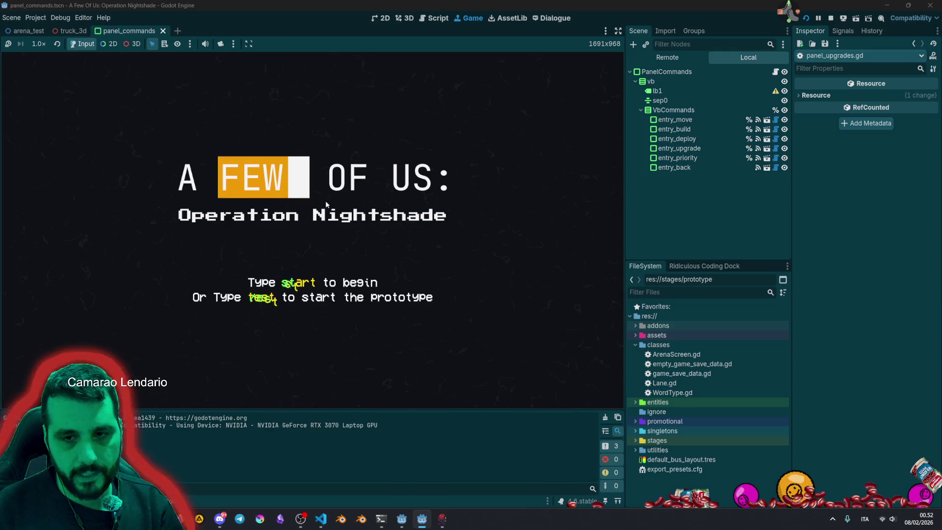
From the radar monitor, build a tower in grid cell 3, sub-cell 3, and select it.
type("t")
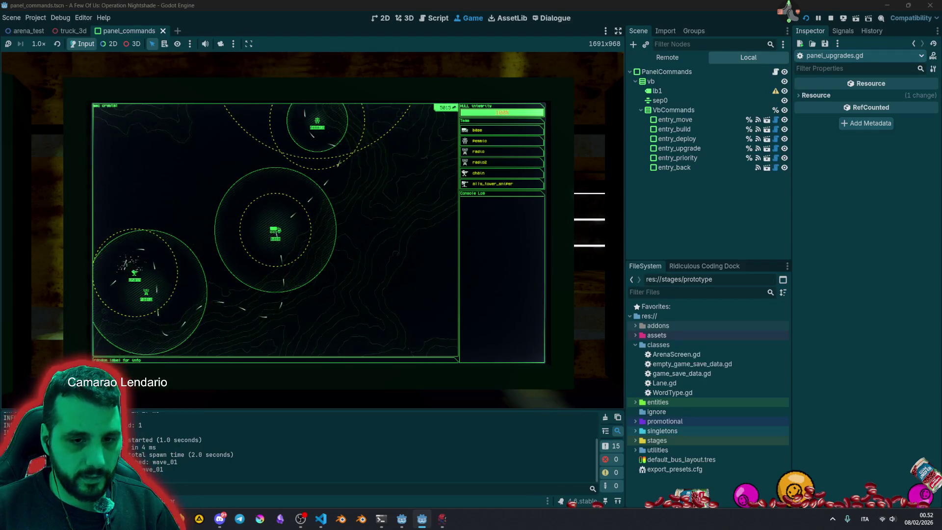
key("Escape")
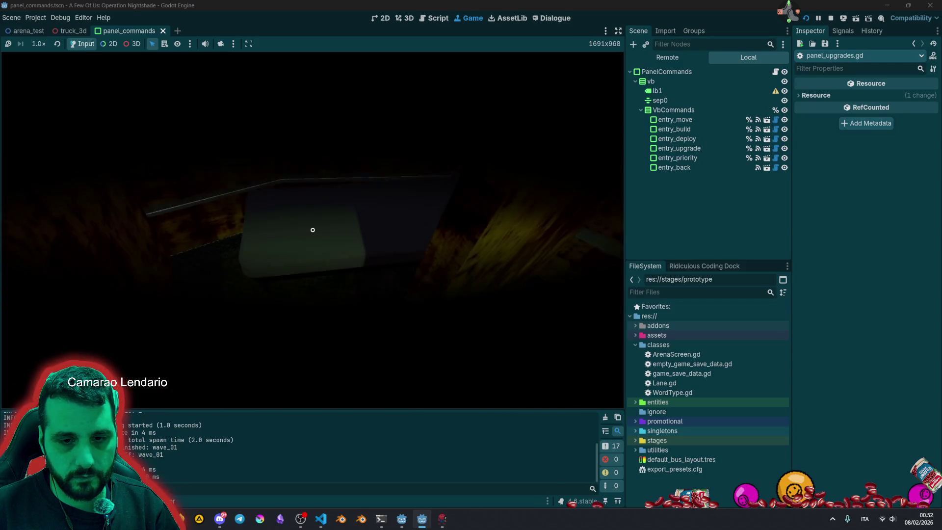
left_click(313, 230)
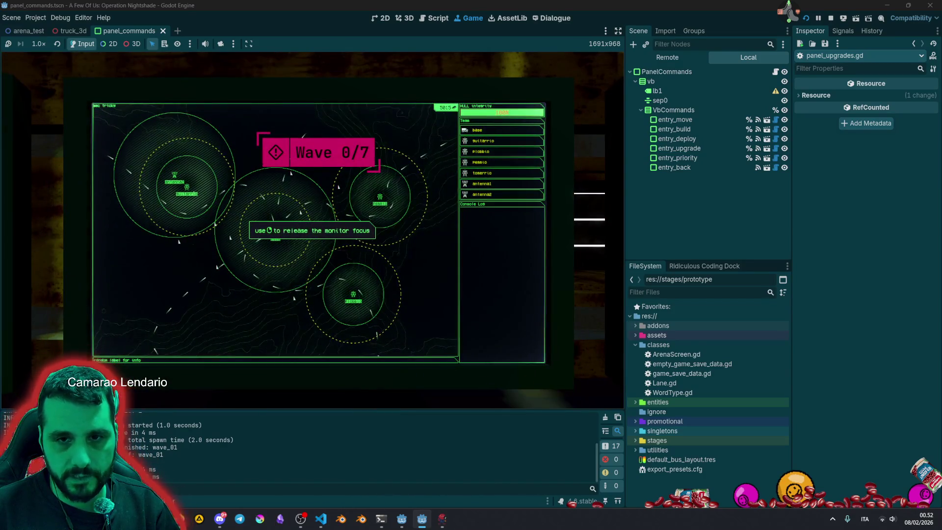
key("Return")
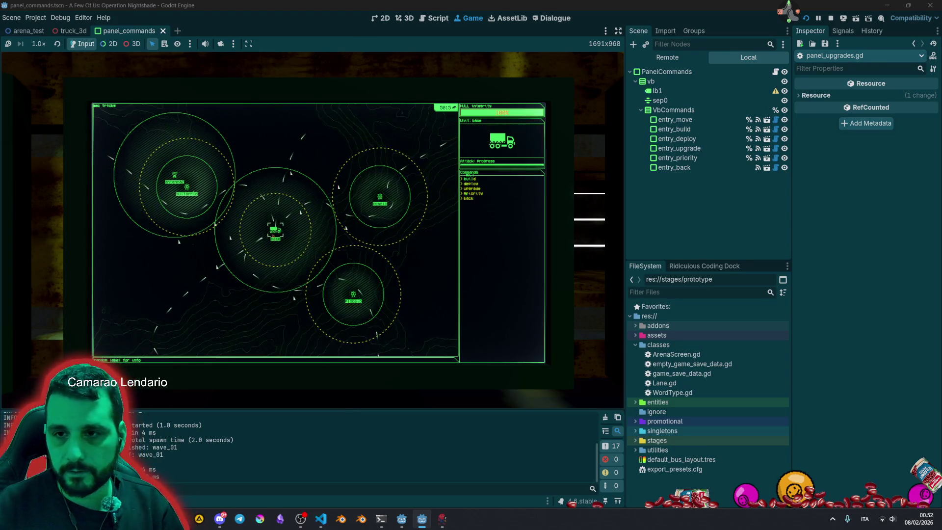
key("Return")
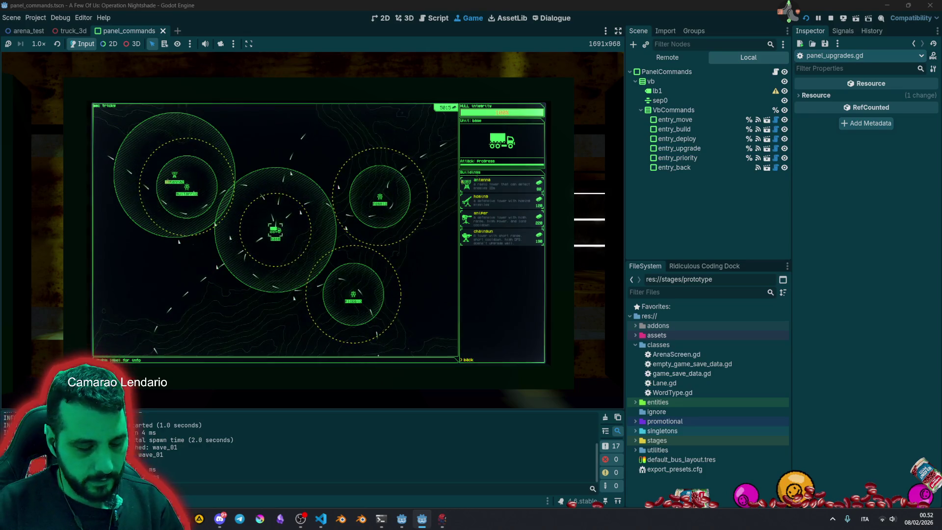
key("Return")
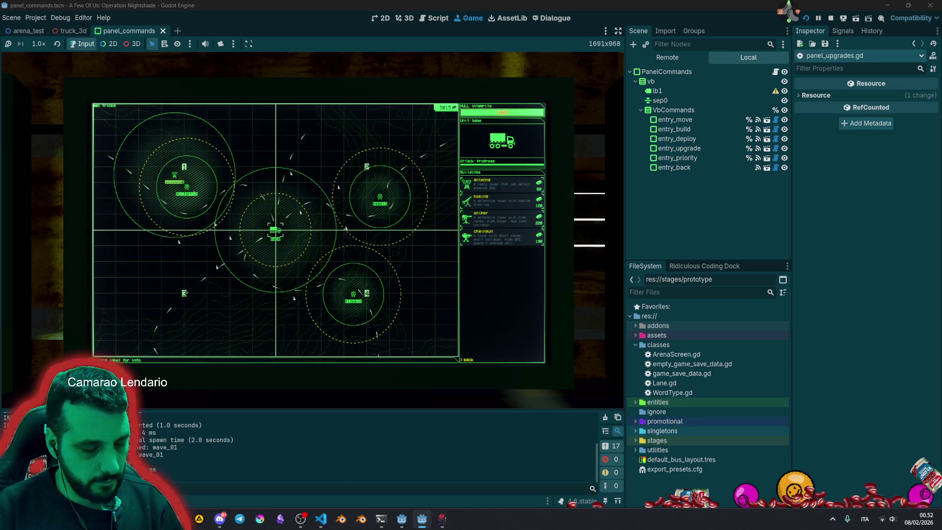
key("3")
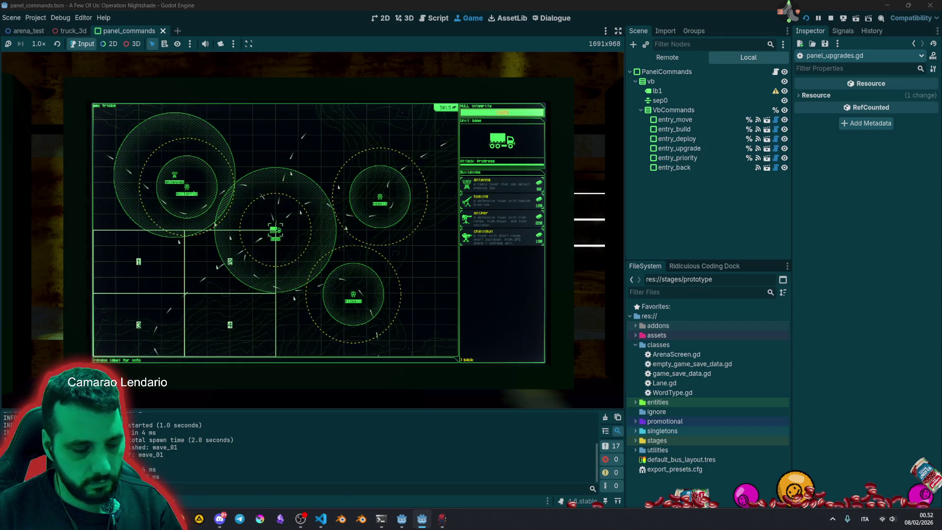
key("3")
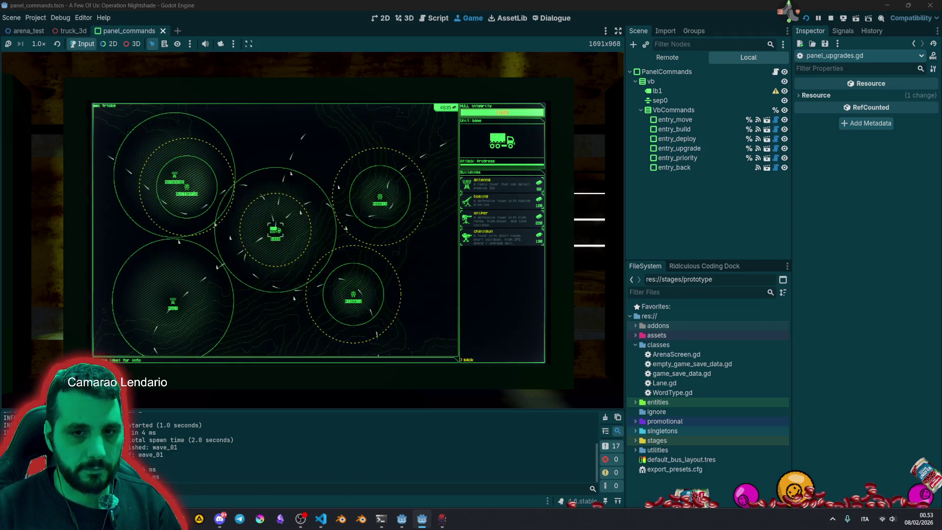
key("Tab")
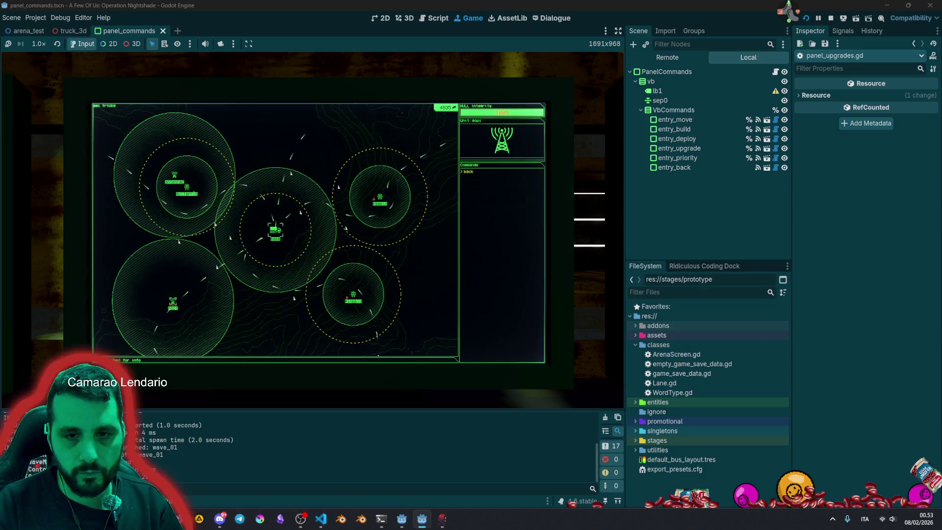
Pick Piobbio from the Team list and choose an attack priority, triggering the error.
left_click(466, 171)
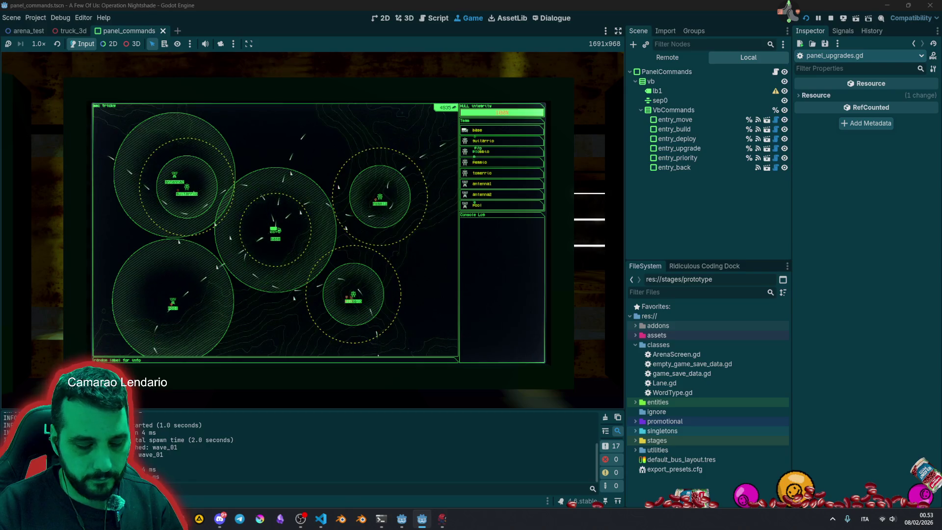
left_click(478, 151)
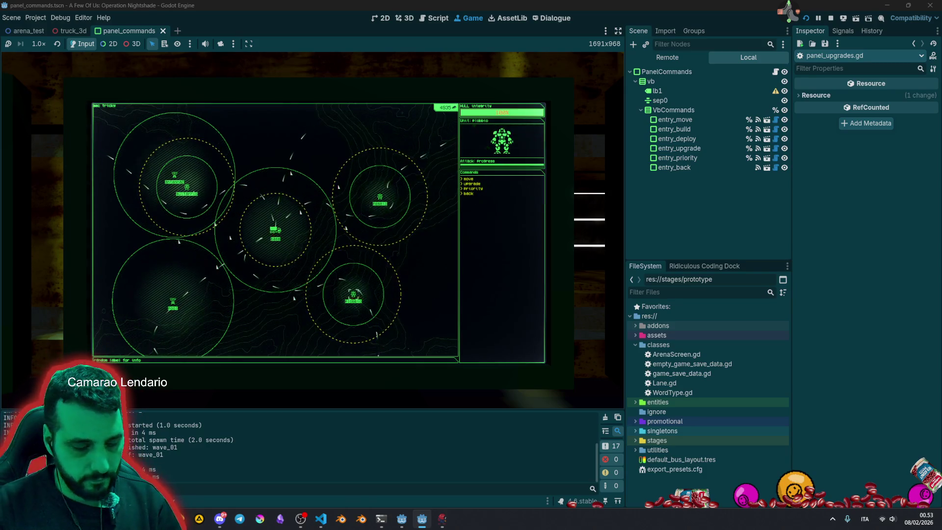
left_click(474, 188)
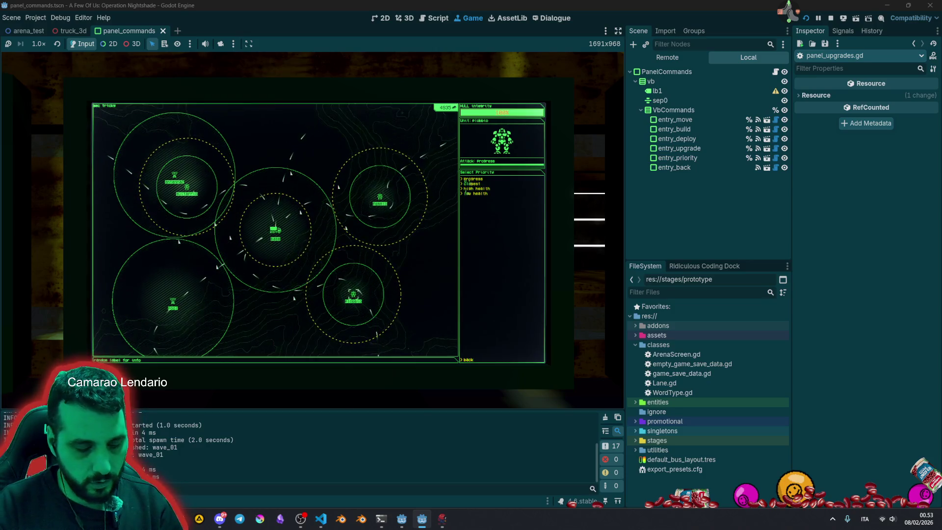
key("t")
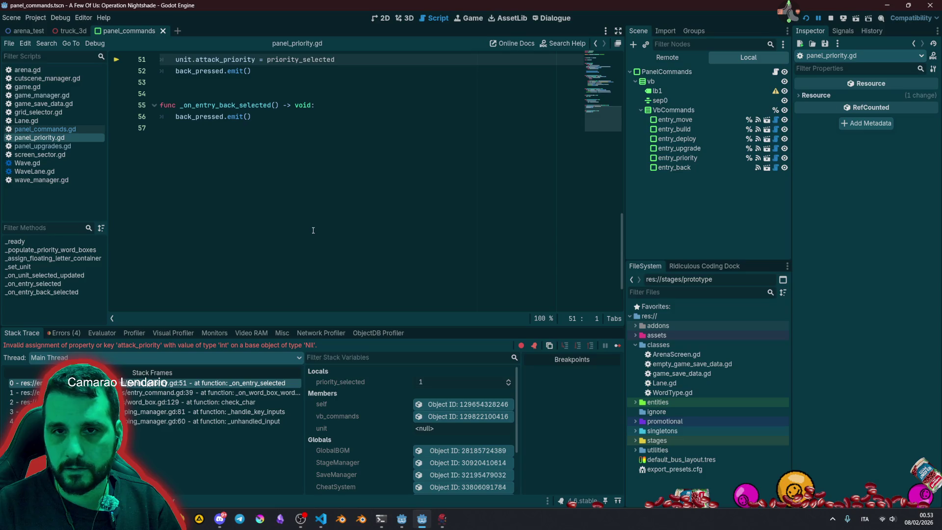
scroll(313, 230, "up", 3)
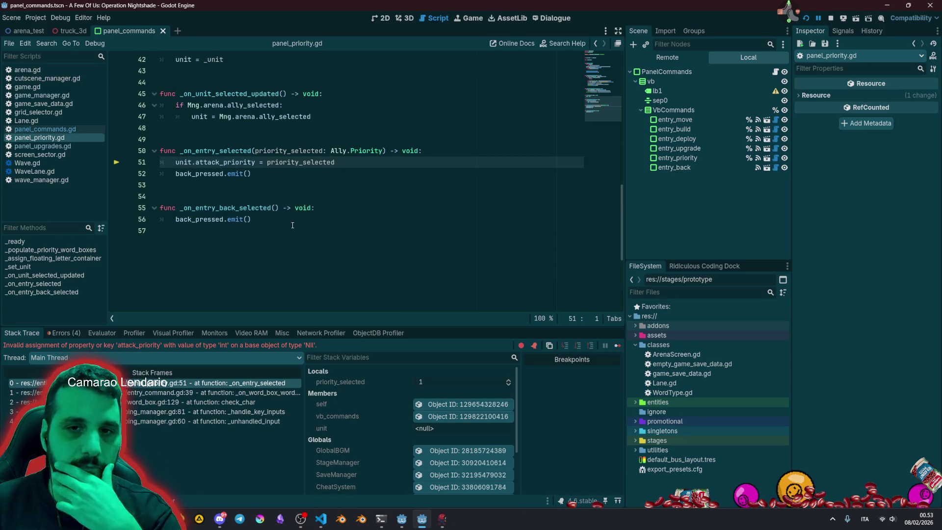
scroll(321, 252, "up", 1)
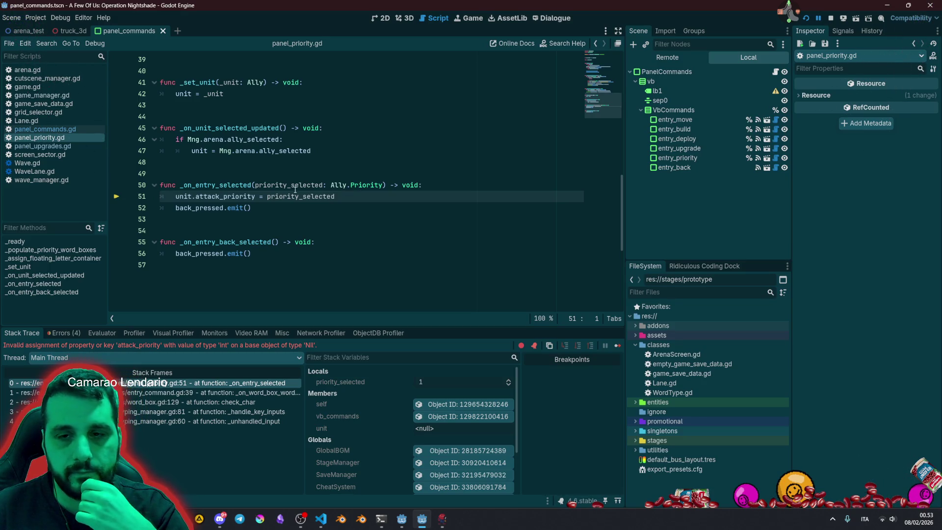
mouse_move(295, 190)
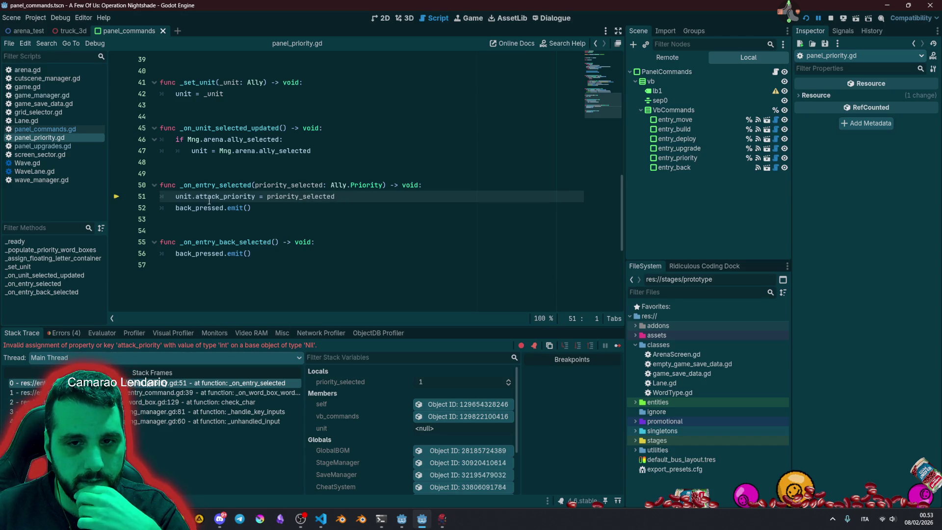
mouse_move(209, 200)
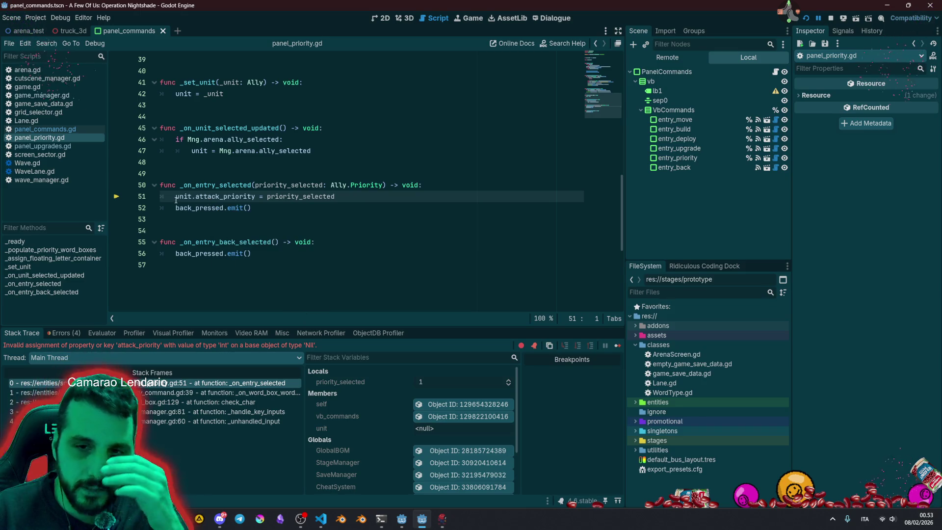
mouse_move(176, 201)
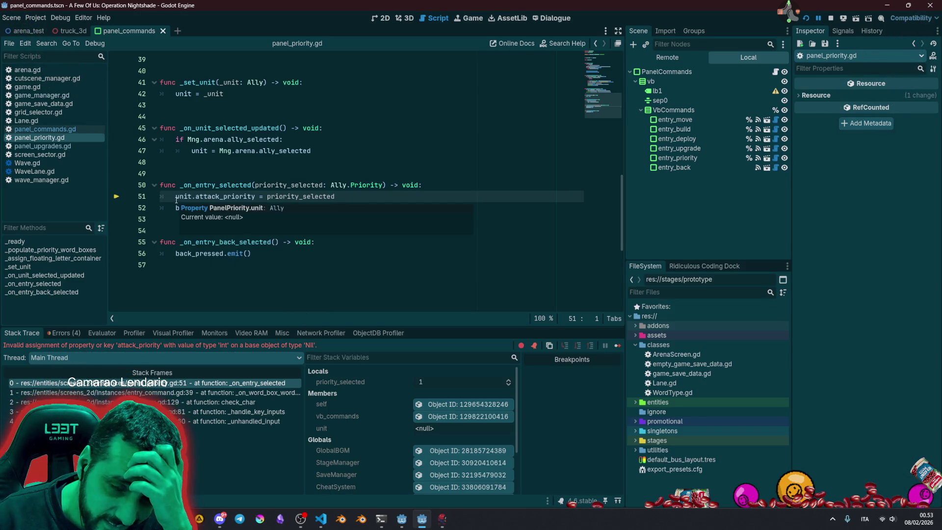
left_click(176, 200)
double_click(176, 200)
scroll(245, 214, "up", 3)
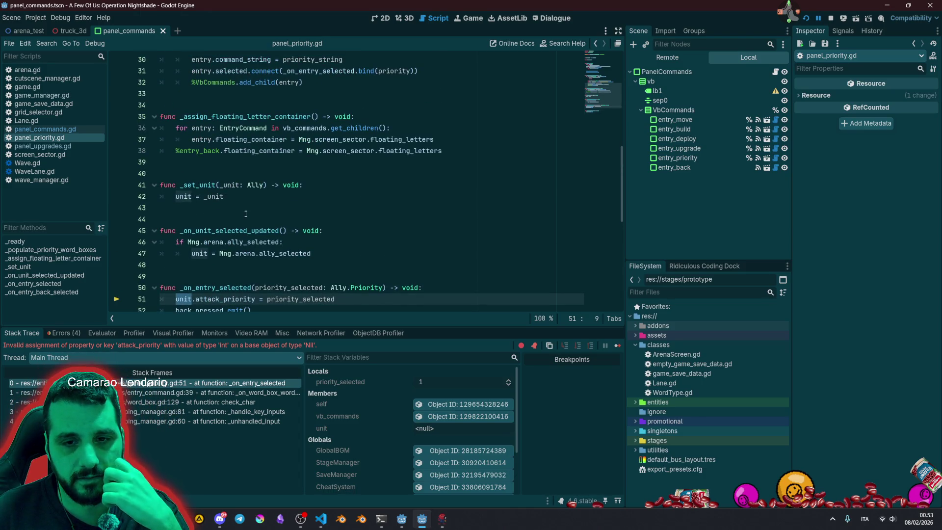
scroll(246, 213, "up", 10)
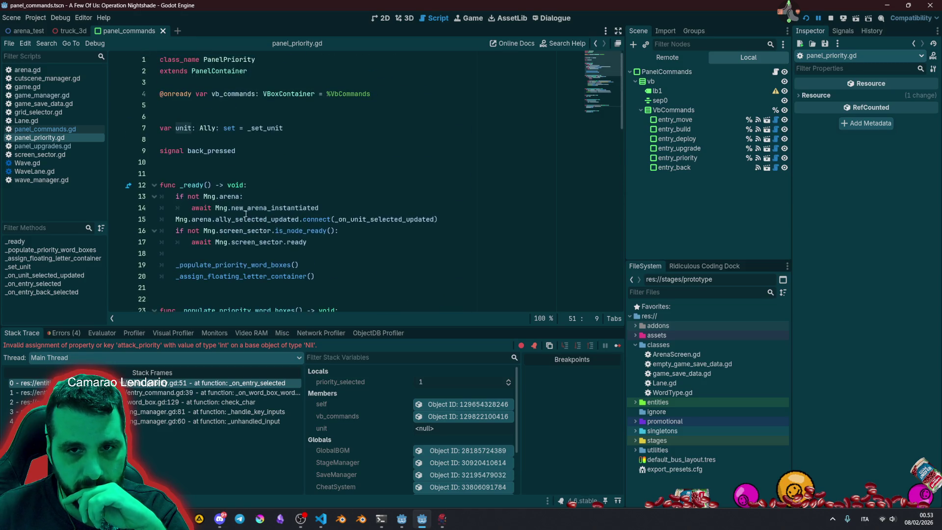
left_click_drag(200, 196, 260, 243)
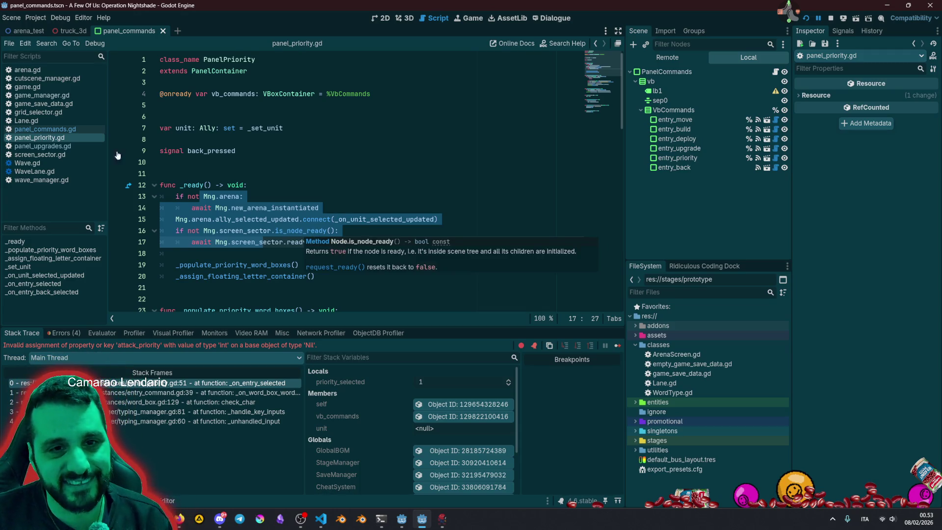
In panel_upgrades.gd, select the _init and arena handler functions on lines 11–15.
left_click(72, 147)
left_click(204, 194)
mouse_move(161, 174)
left_mouse_down()
mouse_move(167, 187)
mouse_move(243, 219)
left_mouse_up()
key("shift+Down")
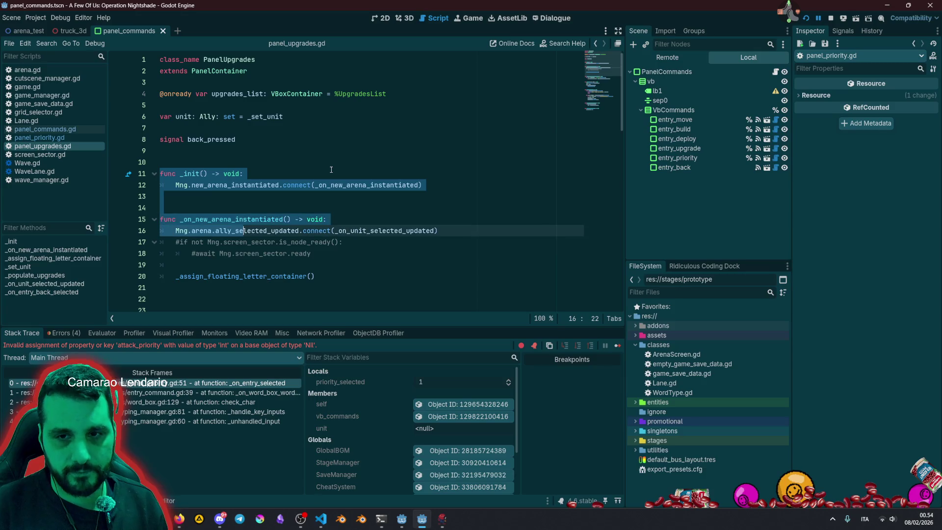
key("shift+Up")
key("shift+End")
key("ctrl+c")
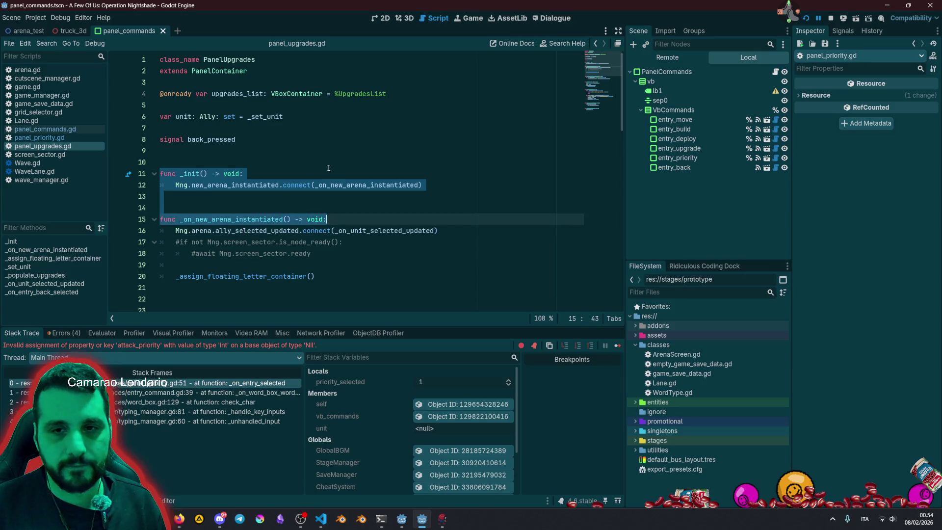
In panel_priority.gd, paste them over the _ready header through the await line.
left_click(328, 167)
left_click(40, 137)
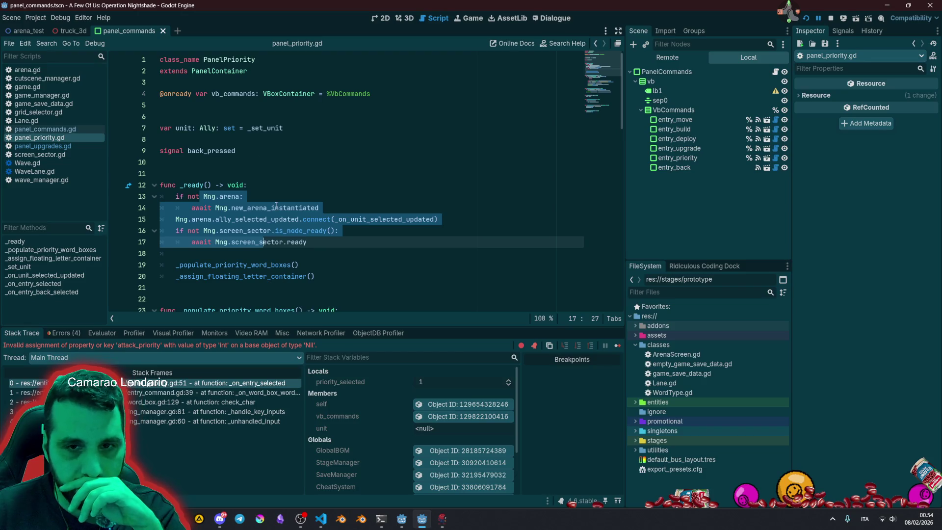
left_click(258, 202)
key("Down")
key("End")
key("shift+Home")
key("shift+Up")
key("shift+Home")
key("shift+Up")
key("shift+Home")
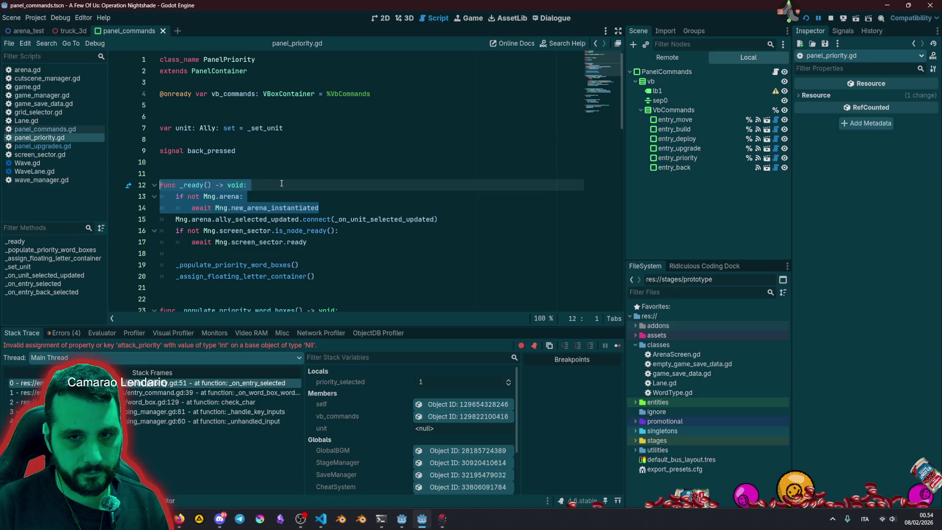
key("ctrl+v")
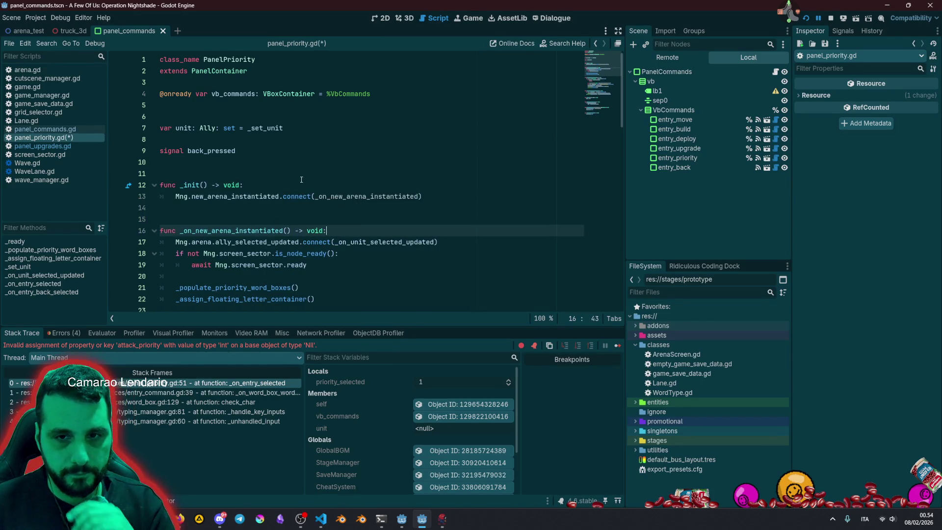
Review the pasted handler and select the screen-sector wait through the setup calls.
double_click(201, 242)
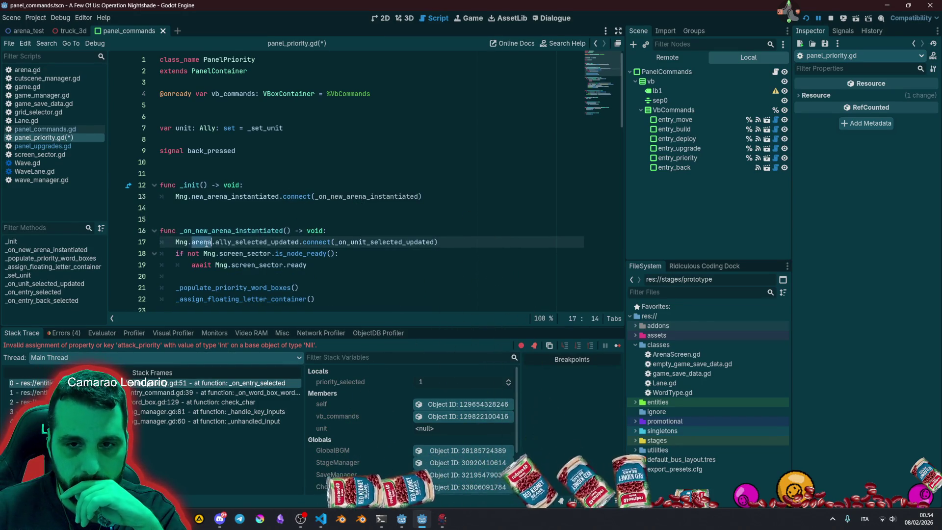
double_click(248, 231)
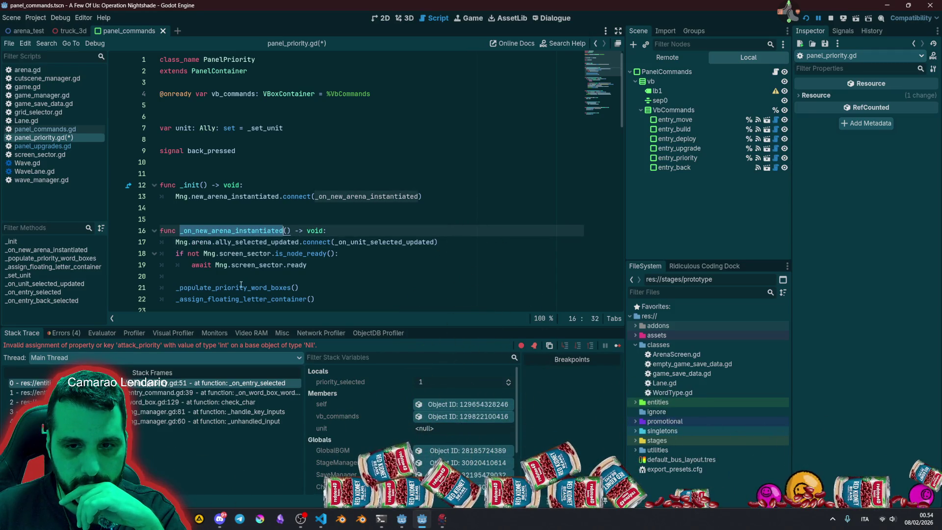
double_click(255, 287)
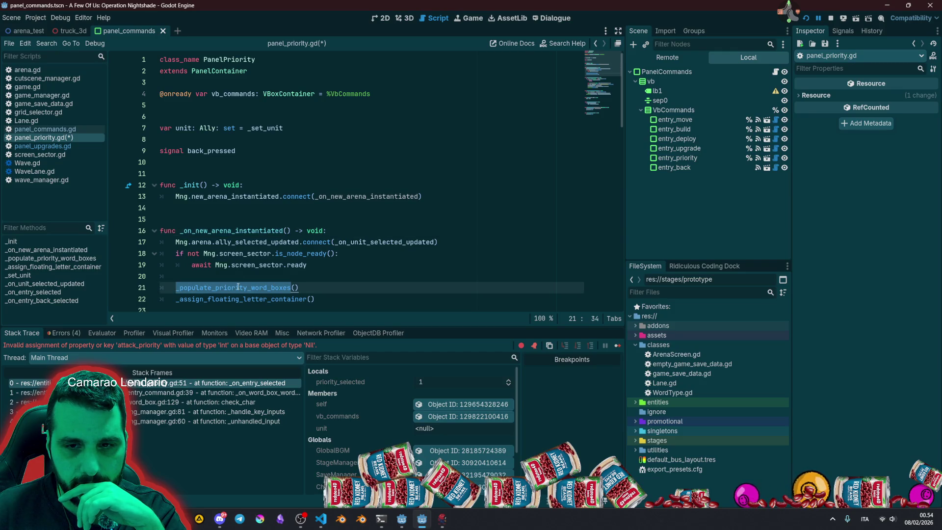
double_click(240, 230)
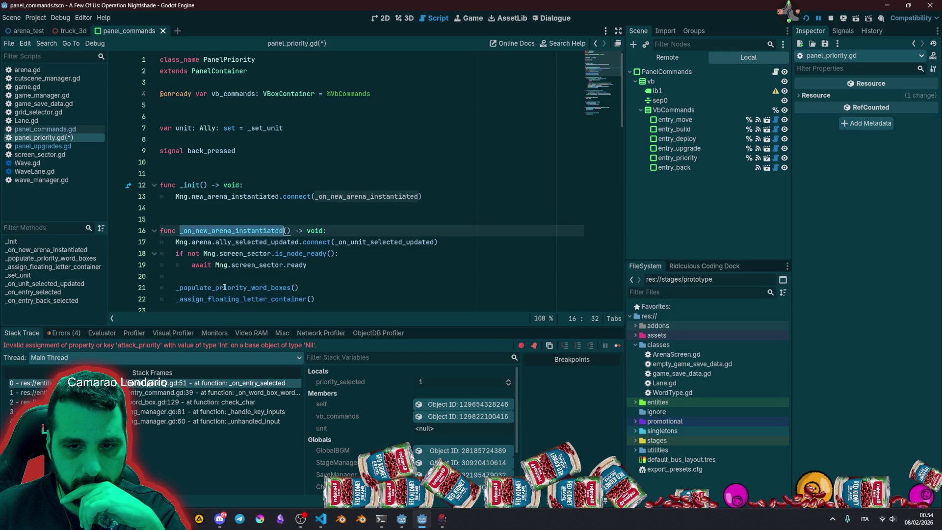
double_click(224, 287)
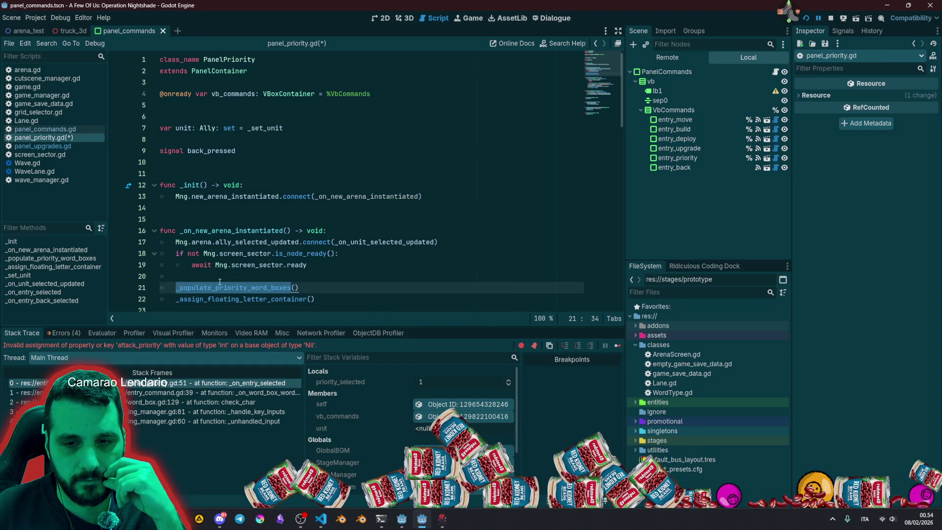
double_click(227, 299)
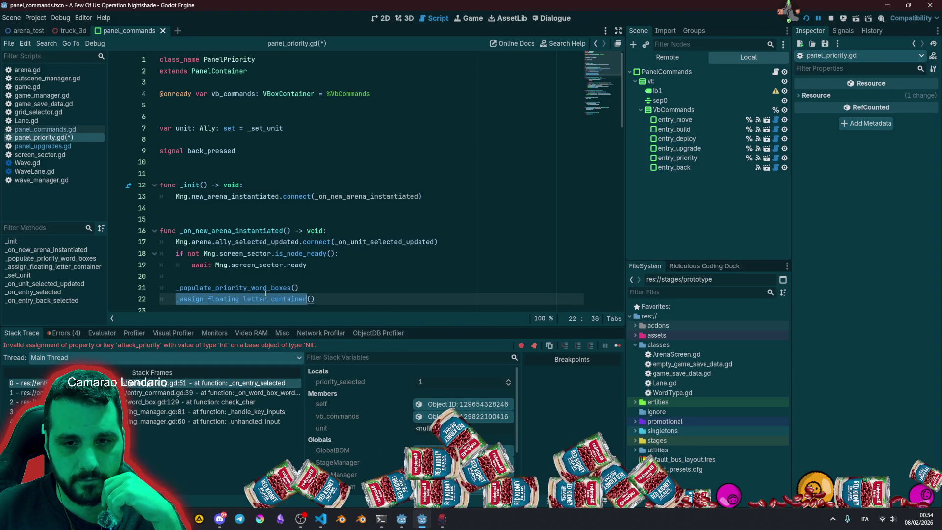
mouse_move(315, 299)
left_mouse_down()
mouse_move(275, 291)
mouse_move(239, 265)
left_mouse_up()
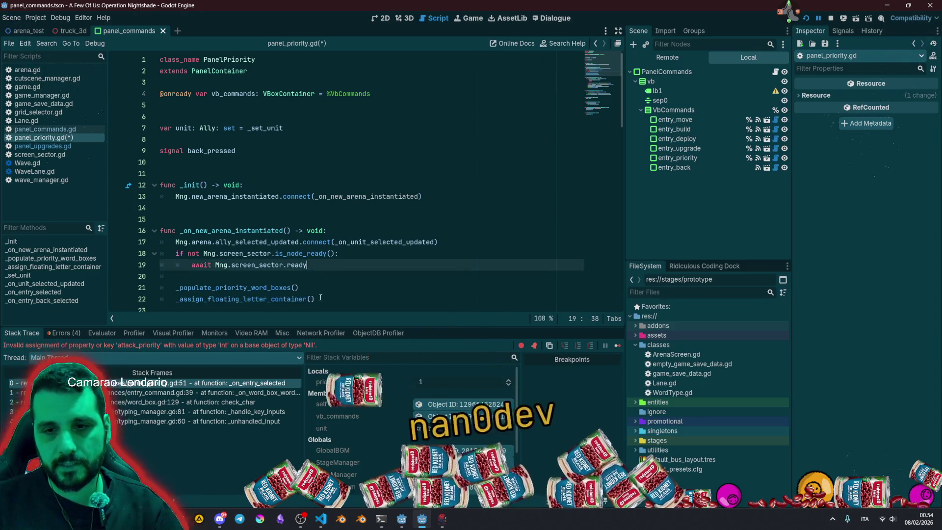
Move the screen-sector and setup lines above the handler header with Alt+Up, adding blank lines.
key("shift+Up")
key("alt+Up")
key("alt+Up")
left_click(233, 260)
key("Down")
key("Down")
key("Home")
key("Return")
key("Return")
key("Up")
key("Up")
key("Up")
key("Up")
Type 'func _rea' and accept the _ready() completion to head the moved block.
key("Return")
type("func _")
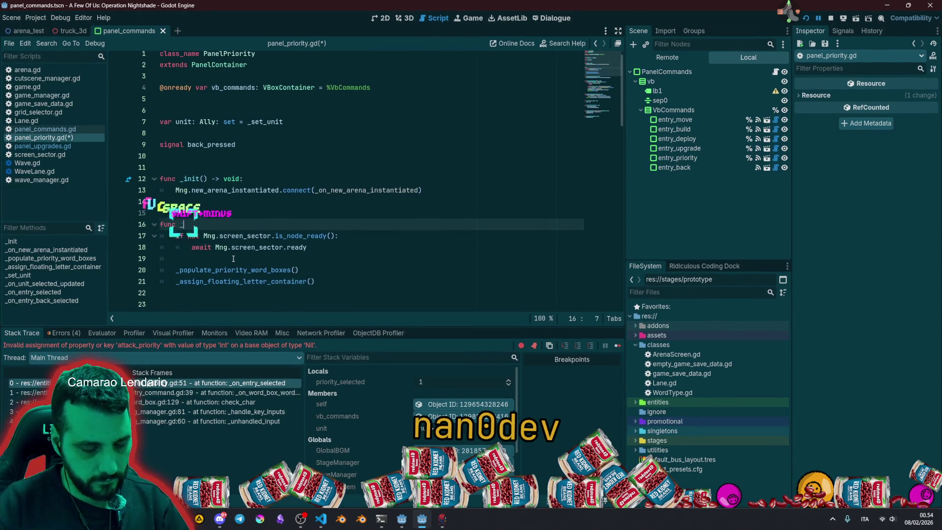
type("ready")
key("Return")
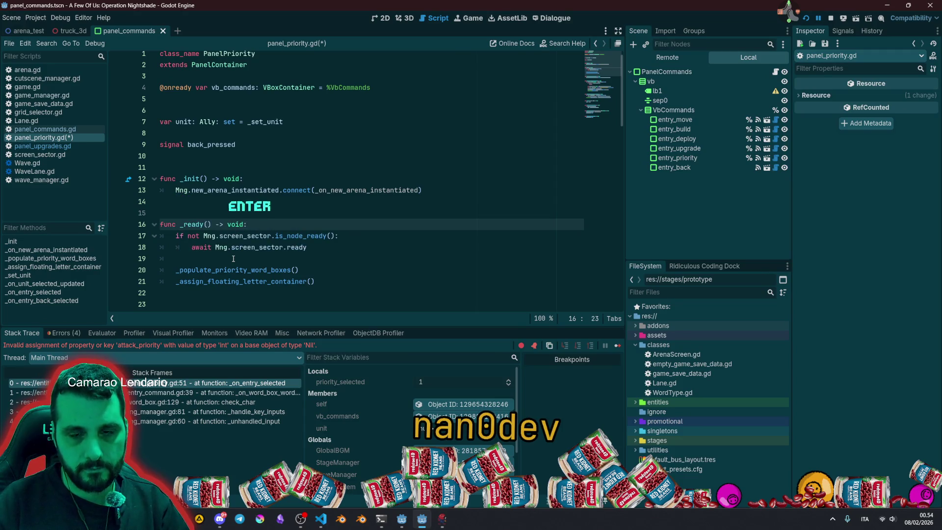
left_click(233, 258)
scroll(275, 236, "down", 3)
left_click(323, 202)
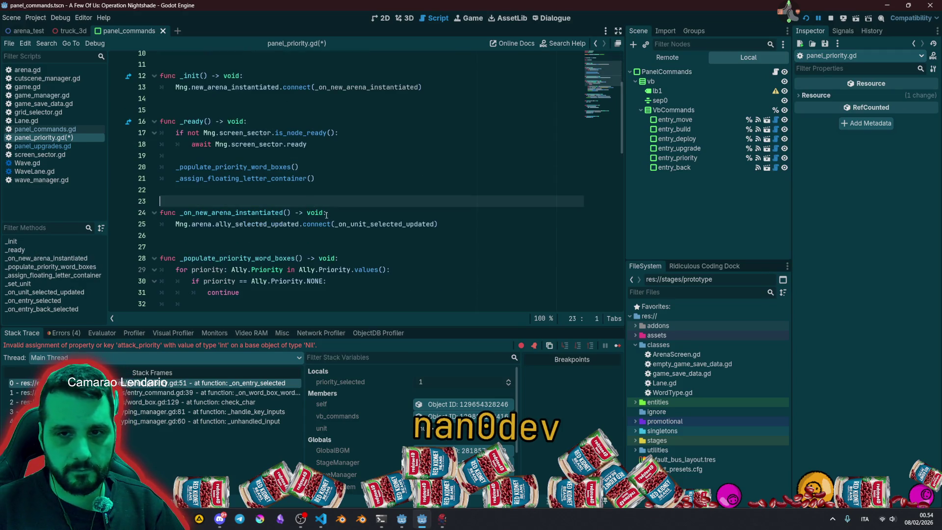
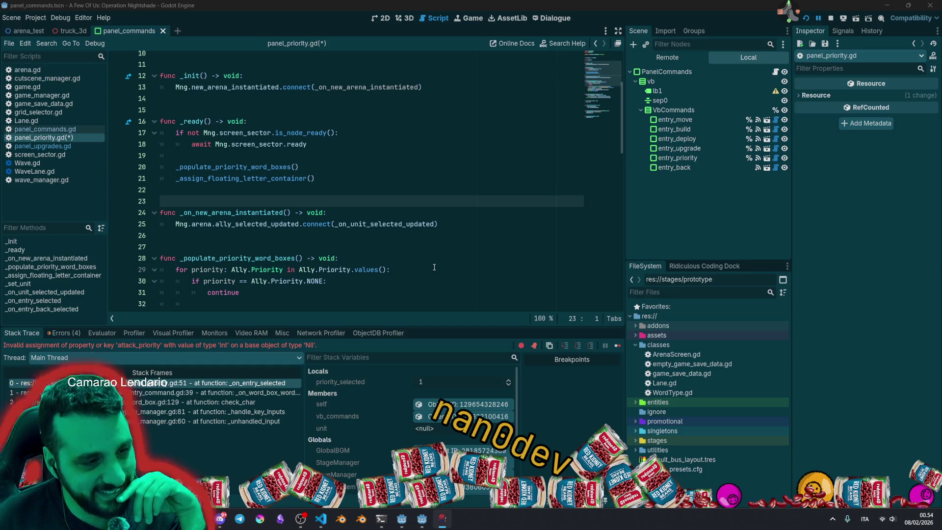
Save the panel priority script and scene, then clear the user manager's search field.
key("Up")
key("ctrl+s")
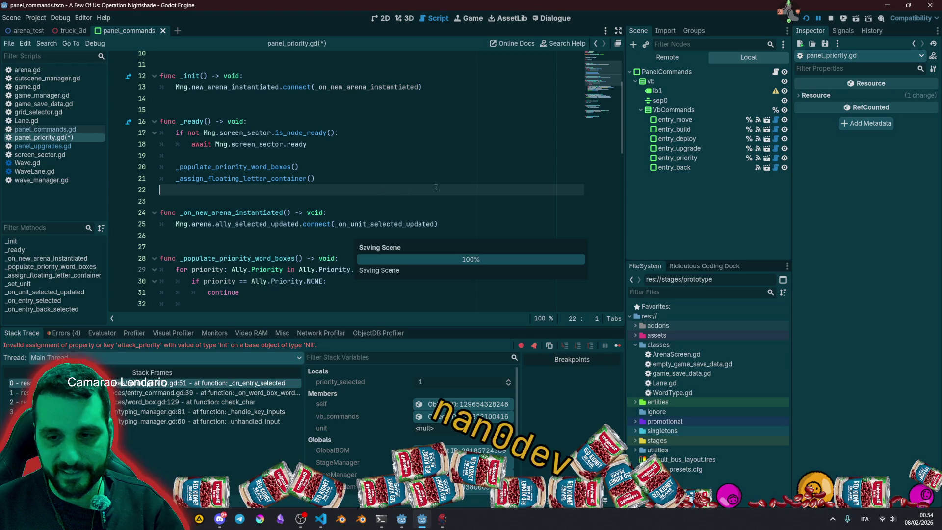
key("alt+Tab")
left_click(101, 7)
key("BackSpace")
key("BackSpace")
key("BackSpace")
Search for a user, view their info and stats, and open their Twitch channel.
type("na")
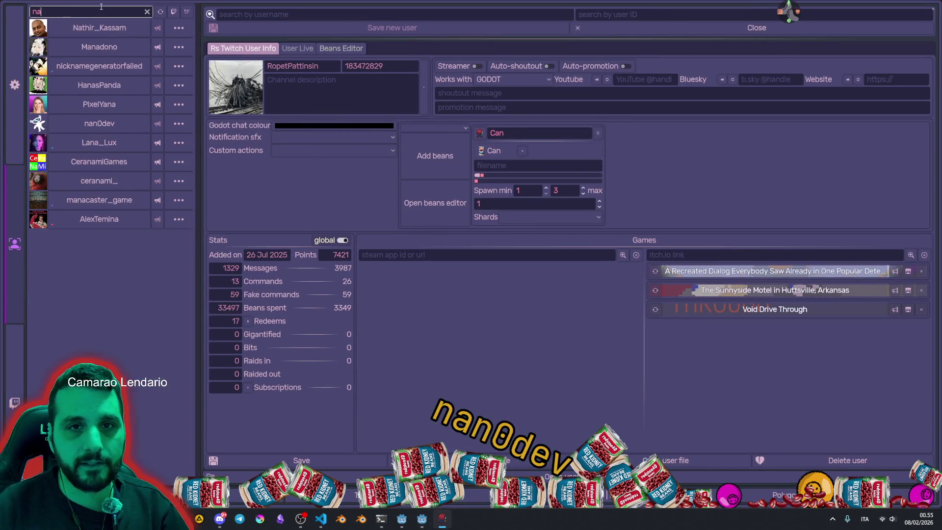
type("n")
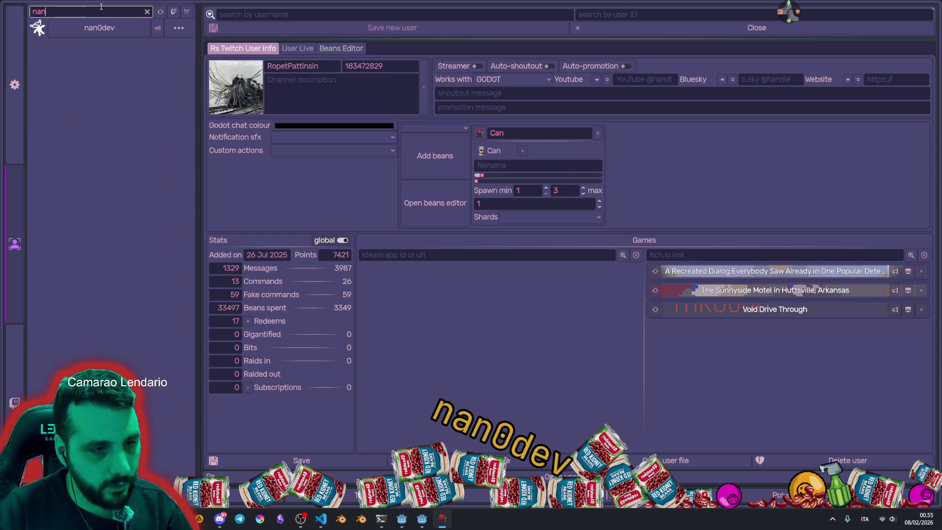
left_click(105, 28)
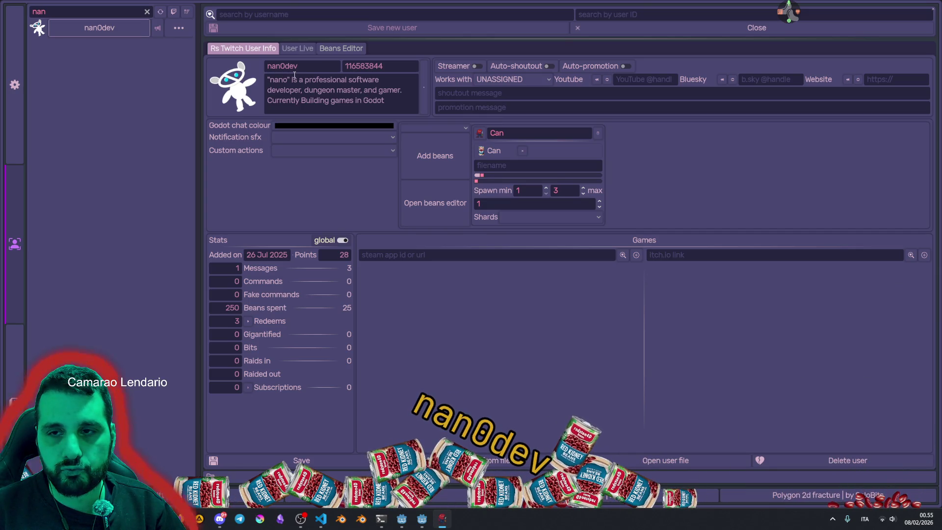
left_click(45, 30)
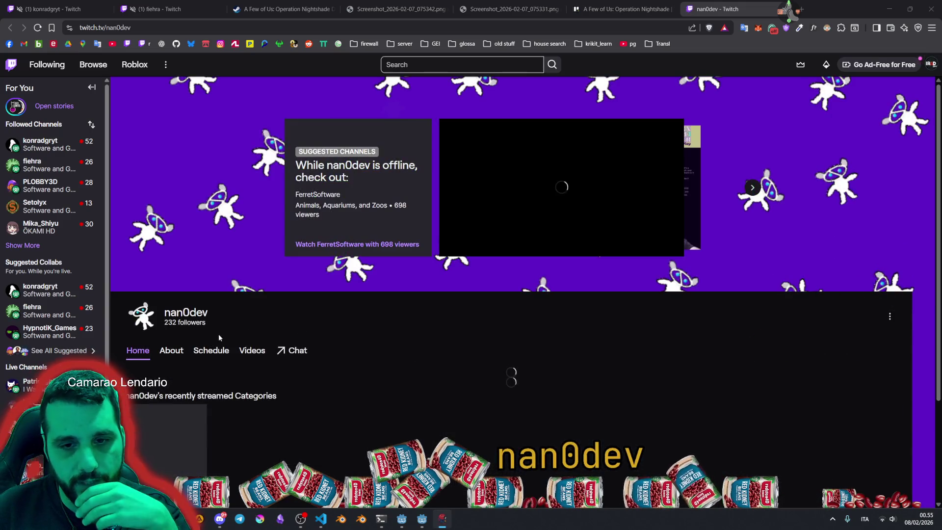
Browse the channel's Videos page, then close that tab and return to the user manager.
left_click(248, 352)
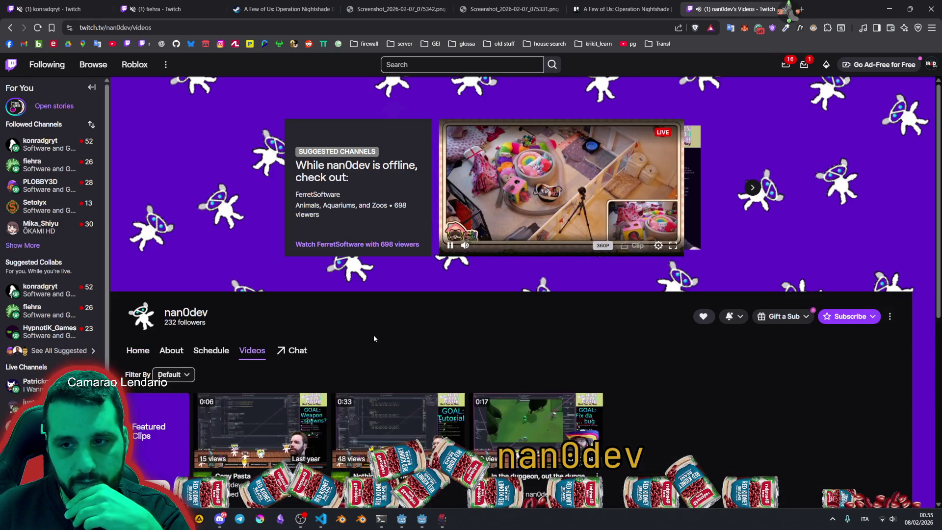
scroll(372, 338, "down", 2)
scroll(372, 334, "down", 1)
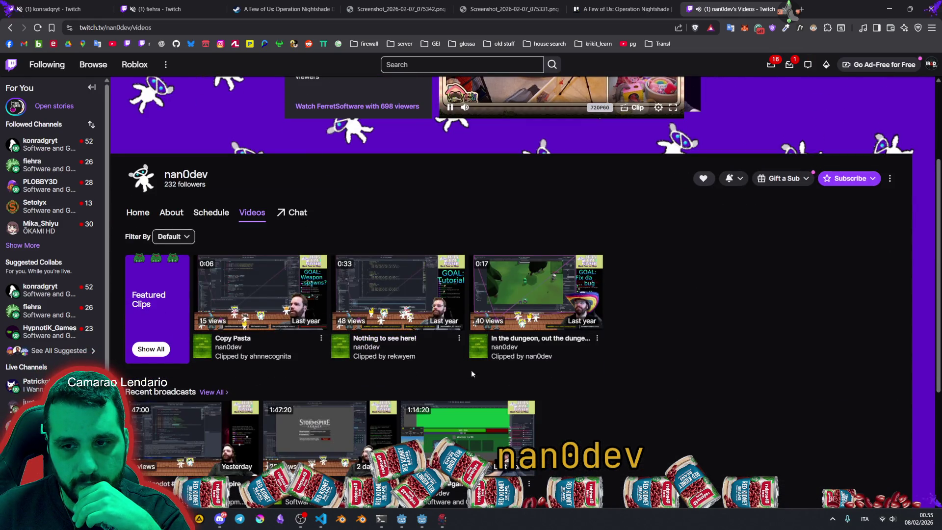
scroll(545, 314, "up", 3)
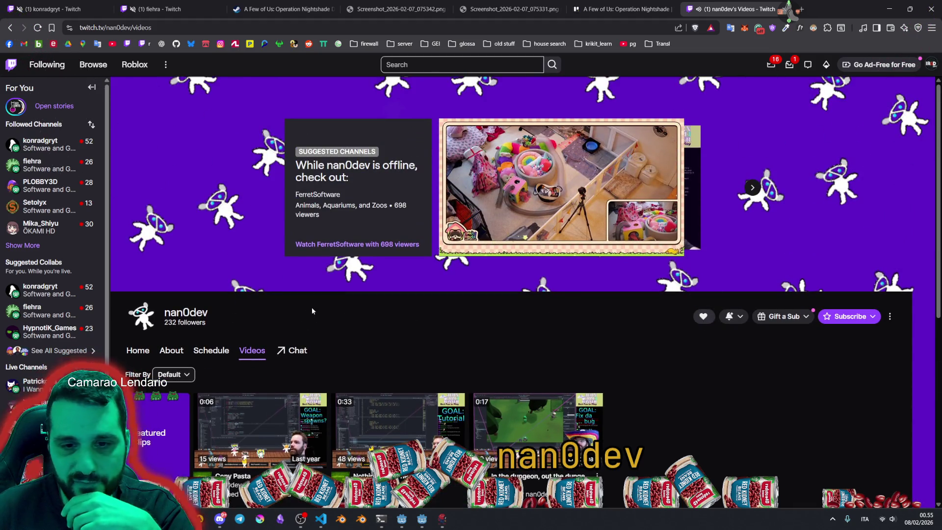
middle_click(734, 4)
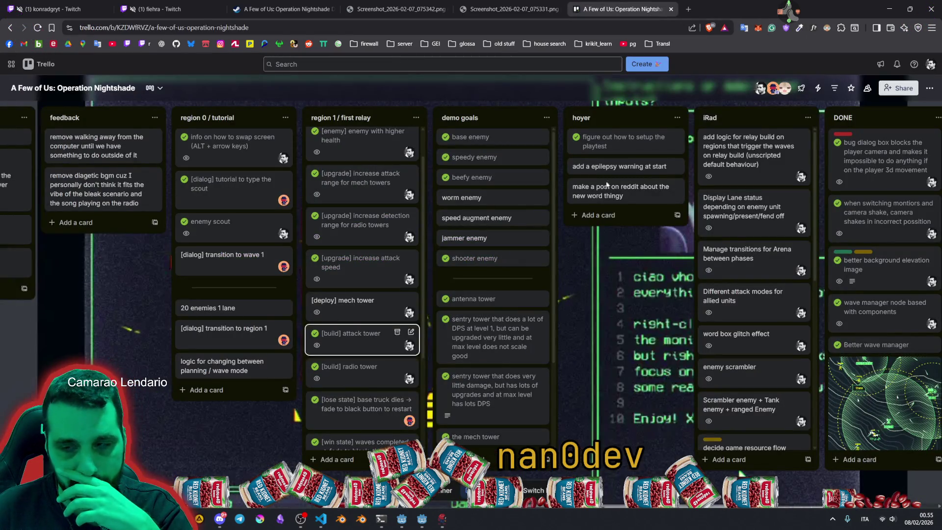
key("alt+Tab")
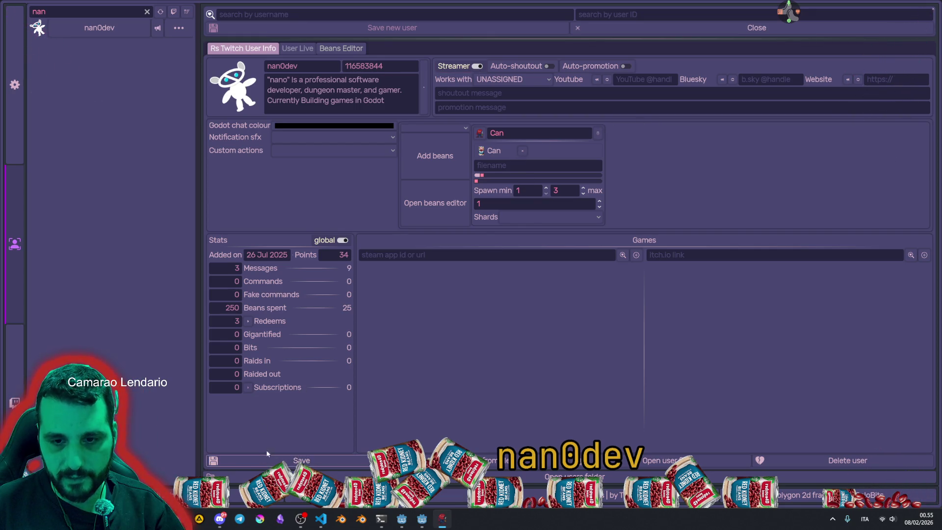
Clear and retype the user filter, select the user, then reopen their channel in the browser.
left_click(147, 12)
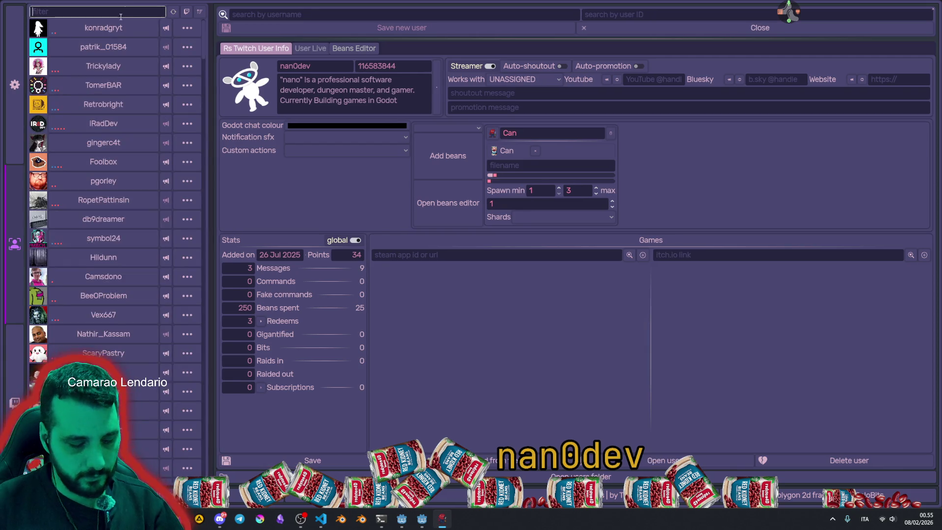
type("nan")
left_click(121, 33)
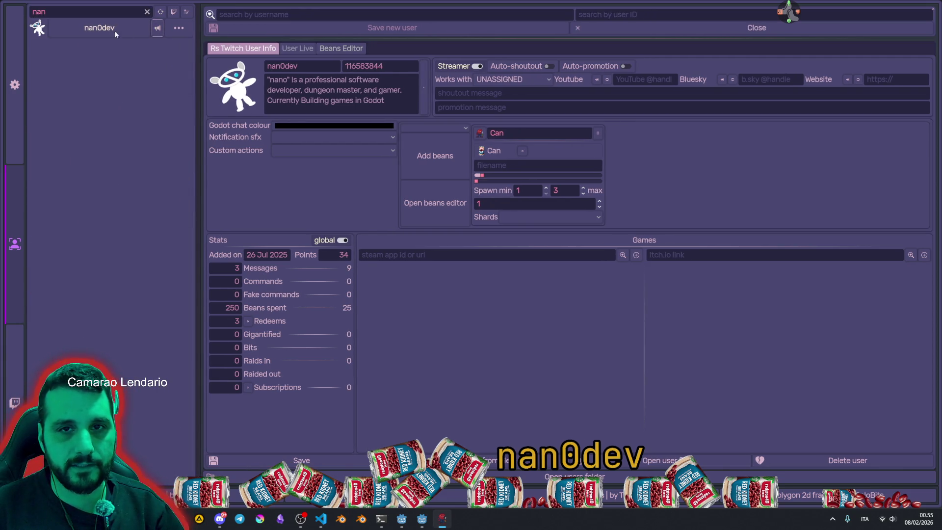
left_click(93, 30)
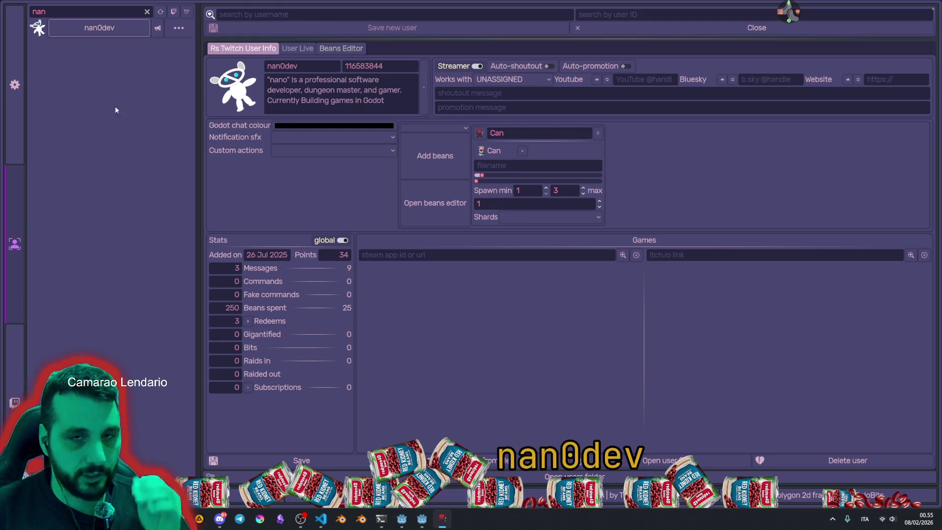
left_click(147, 11)
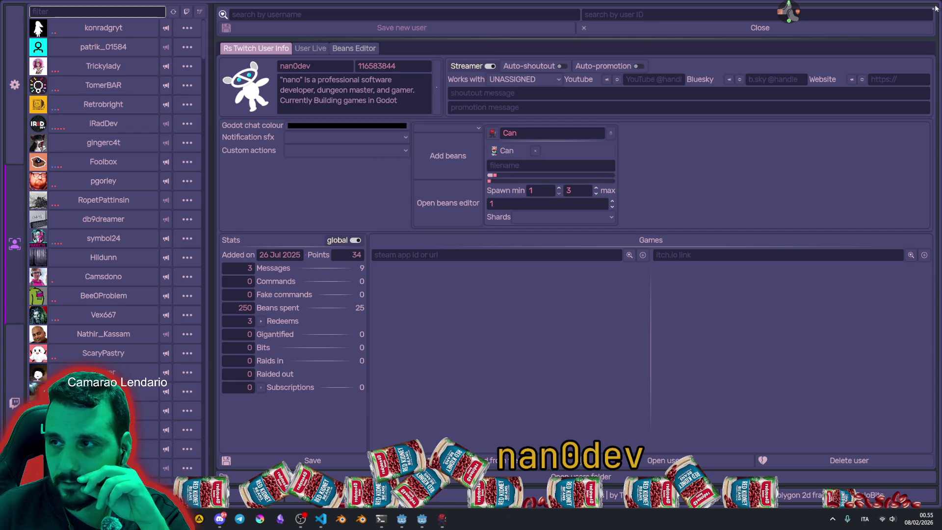
left_click(90, 11)
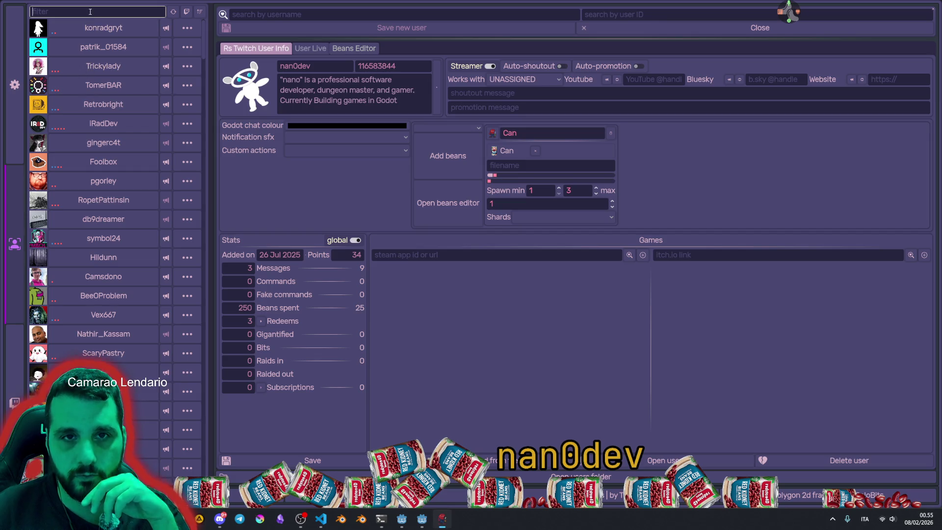
type("nan")
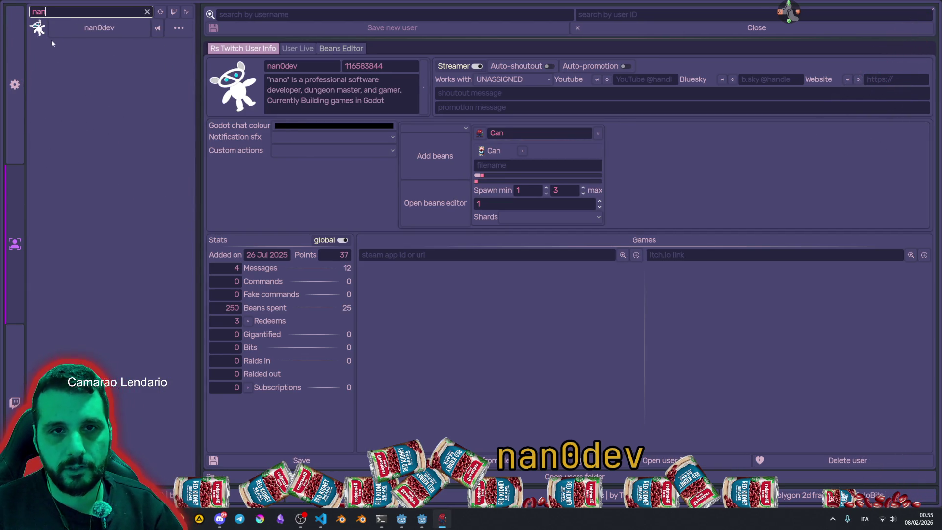
left_click(45, 31)
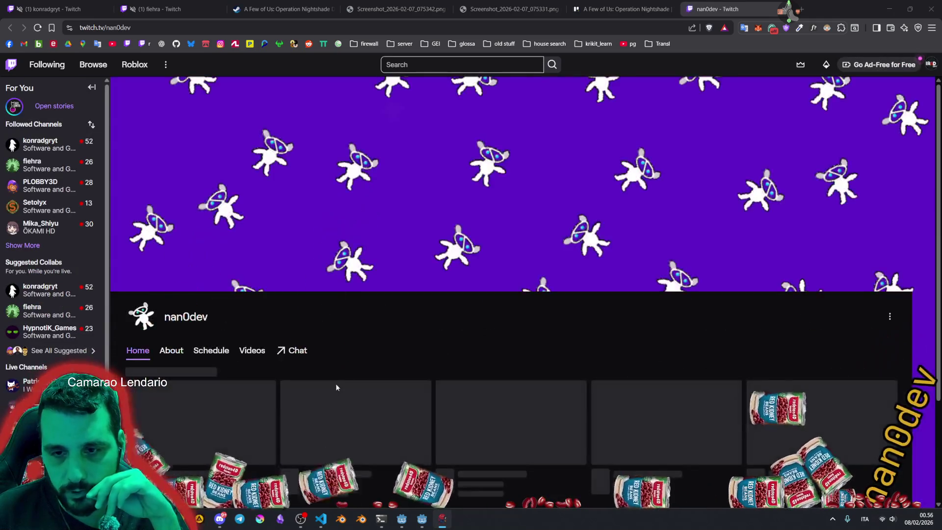
Open the channel's About page, lower the suggested stream to 4% volume, and follow the Game Jam titles link.
scroll(294, 324, "down", 3)
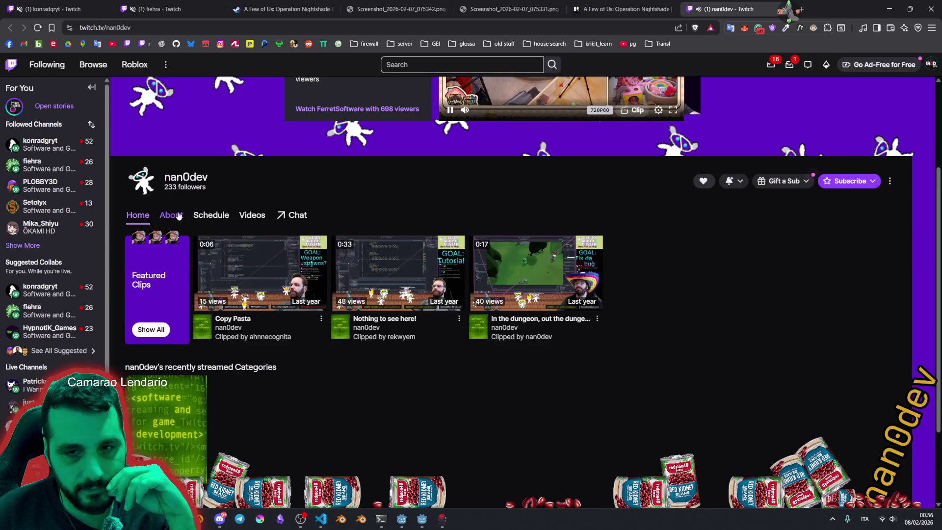
left_click(171, 220)
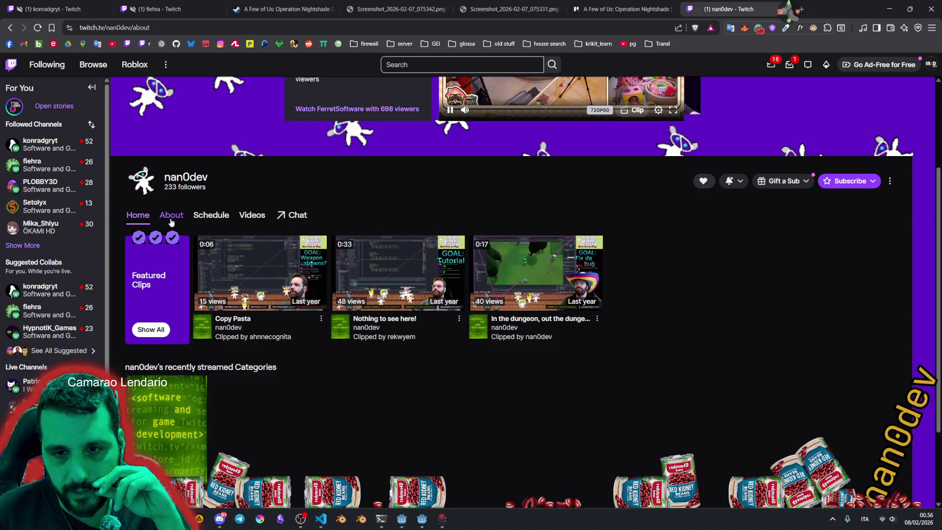
scroll(481, 315, "up", 1)
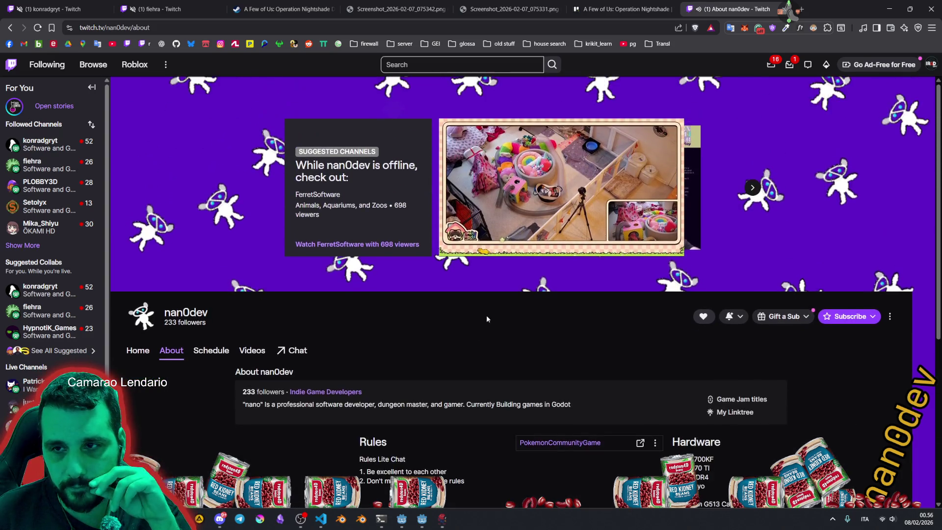
left_click(477, 245)
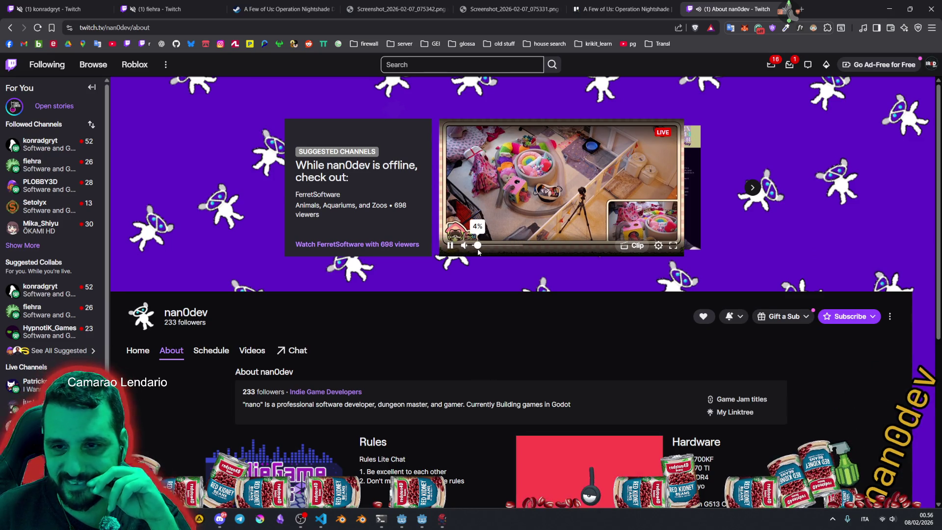
scroll(437, 334, "down", 1)
scroll(437, 334, "down", 2)
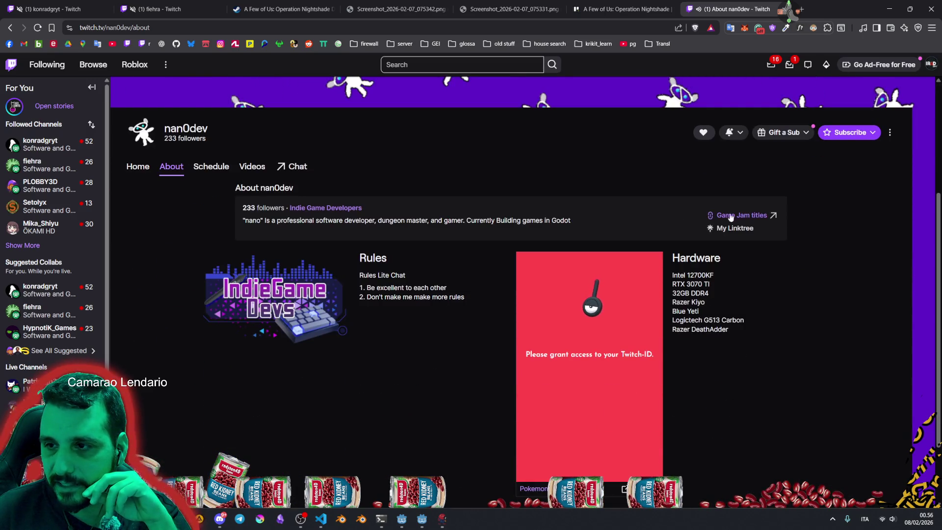
left_click(742, 216)
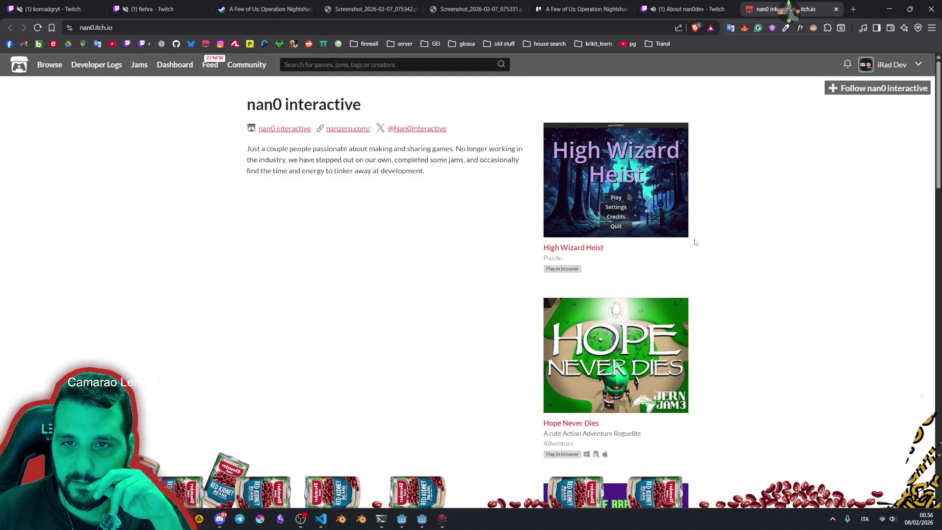
Scroll the creator's itch.io page and open the High Wizard Heist game page.
scroll(696, 242, "down", 8)
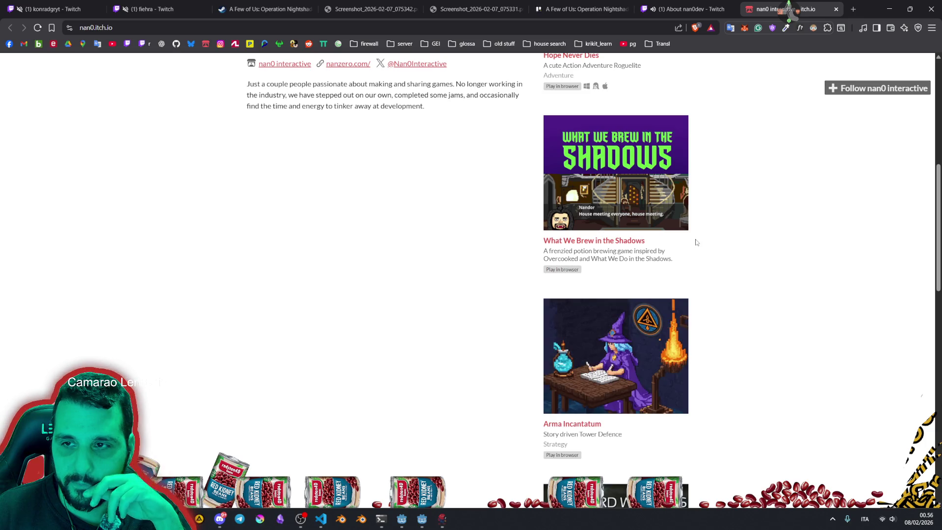
scroll(707, 245, "down", 4)
scroll(707, 245, "down", 8)
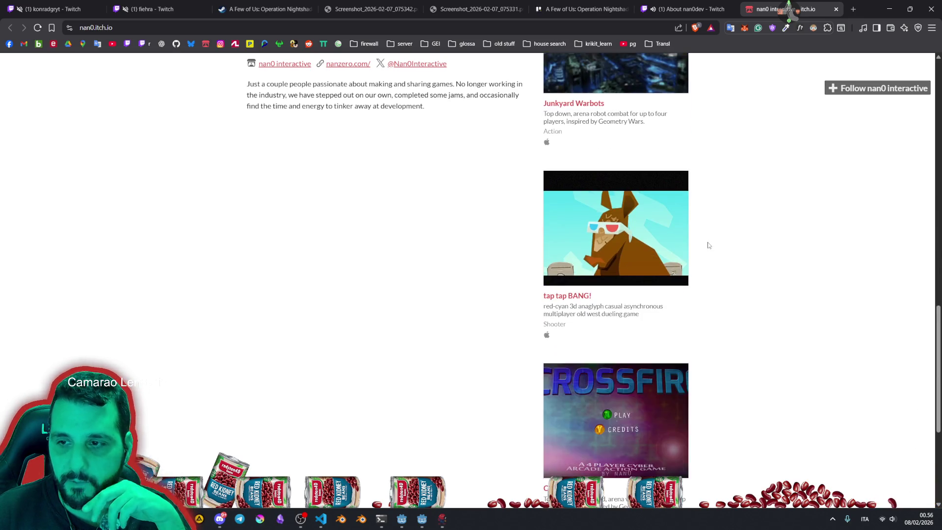
scroll(707, 245, "down", 2)
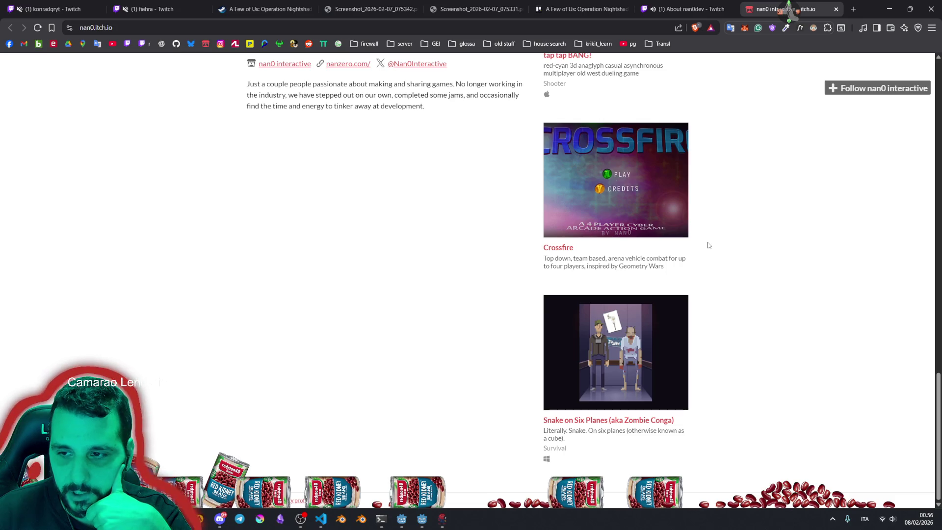
scroll(707, 245, "up", 12)
scroll(708, 245, "up", 8)
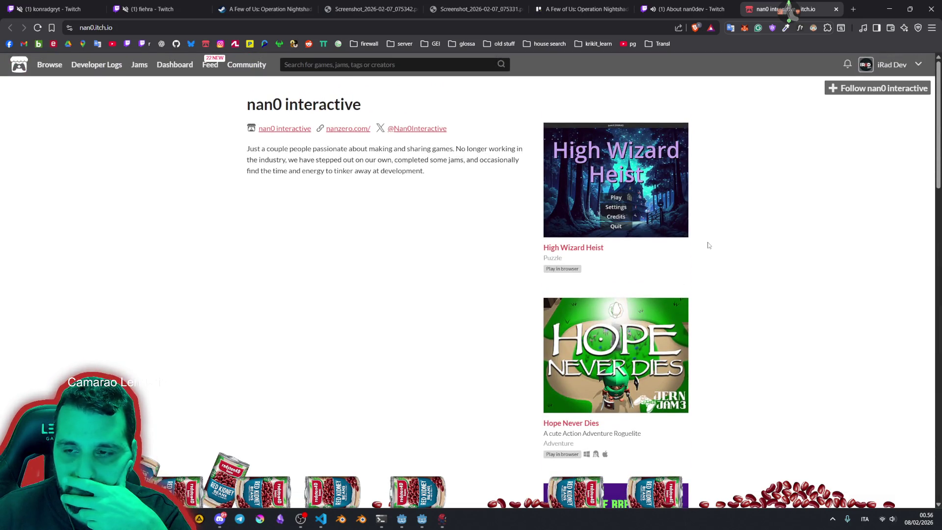
left_click(598, 160)
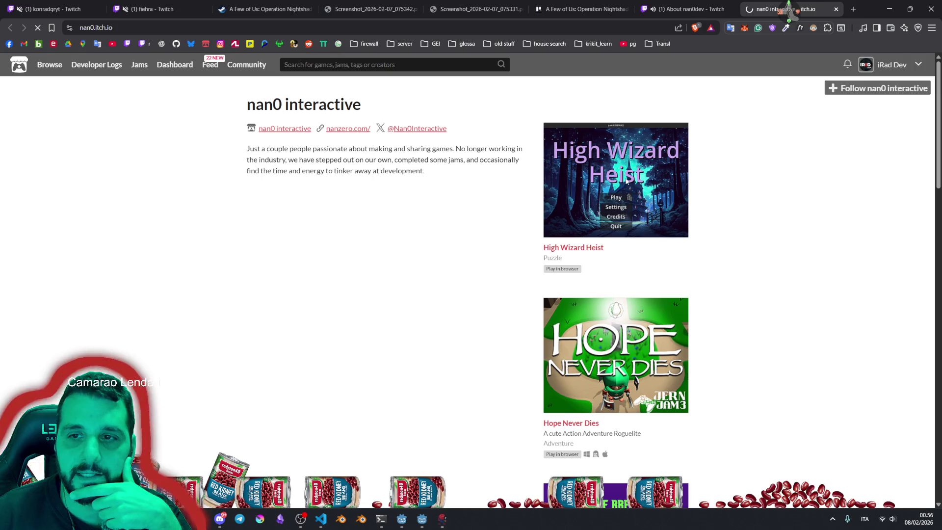
Select the full High Wizard Heist page address in the address bar.
double_click(178, 27)
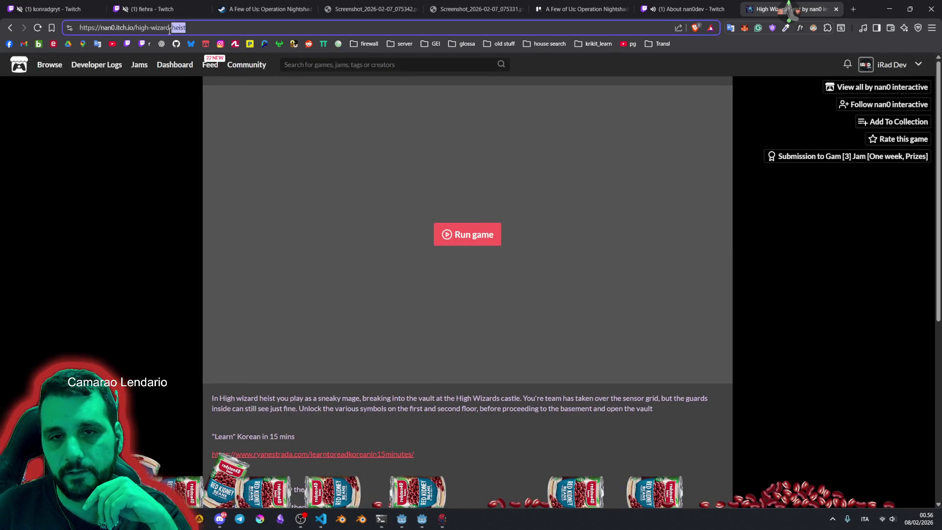
scroll(158, 241, "down", 4)
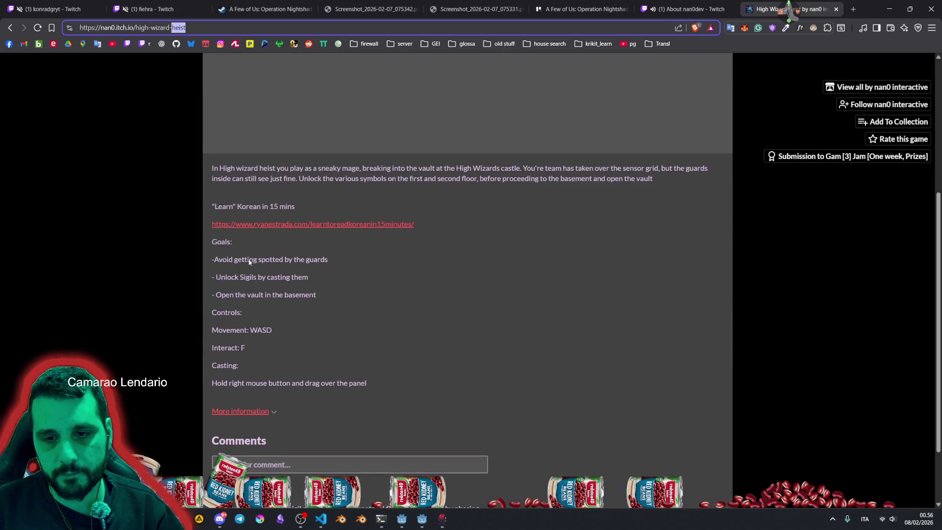
scroll(387, 260, "up", 3)
scroll(399, 255, "down", 6)
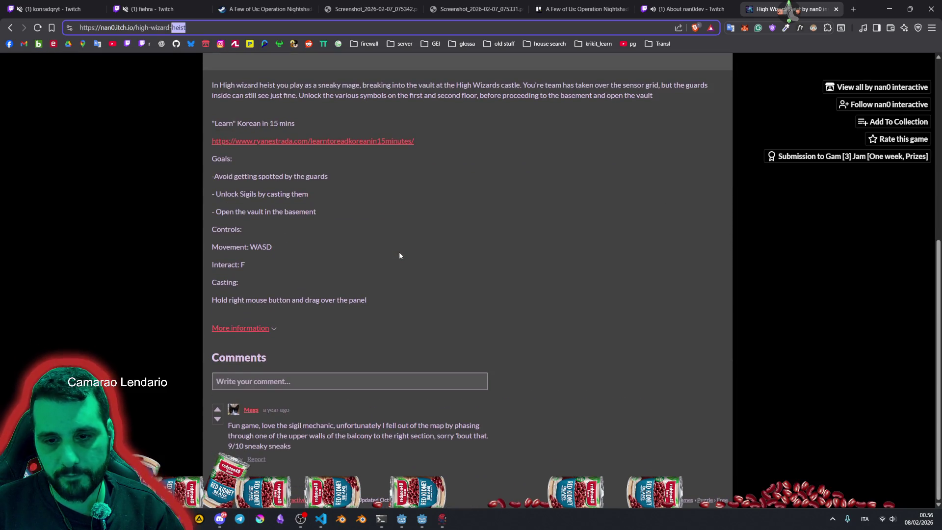
left_click(264, 412)
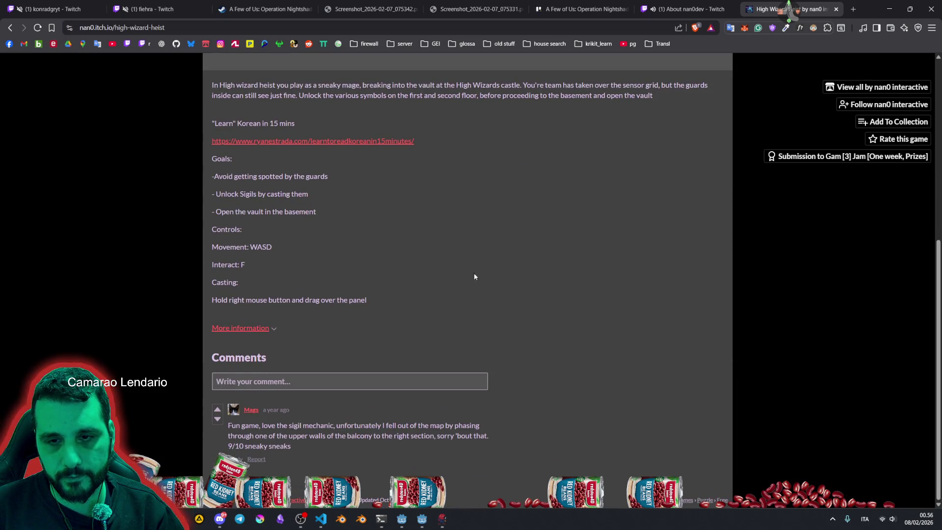
scroll(472, 270, "up", 6)
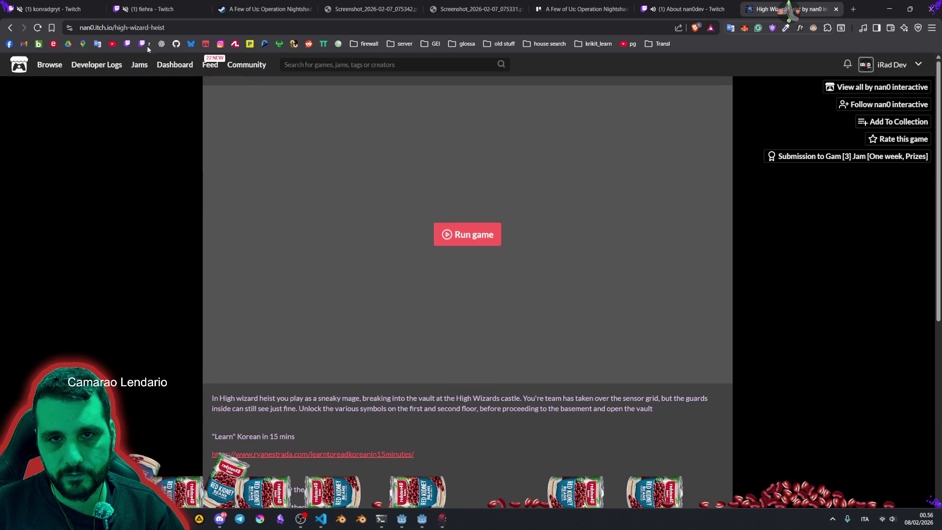
double_click(178, 27)
key("ctrl+a")
key("ctrl+c")
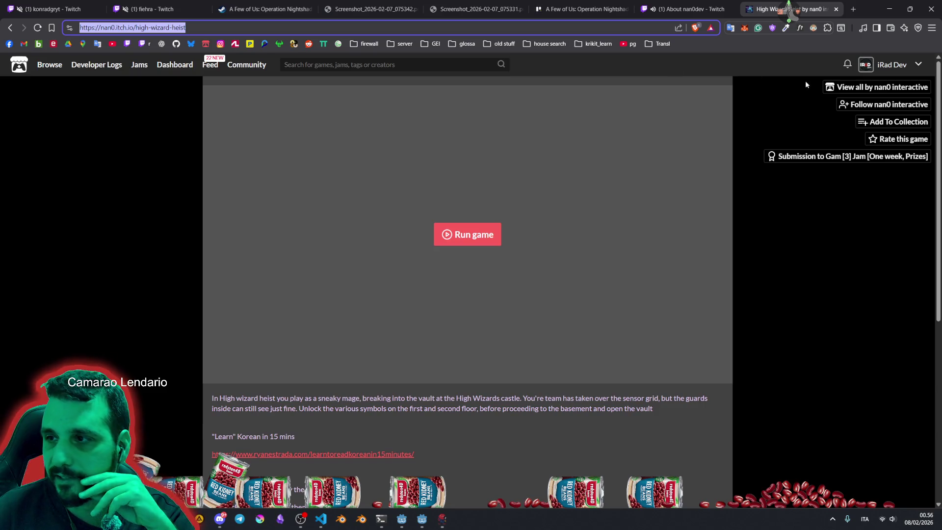
Follow the game's creator, close the game and Twitch tabs, and return to the user manager.
left_click(842, 104)
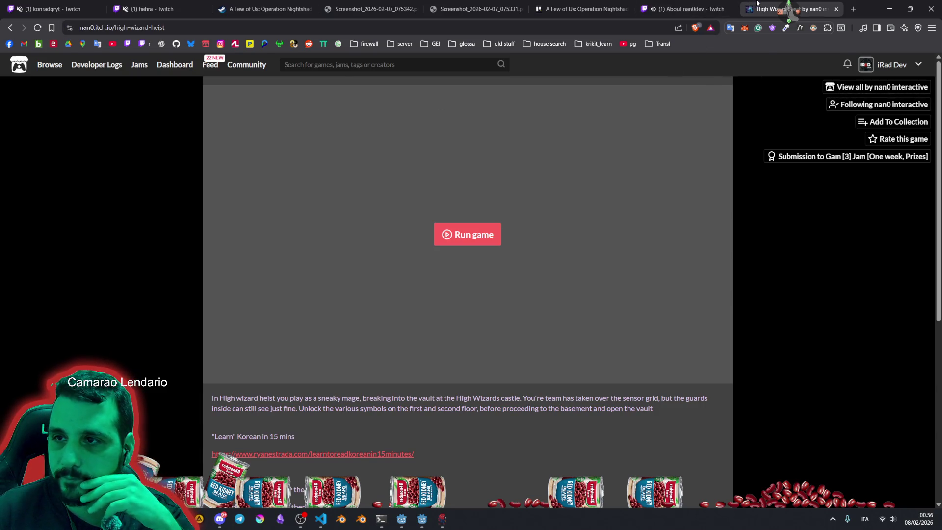
middle_click(757, 3)
left_click(725, 8)
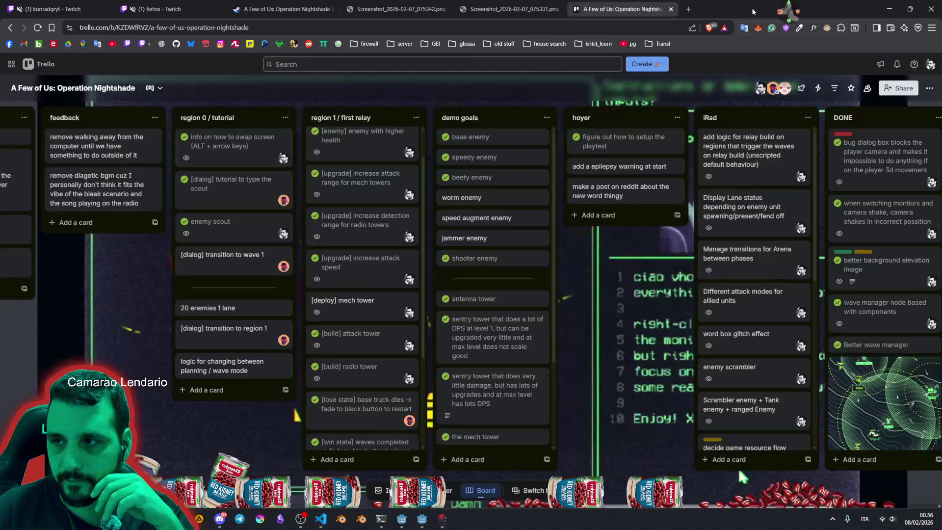
key("alt+Tab")
Add High Wizard Heist from its pasted itch.io link, save the user, check its info, and close the tool.
left_click(689, 257)
key("ctrl+v")
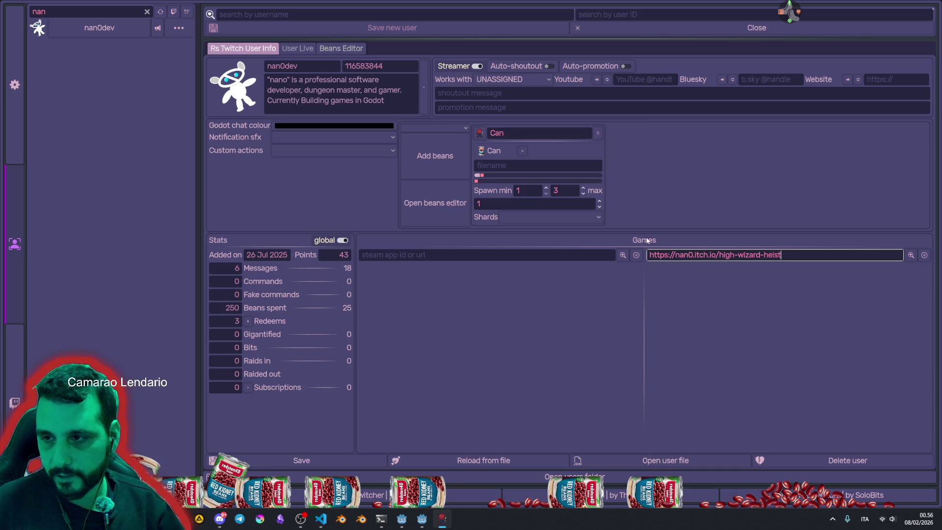
left_click(924, 256)
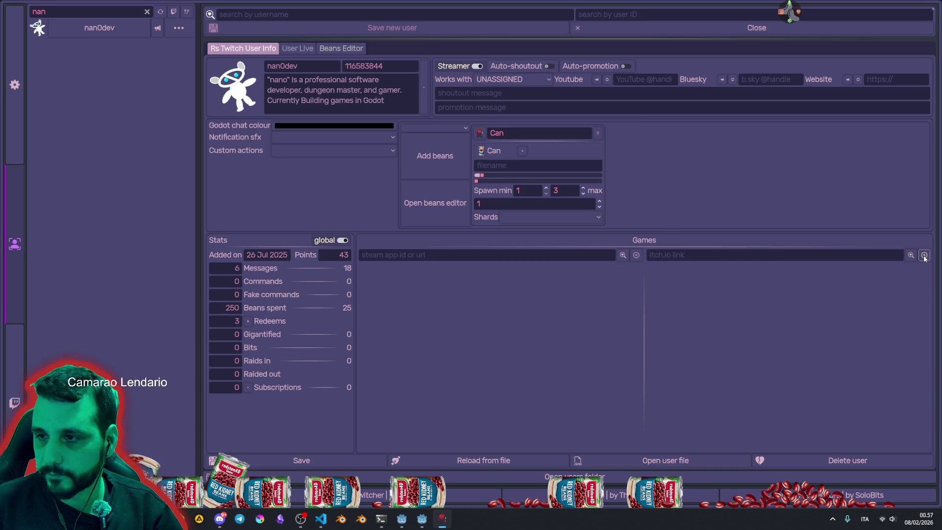
left_click(343, 457)
left_click(894, 271)
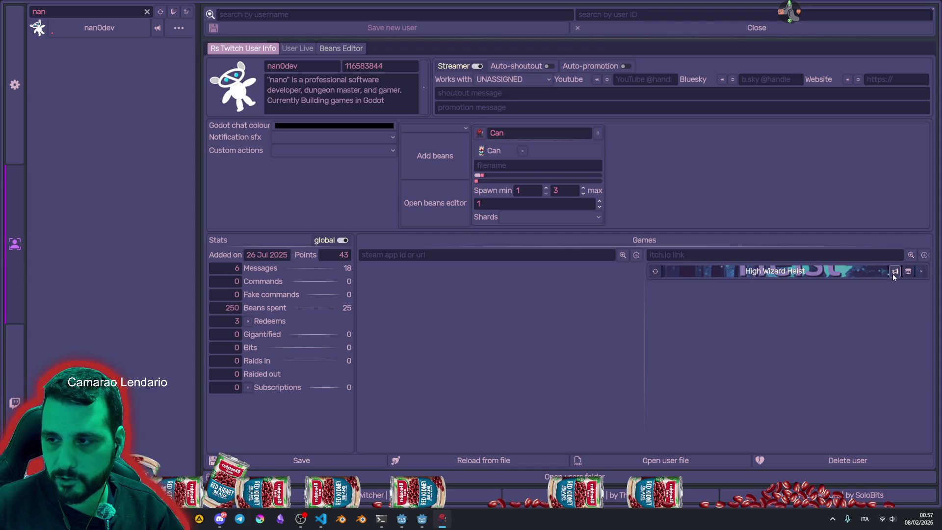
left_click(786, 271)
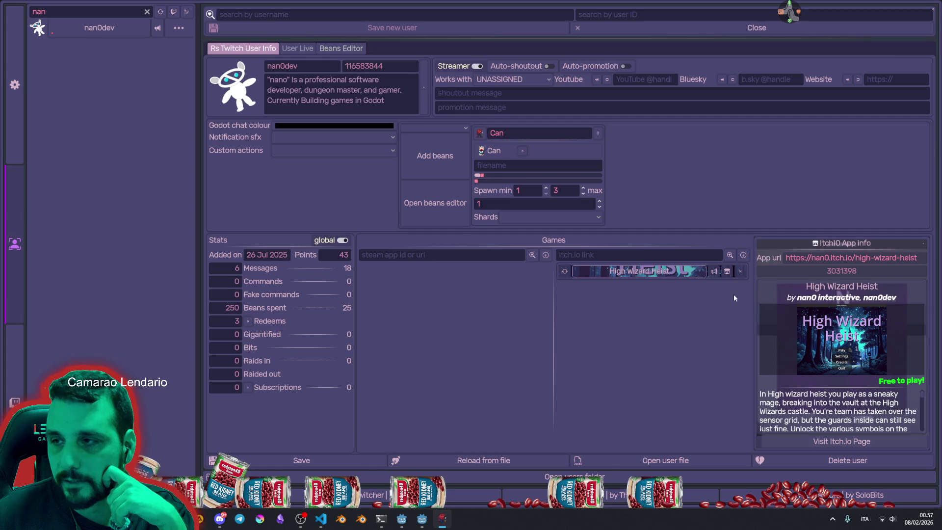
left_click(934, 10)
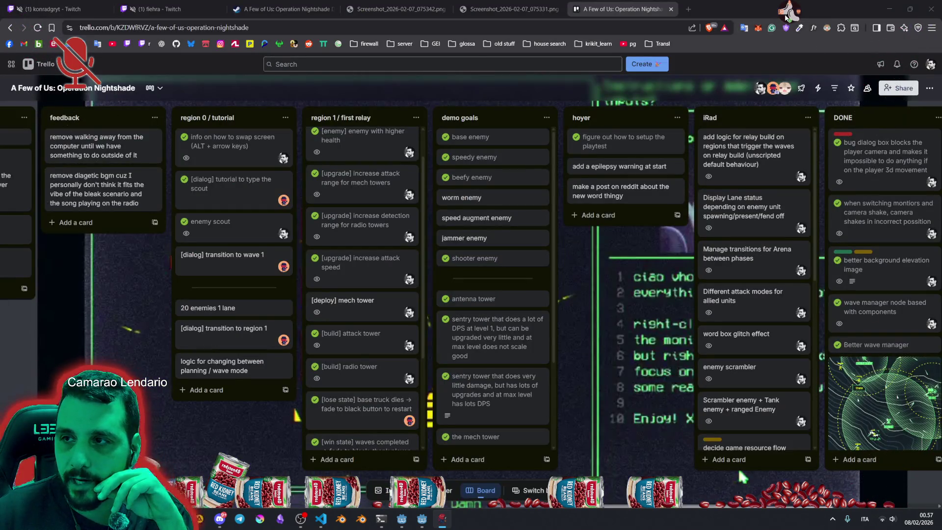
Unmute the microphone and open a new browser tab.
left_click(789, 12)
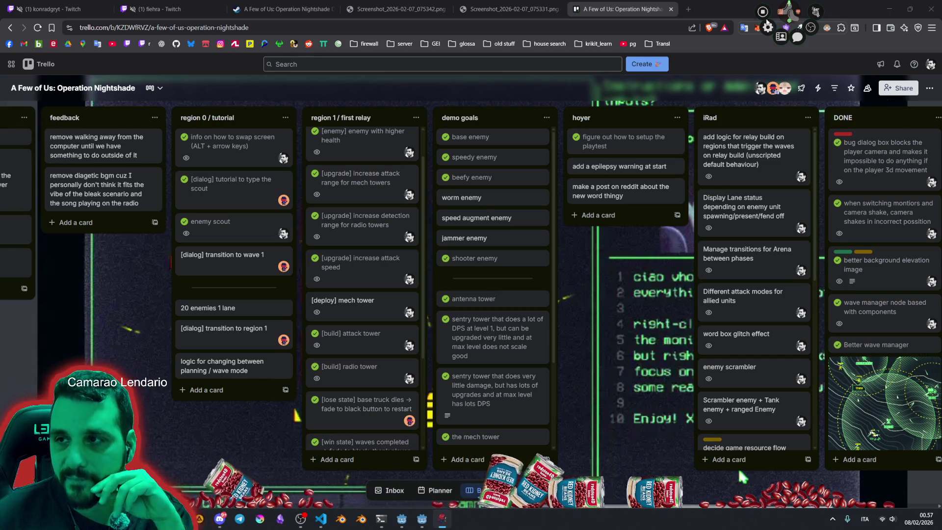
left_click(688, 8)
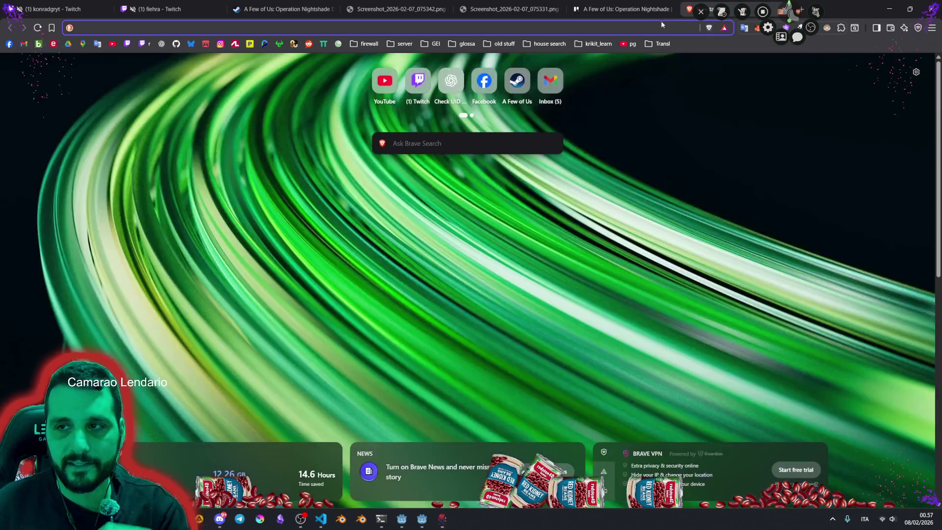
Search 'radial jam', open the Radial Menu game jam #1 page, and view its submissions.
type("radial")
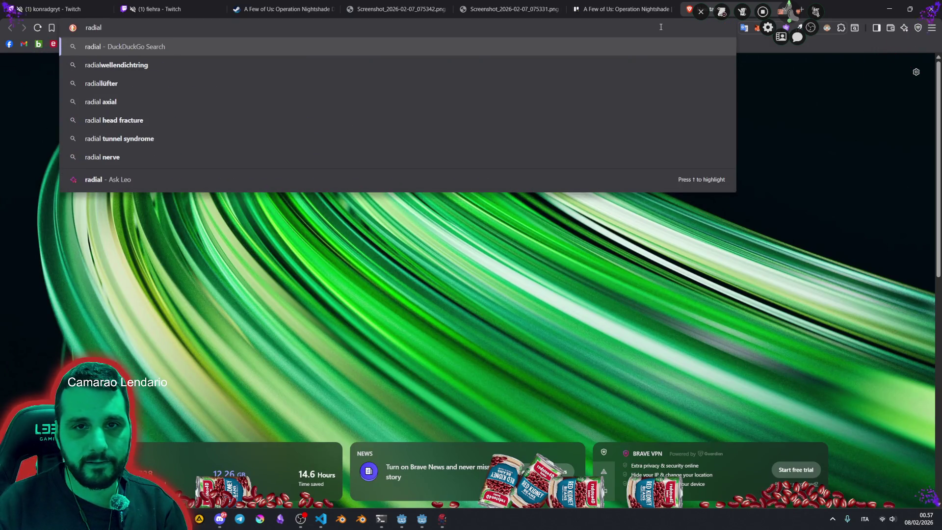
type(" jam")
key("Return")
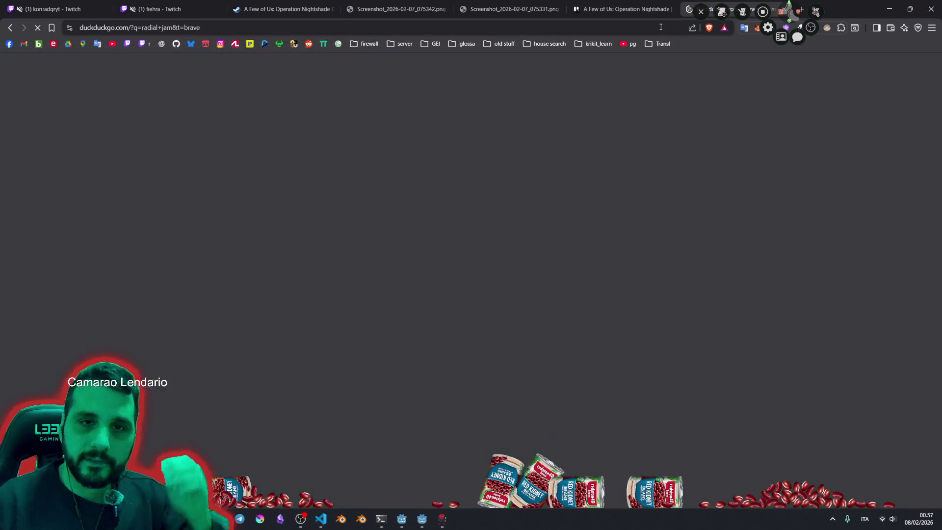
left_click(235, 169)
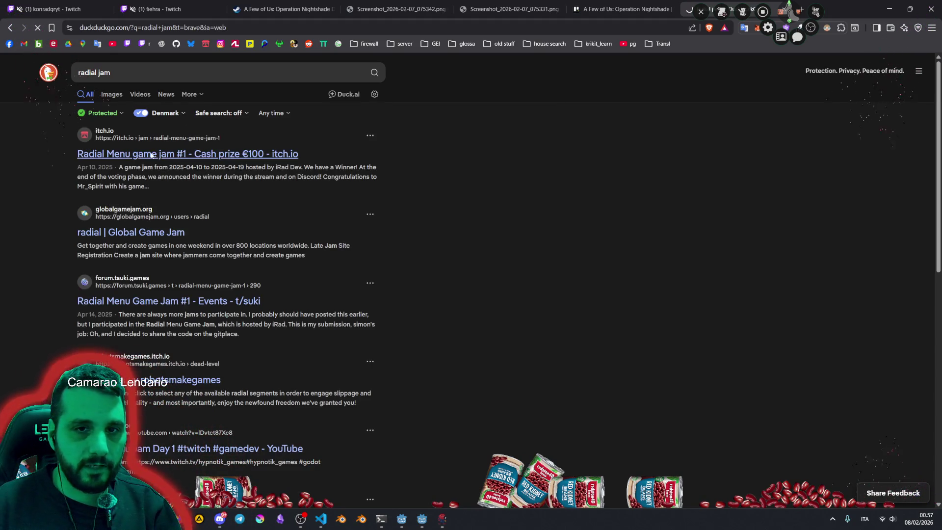
scroll(546, 205, "down", 5)
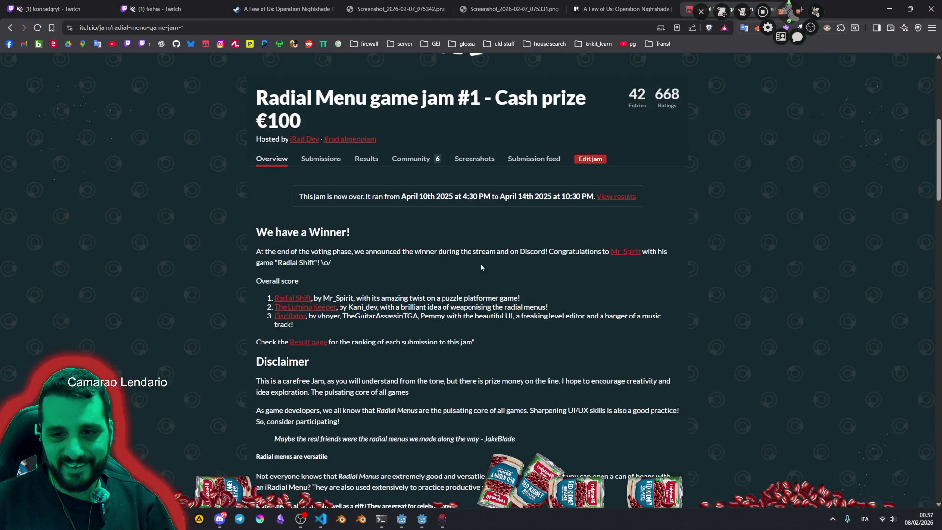
left_click(321, 159)
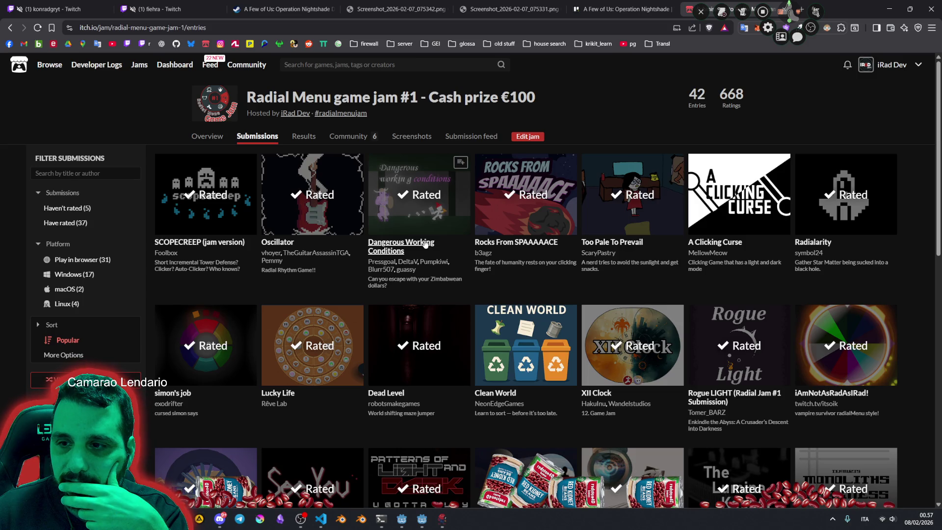
Scroll the submissions and open the SeeYou - Jam version entry and its game page.
scroll(424, 244, "down", 1)
scroll(220, 246, "down", 2)
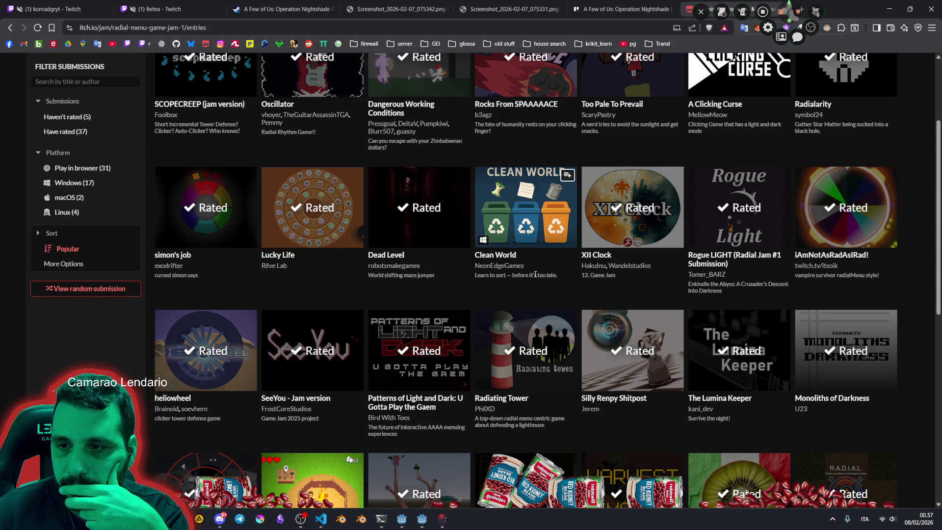
scroll(535, 274, "down", 2)
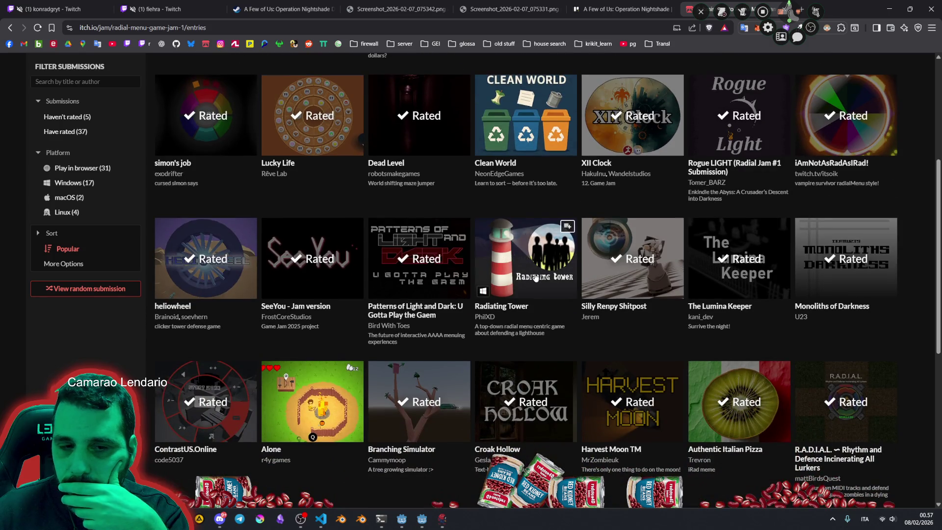
scroll(535, 277, "down", 1)
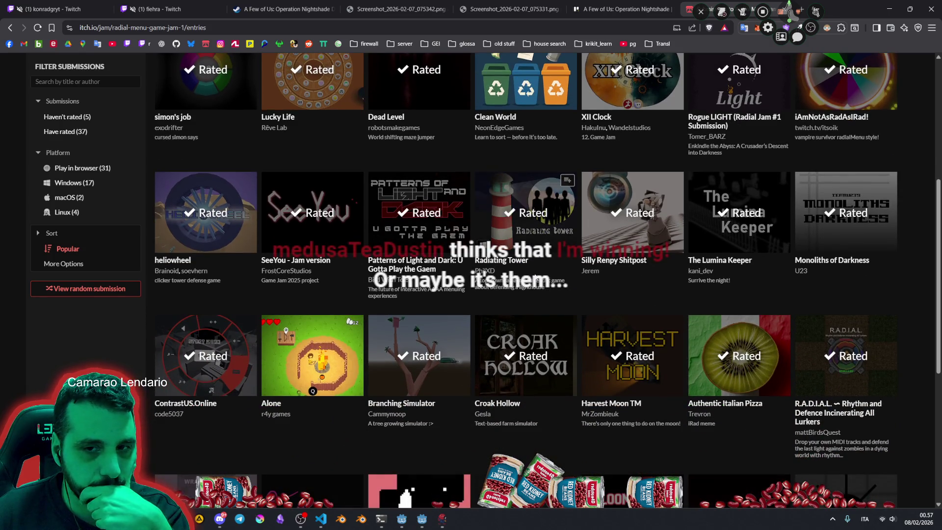
left_click(313, 215)
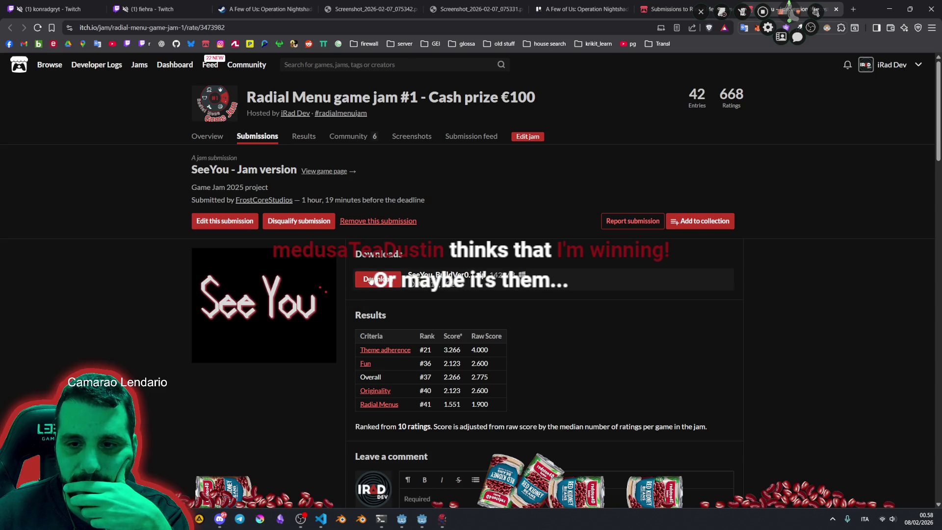
left_click(375, 279)
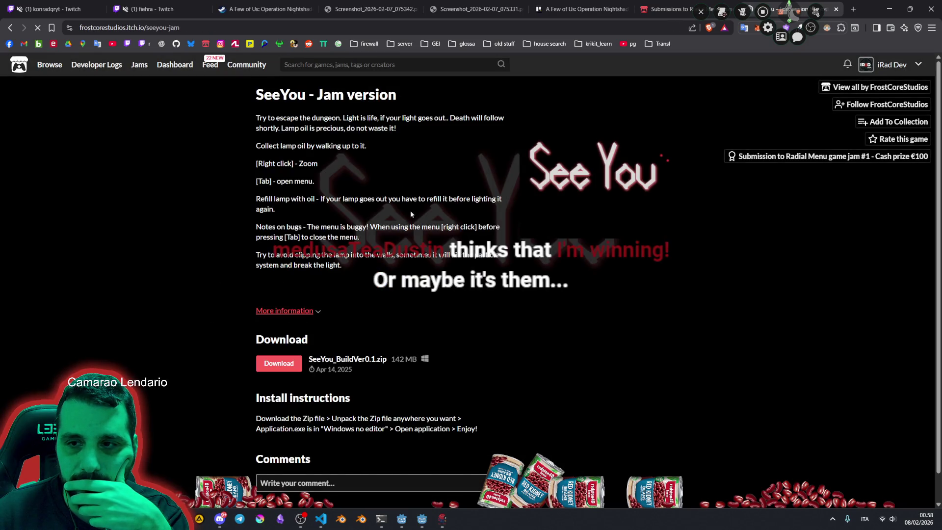
Highlight the SeeYou description's lines about lamp oil and death following, then clear the highlight.
left_click_drag(301, 128, 399, 128)
left_click(452, 117)
mouse_move(452, 117)
left_mouse_down()
mouse_move(289, 128)
mouse_move(363, 118)
mouse_move(392, 142)
left_mouse_up()
double_click(289, 129)
left_click(285, 129)
left_click(327, 198)
scroll(334, 206, "down", 1)
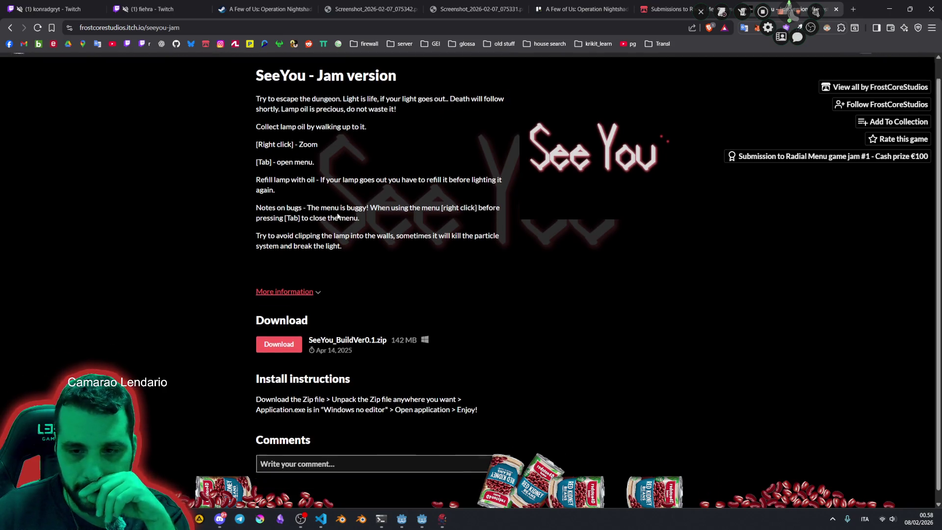
Go back to the submission page, revisit the SeeYou page and host profile, then open the jam overview.
key("alt+Left")
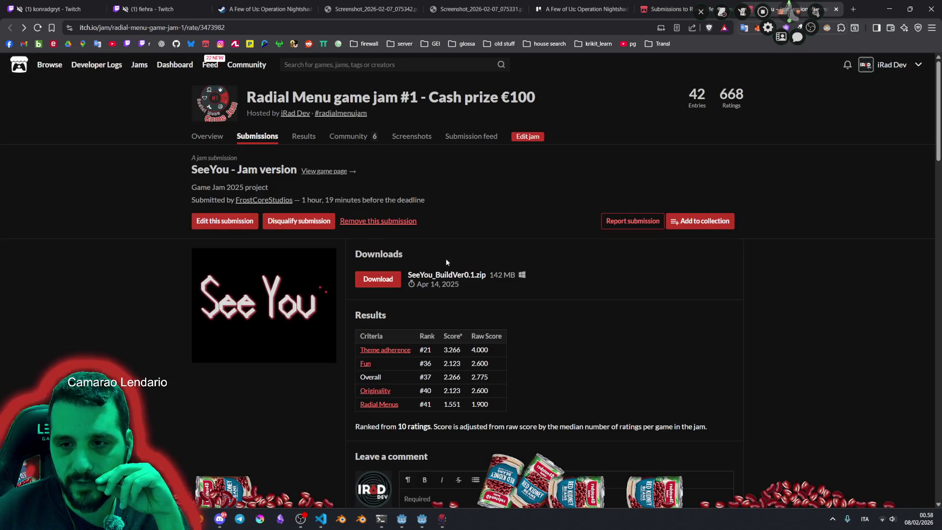
left_click(321, 172)
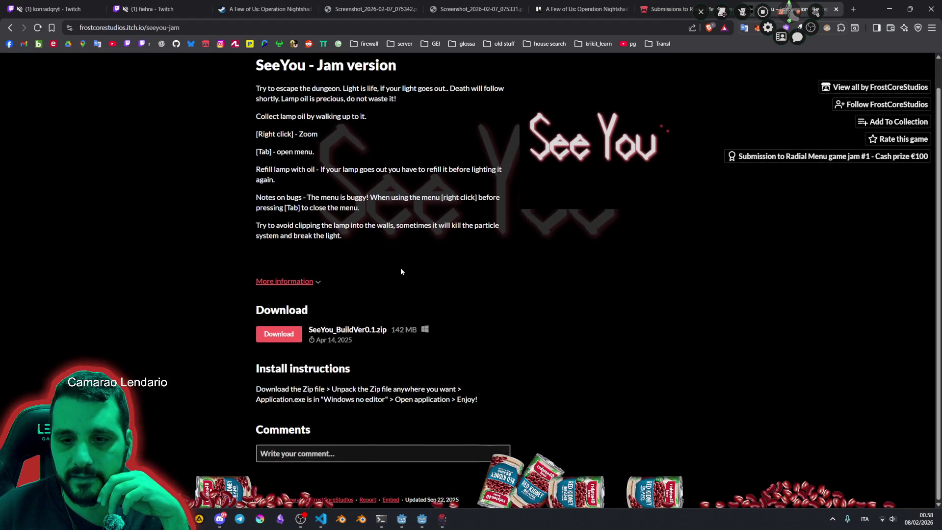
double_click(347, 96)
left_click(349, 182)
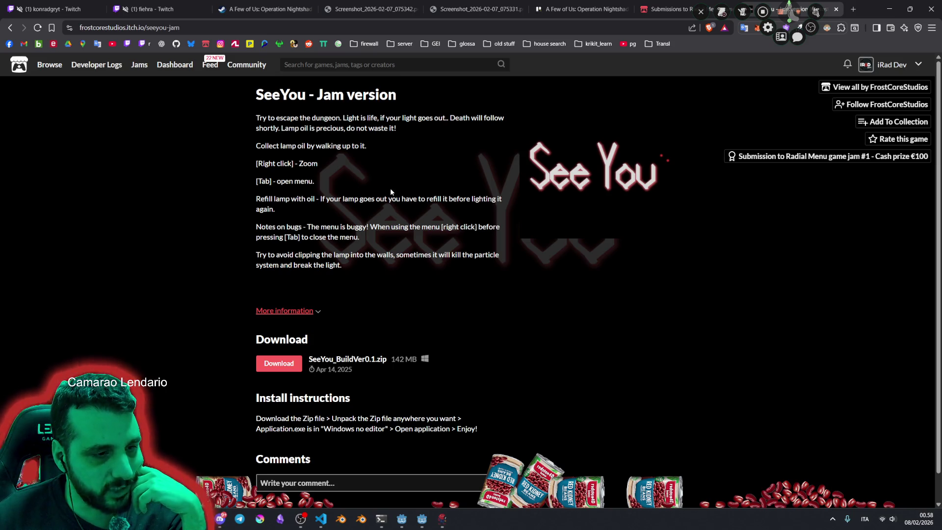
key("alt+Left")
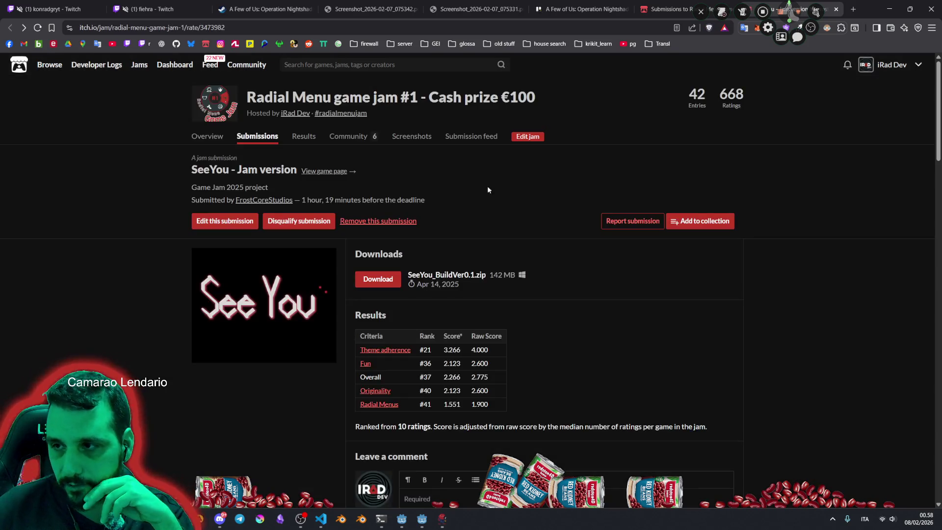
left_click(292, 114)
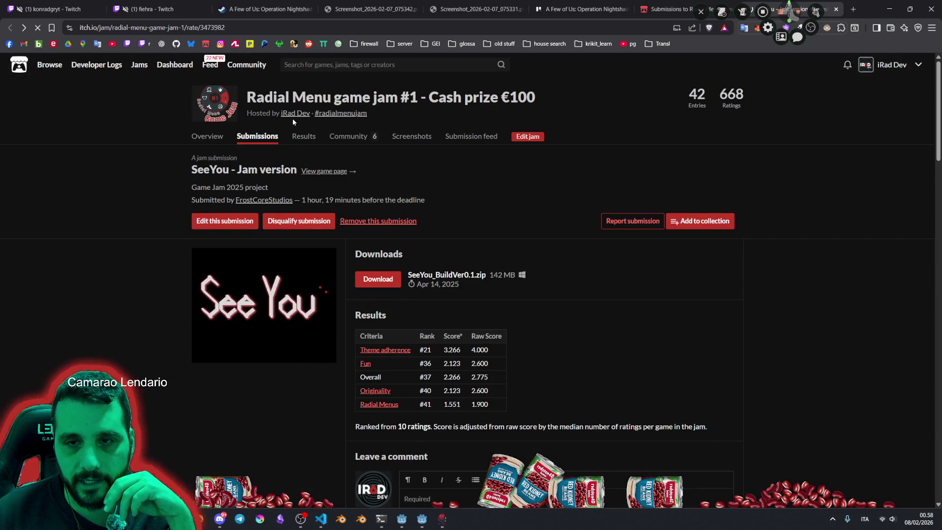
key("alt+Left")
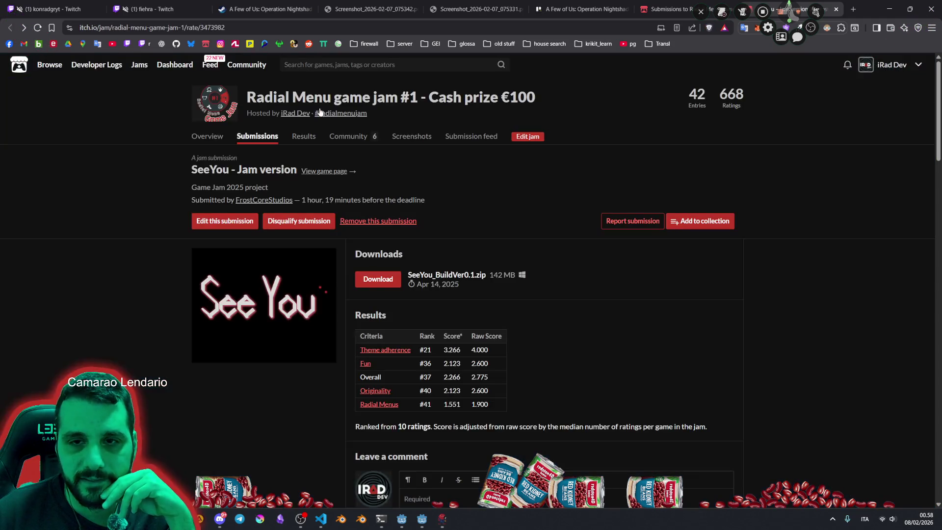
left_click(311, 95)
scroll(466, 133, "down", 5)
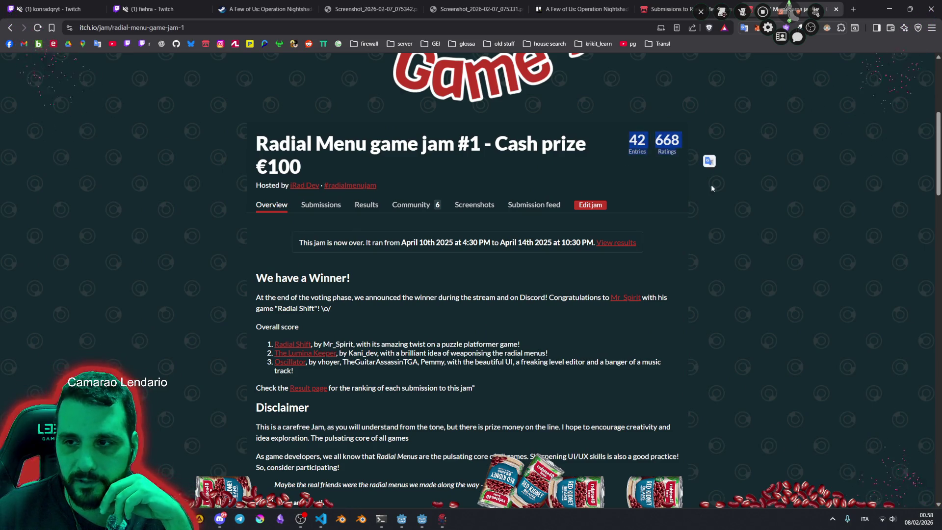
Scroll through the jam overview's Light & Darkness theme and its rules.
scroll(701, 217, "down", 1)
scroll(711, 235, "down", 4)
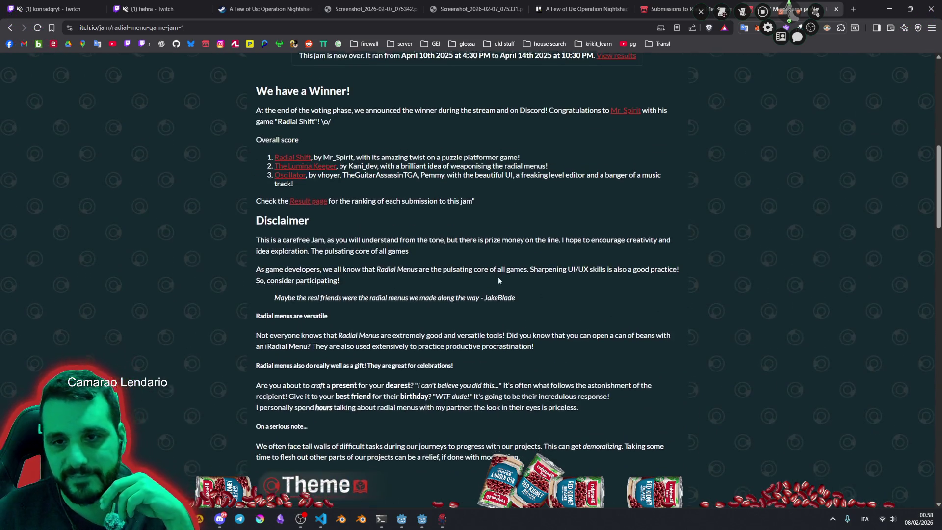
scroll(499, 276, "down", 8)
left_click_drag(330, 220, 620, 349)
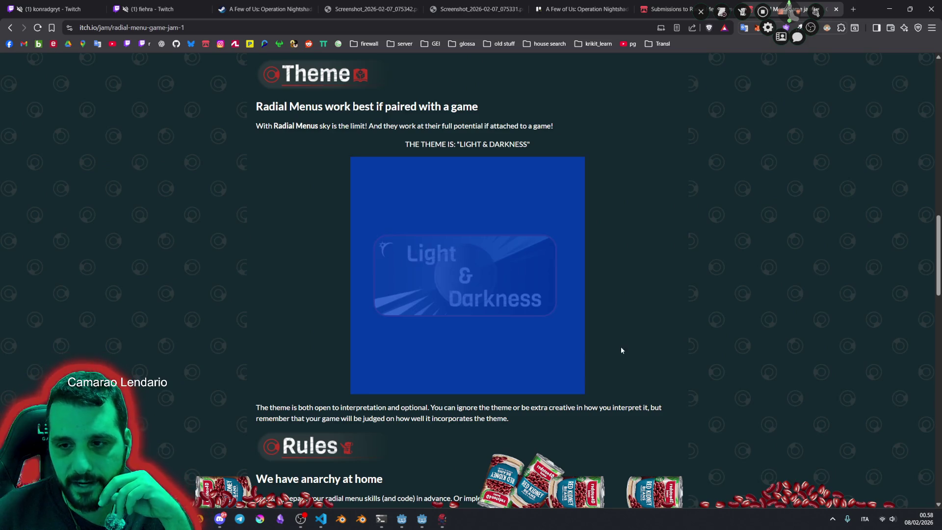
left_click(732, 246)
scroll(540, 295, "down", 4)
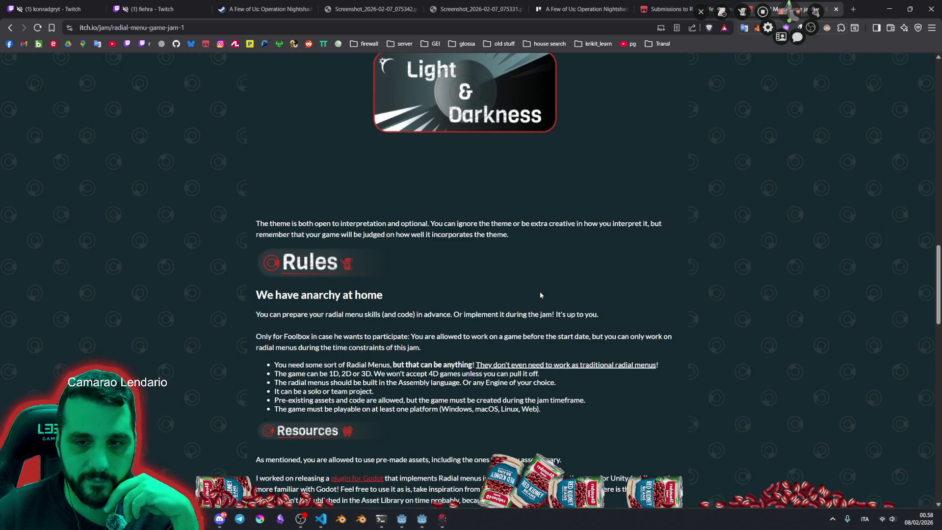
scroll(540, 294, "up", 7)
scroll(540, 294, "up", 7)
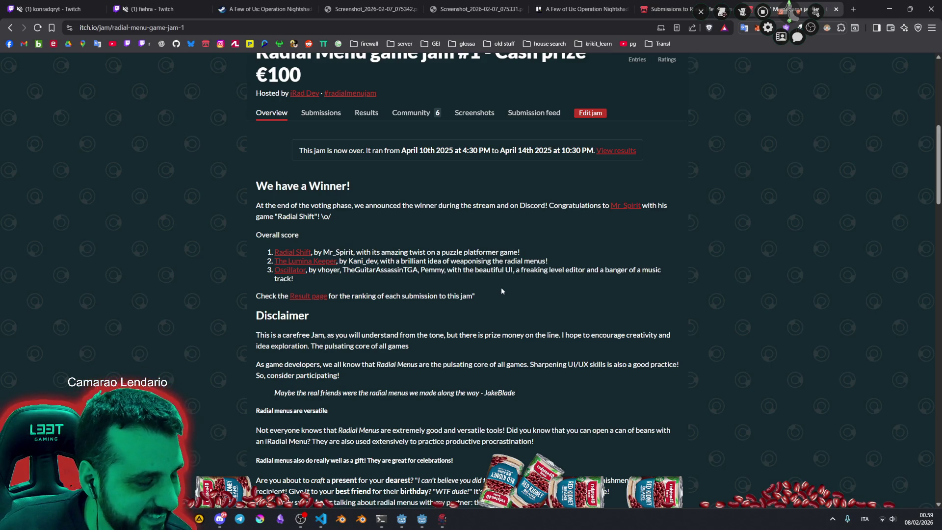
Reload the Radial Menu game jam #1 overview page from its web address.
left_click(199, 27)
left_click(206, 27)
key("shift+Left")
key("shift+Left")
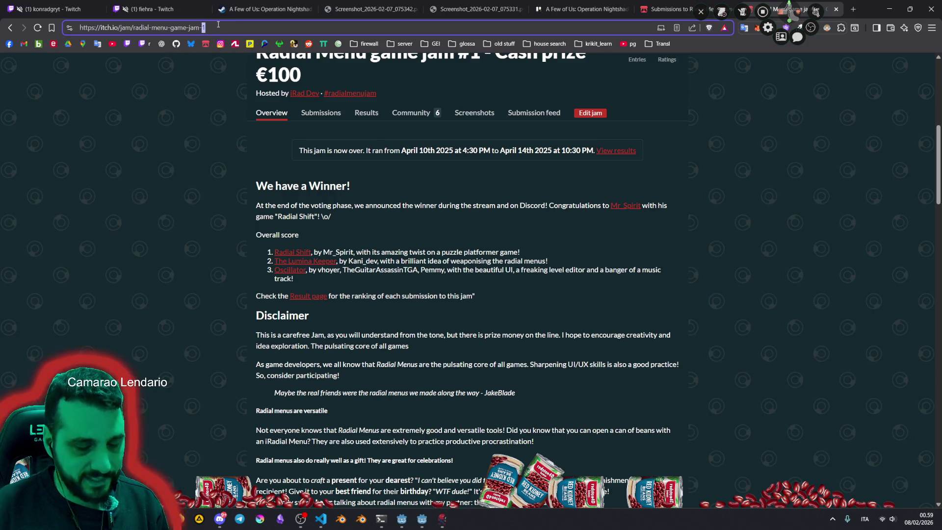
key("ctrl+a")
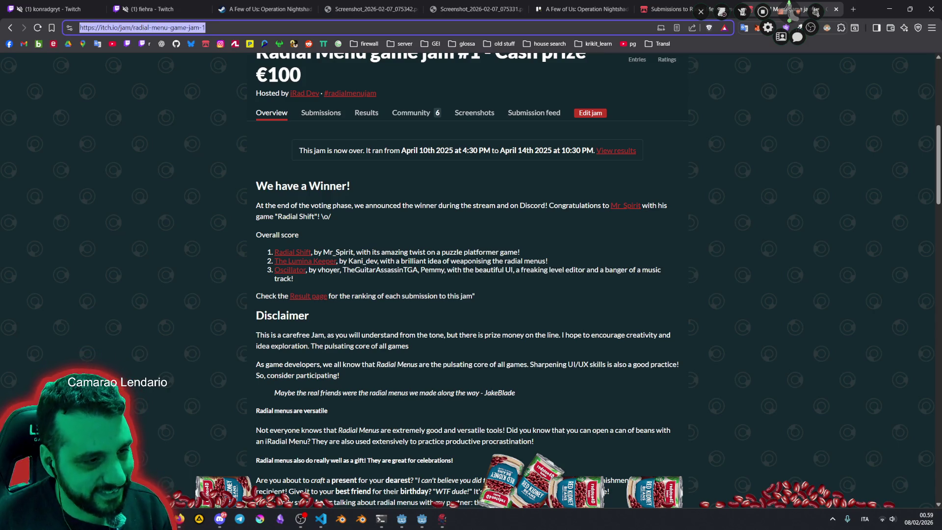
key("alt+Tab")
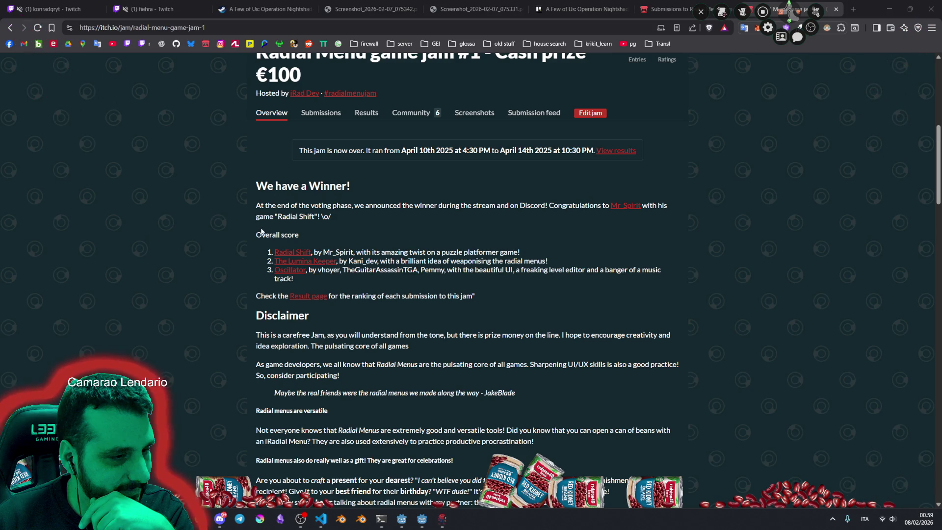
scroll(547, 208, "up", 8)
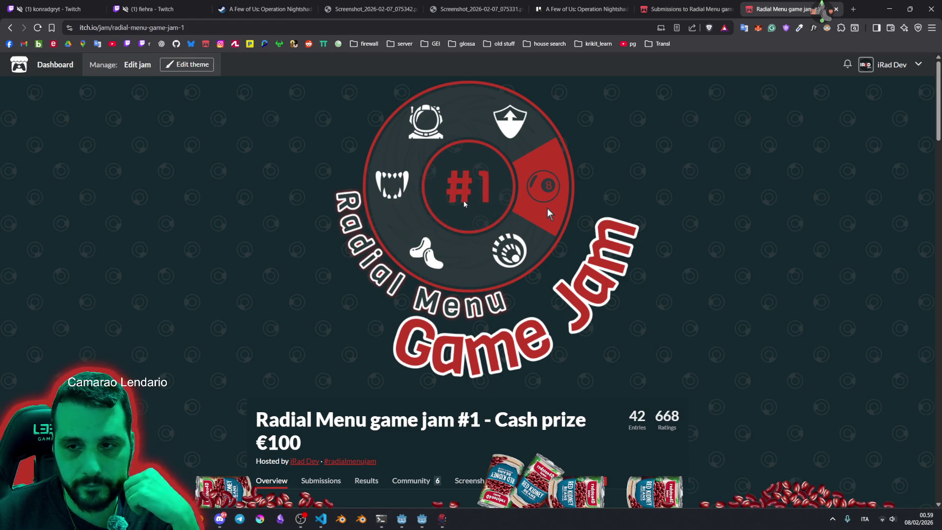
left_click(158, 28)
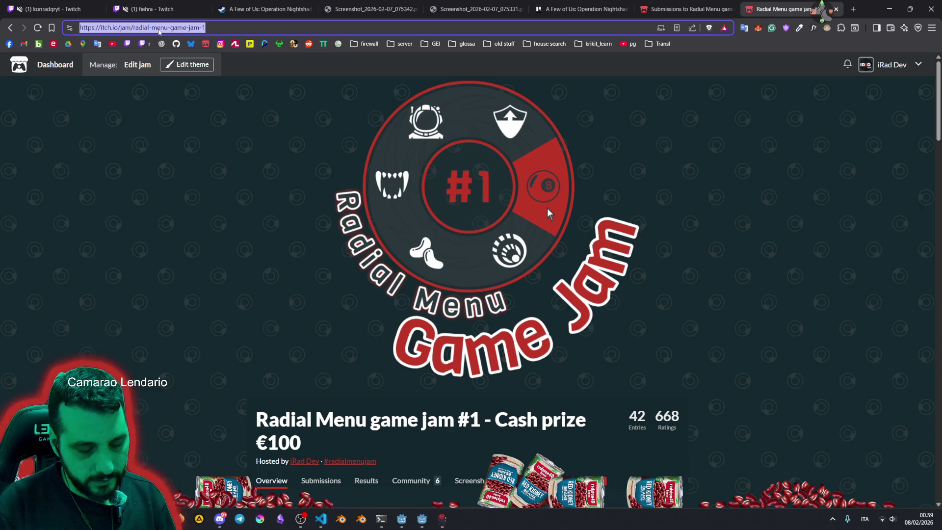
Visit the Core Mechanics Challenge 2025 Winter jam page, then go back and close the SeeYou page.
type("challe")
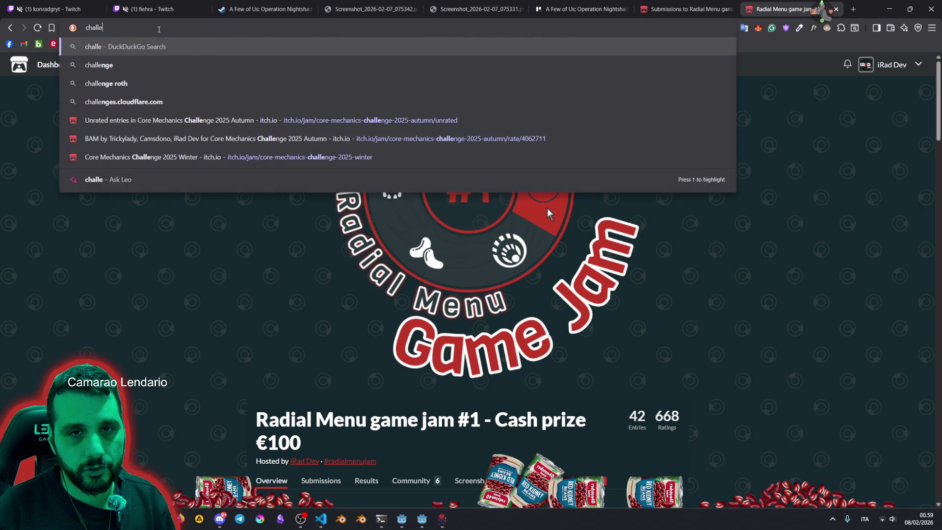
type("n")
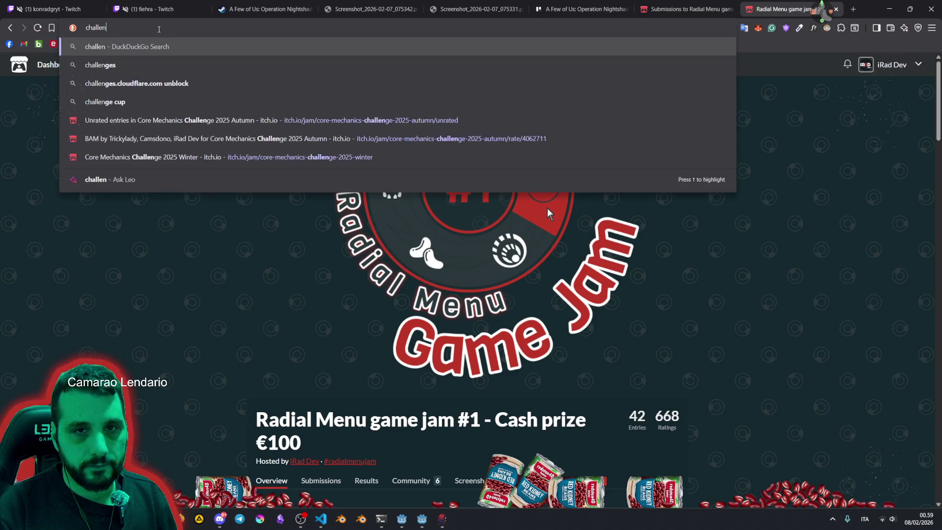
type("ge")
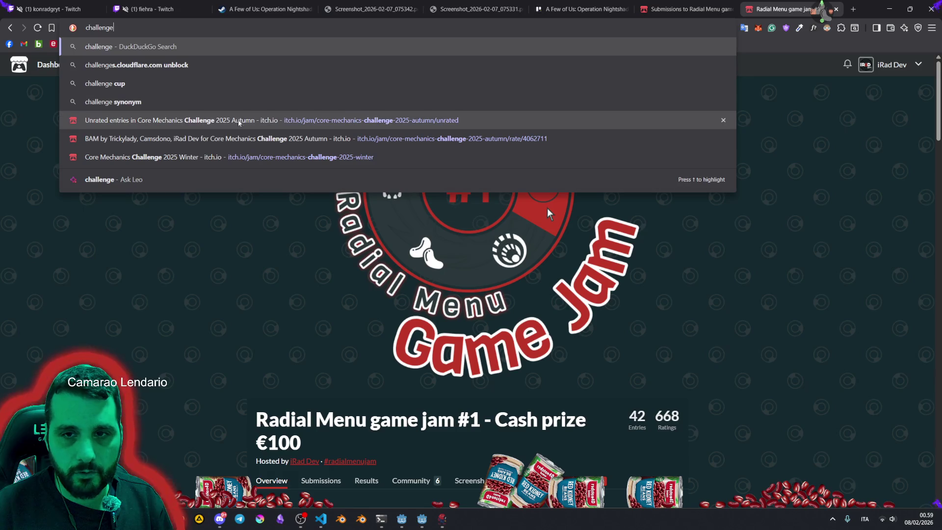
left_click(240, 157)
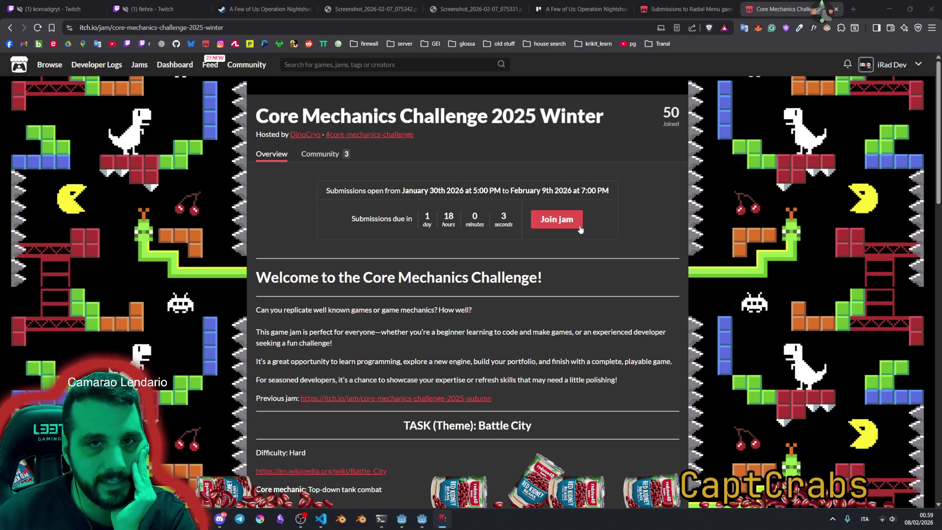
key("alt+Left")
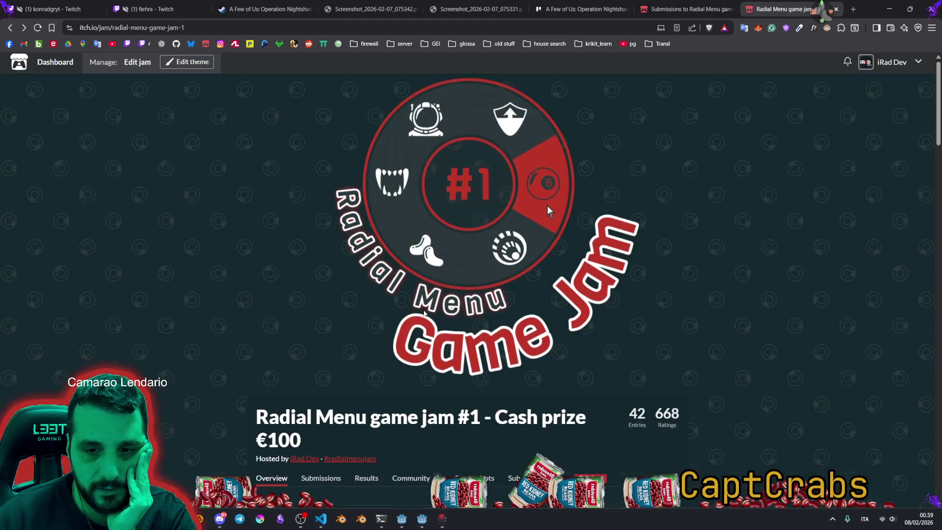
scroll(439, 294, "down", 6)
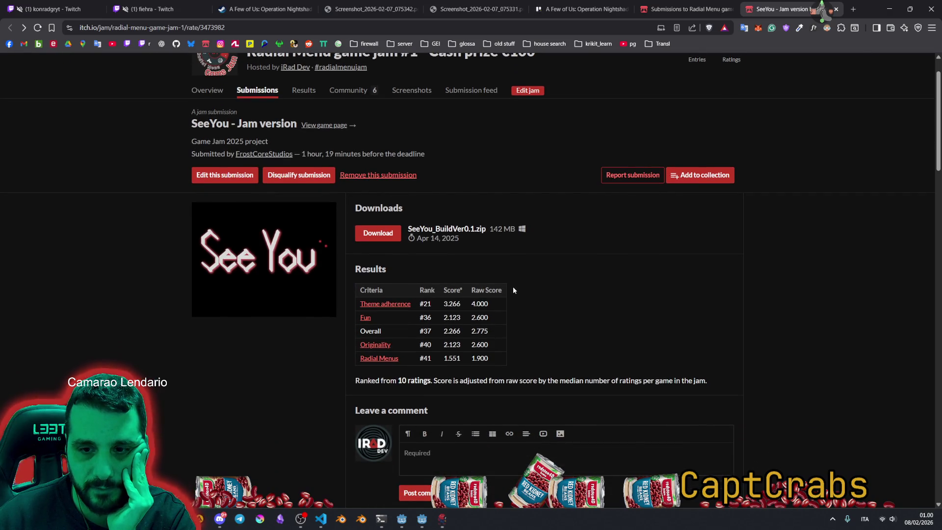
middle_click(763, 5)
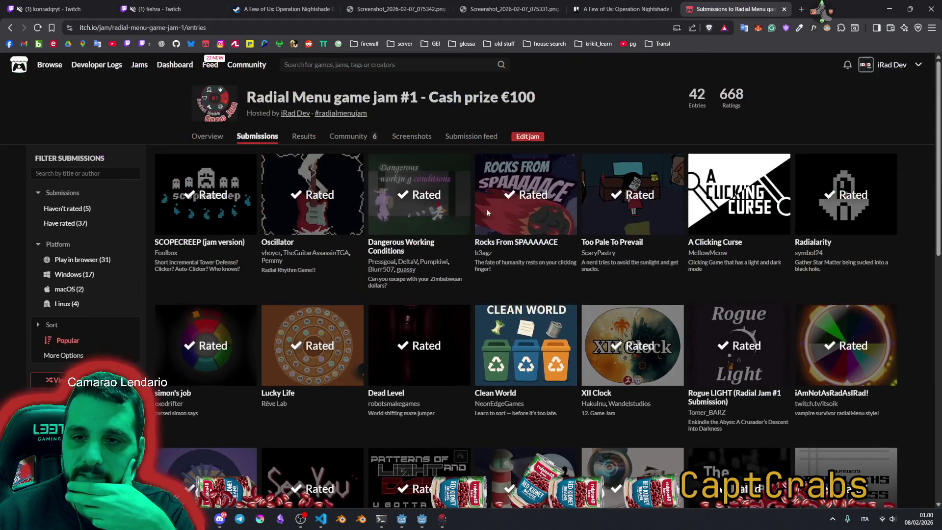
Return to the Radial Menu jam's entries grid, then switch to the Twitch user manager.
scroll(413, 341, "up", 5)
mouse_move(415, 338)
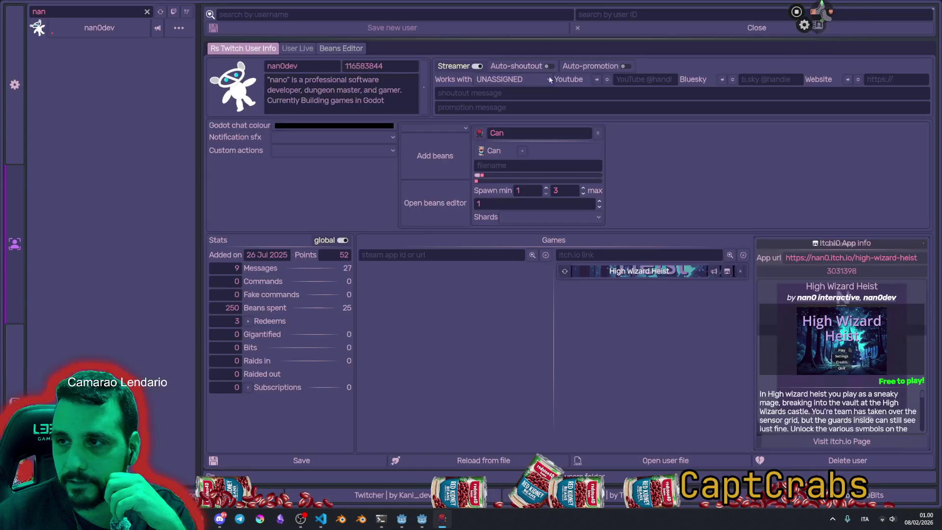
key("alt+Tab")
double_click(55, 16)
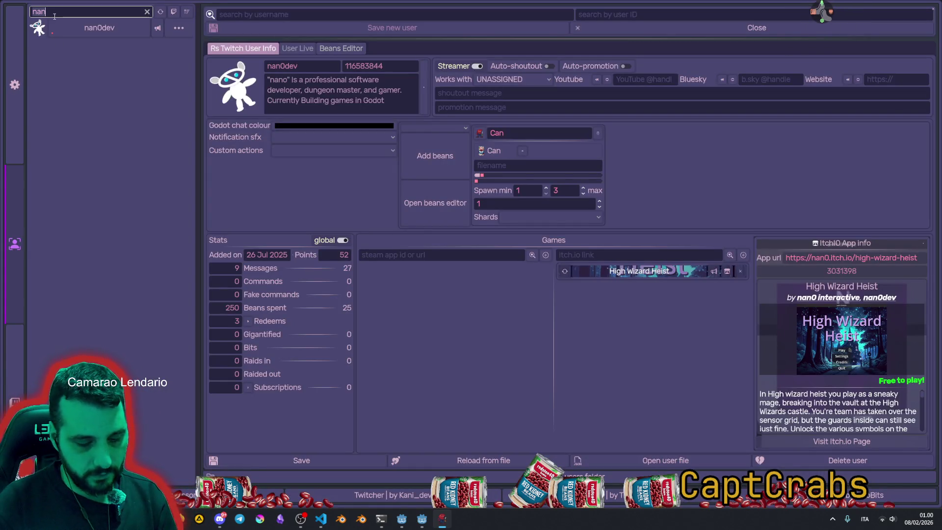
type("fro")
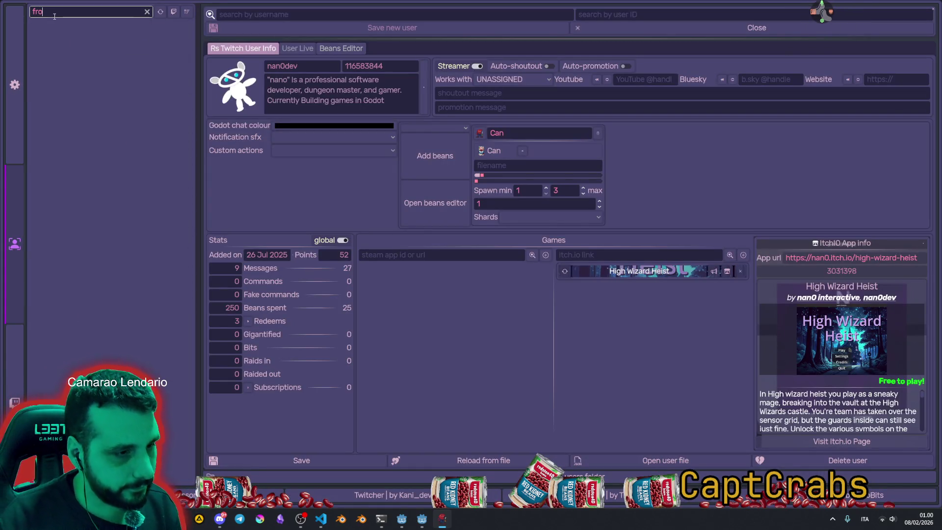
key("BackSpace")
key("BackSpace")
key("BackSpace")
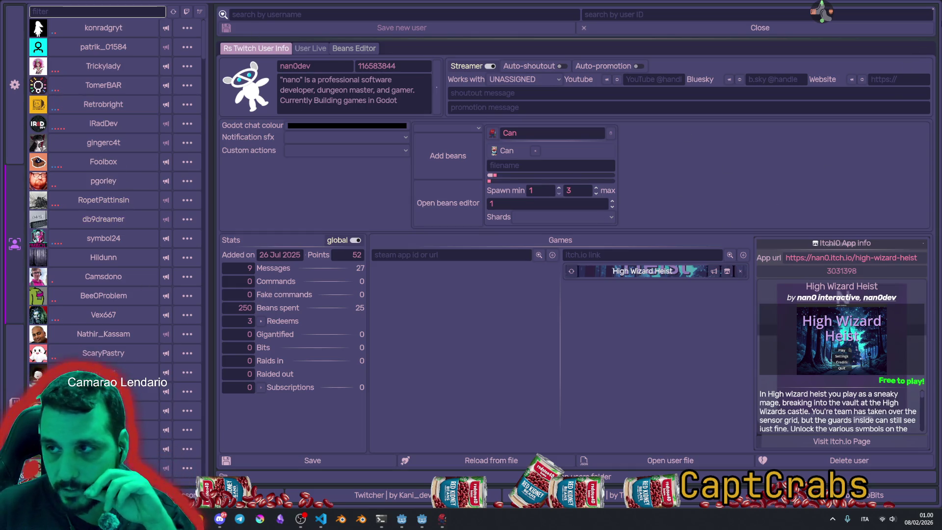
key("alt+Tab")
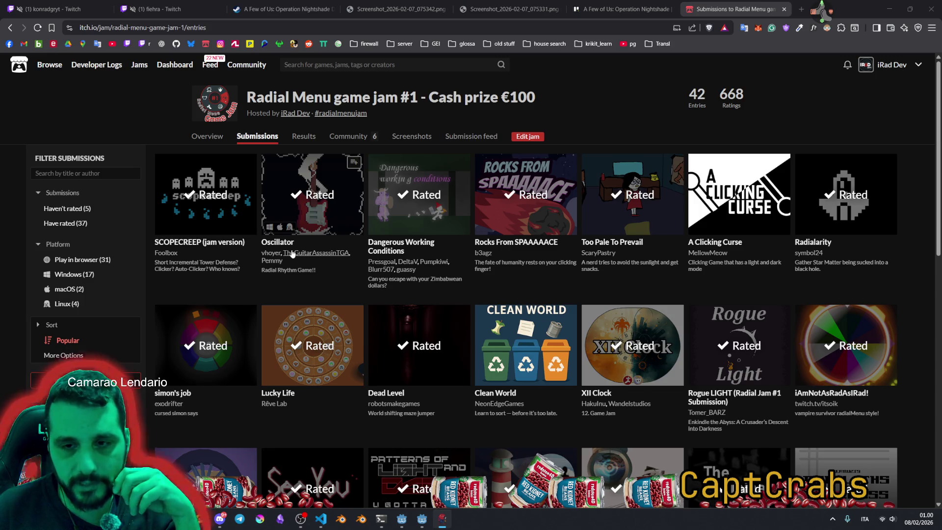
Bring the Godot editor showing panel_priority.gd back to the front.
mouse_move(324, 209)
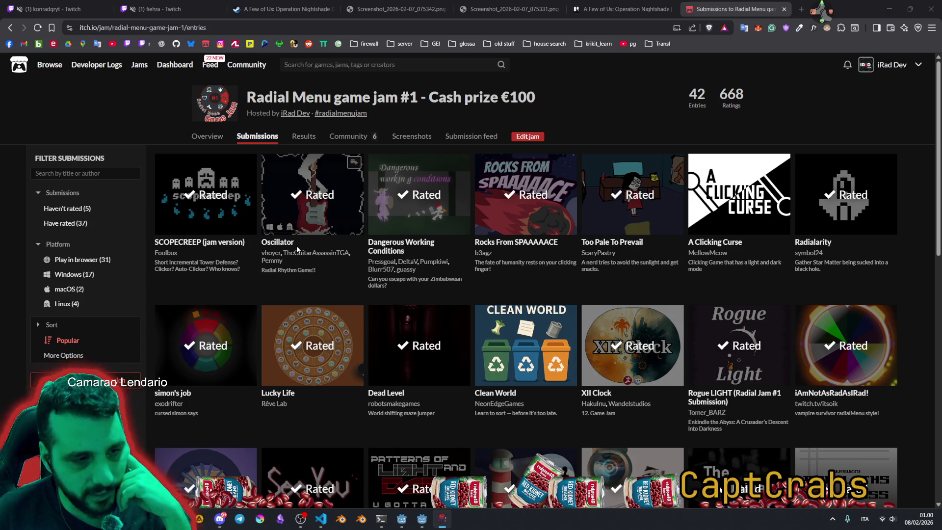
left_click(422, 519)
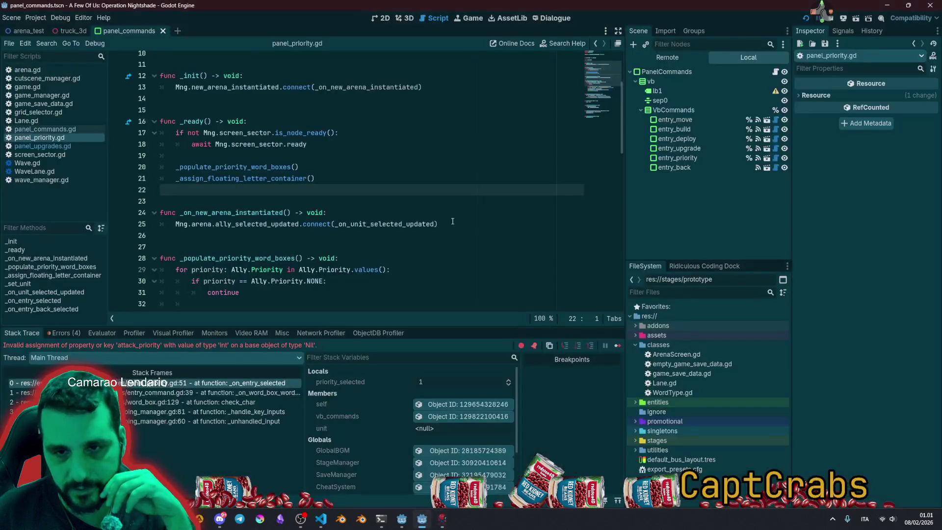
Save panel_priority.gd, check its await and connect lines, and open panel_upgrades.gd.
key("Left")
key("Up")
key("Up")
key("Up")
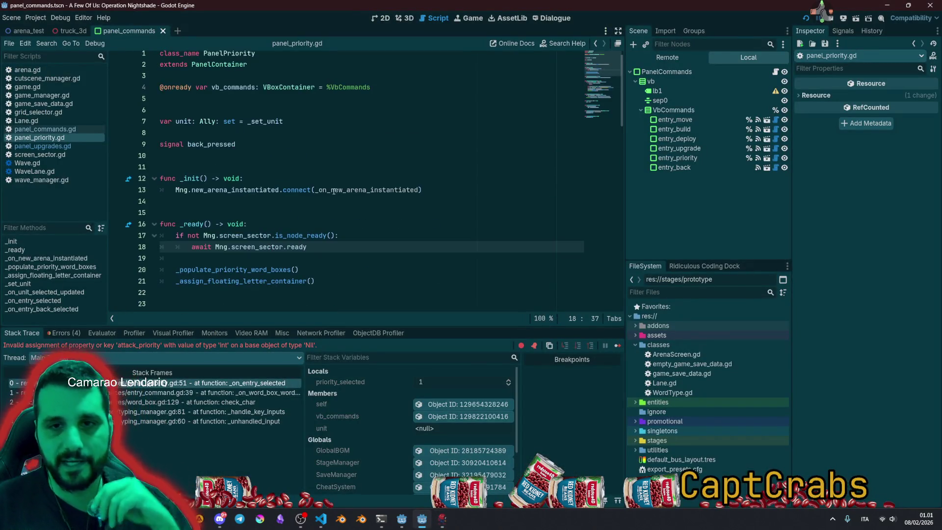
key("ctrl+s")
left_click(315, 199)
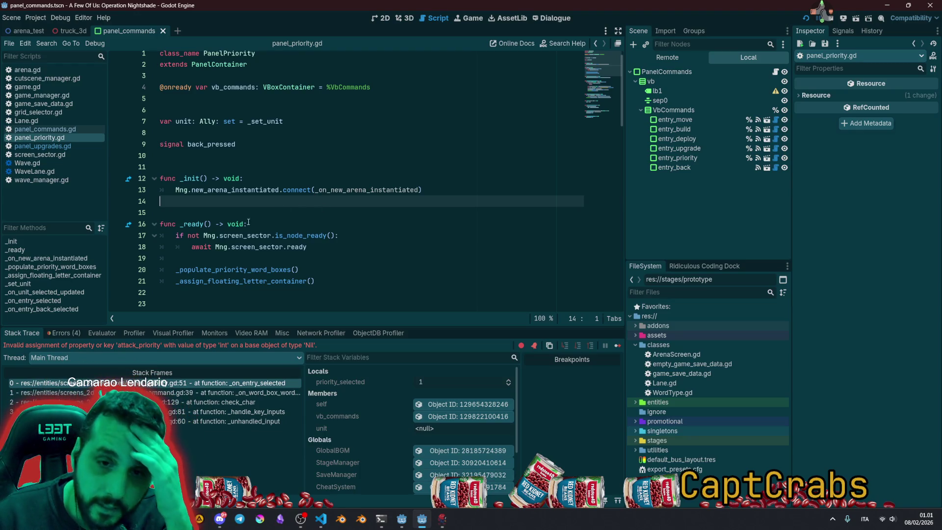
scroll(212, 271, "down", 2)
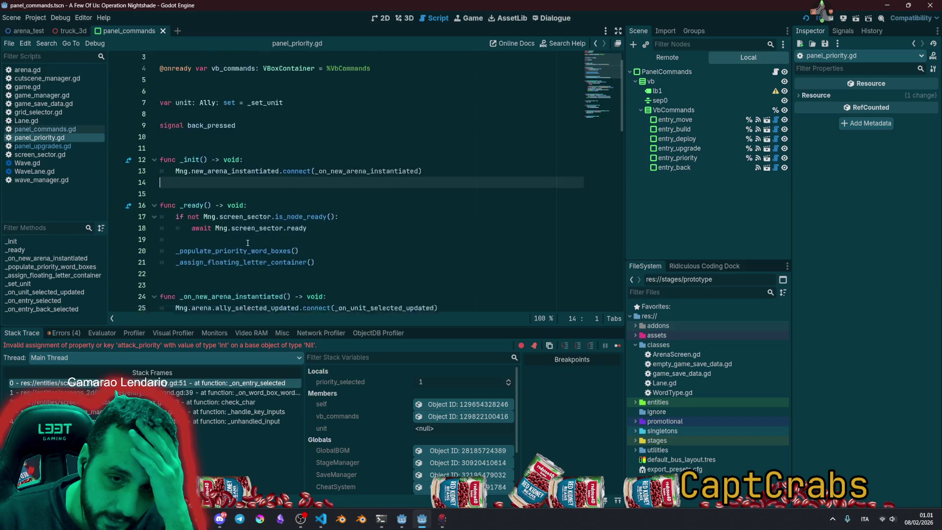
left_click(412, 258)
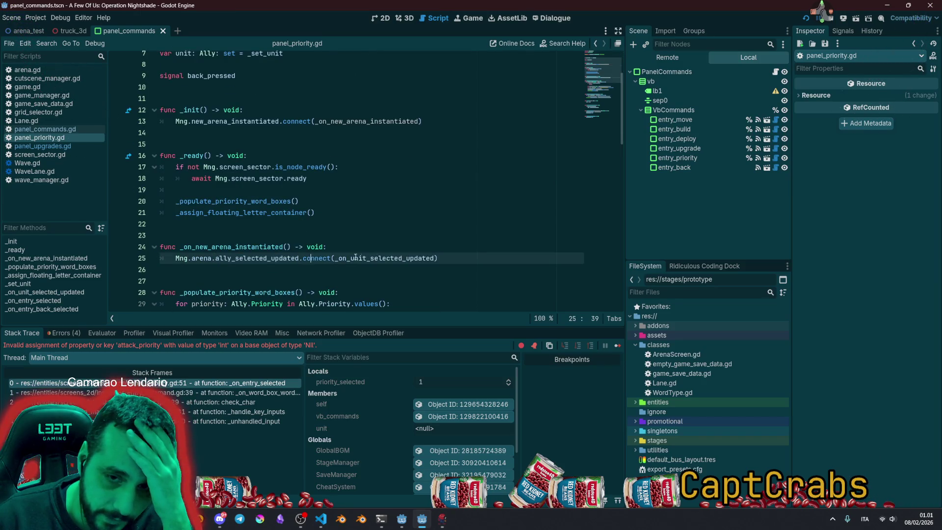
left_click(249, 179)
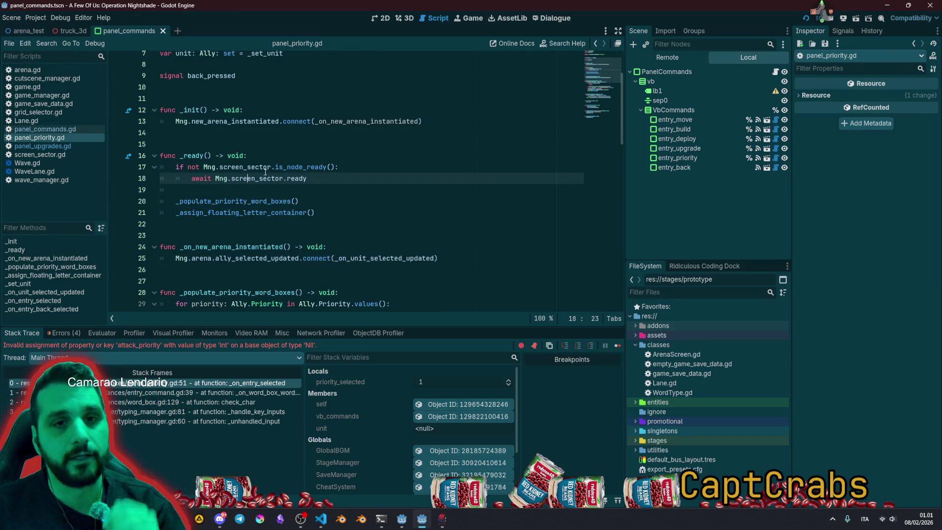
left_click(55, 149)
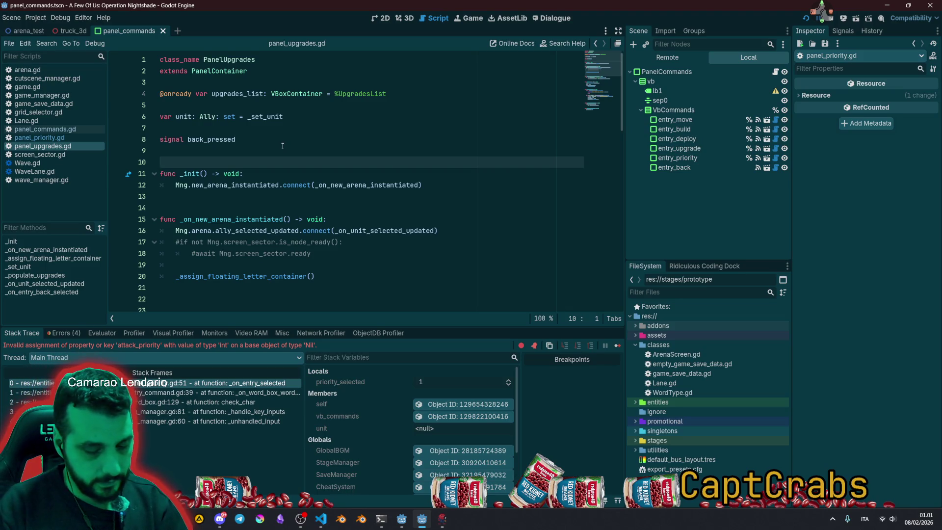
key("shift+alt+o")
Quick-open the panel_buildings scene and its PanelBuildings script.
type("panel_bu")
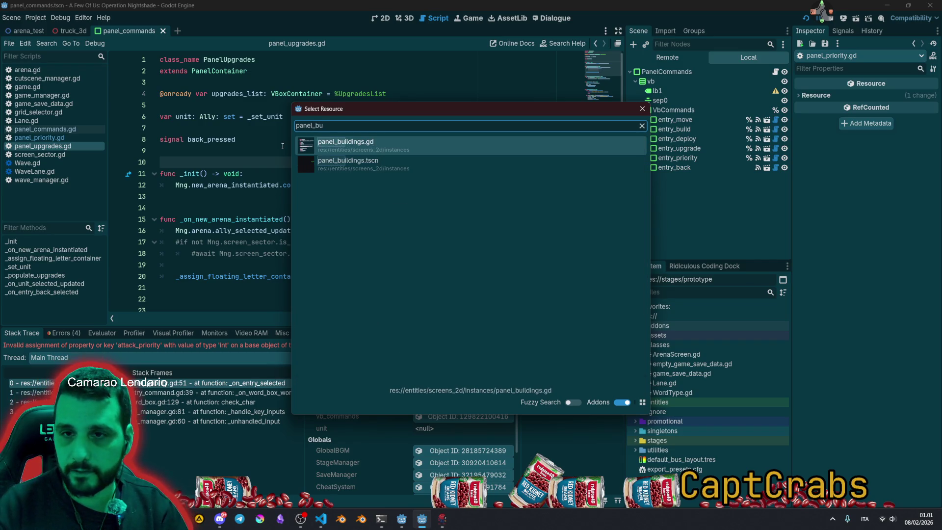
key("Down")
key("Return")
left_click(775, 72)
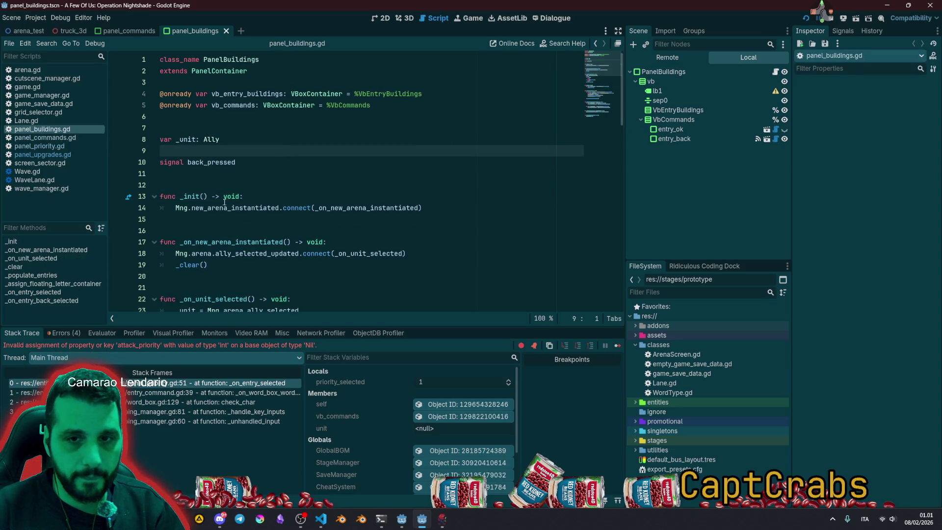
Review the _clear() calls in panel_buildings.gd, save it, and run the project.
left_click(349, 265)
scroll(349, 236, "down", 2)
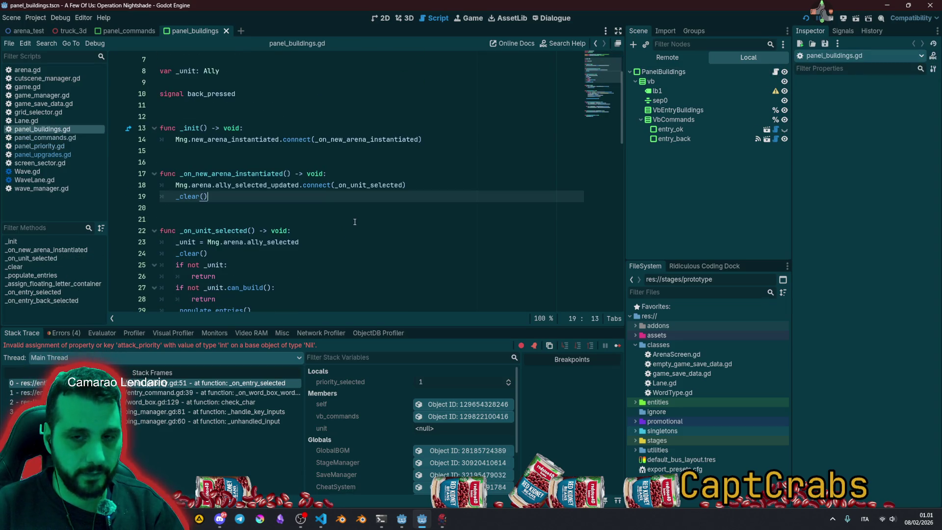
left_click(355, 221)
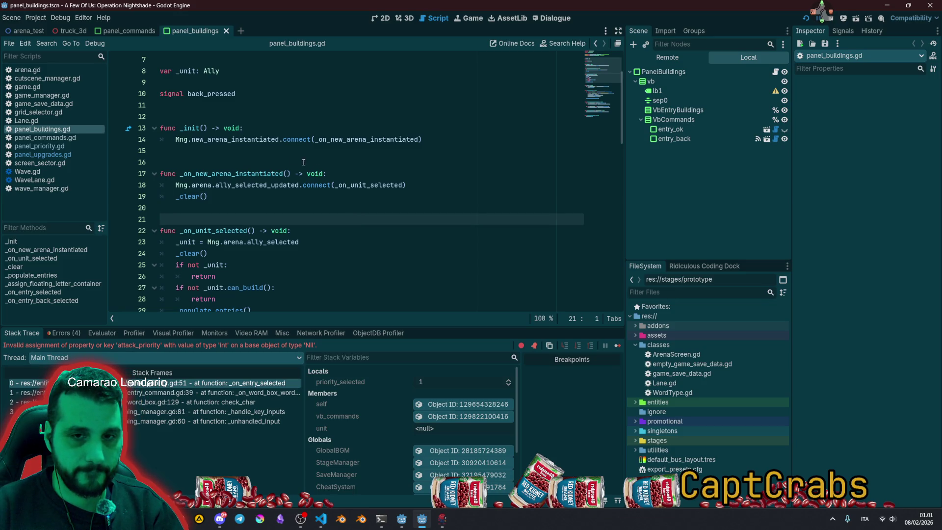
left_click_drag(182, 142, 294, 186)
left_click(294, 199)
left_click(294, 253)
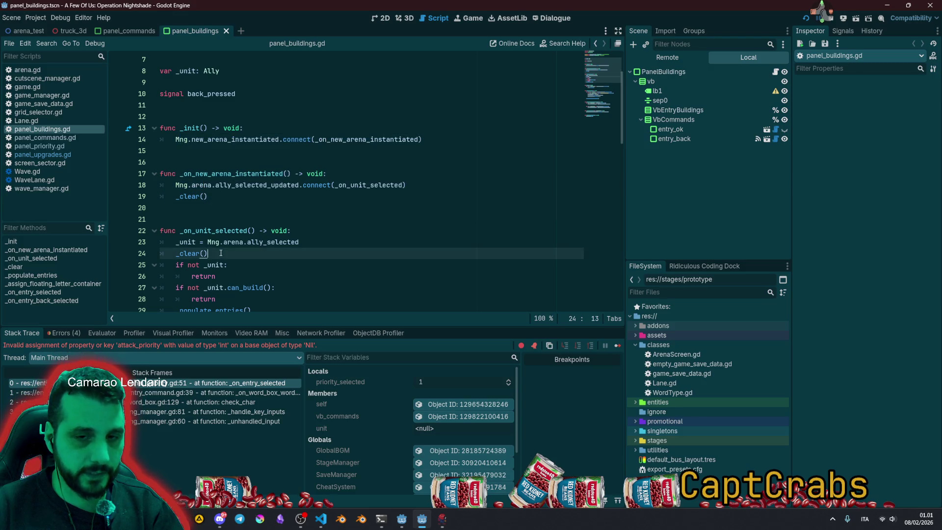
scroll(289, 217, "down", 3)
key("Up")
key("Up")
key("Up")
key("ctrl+s")
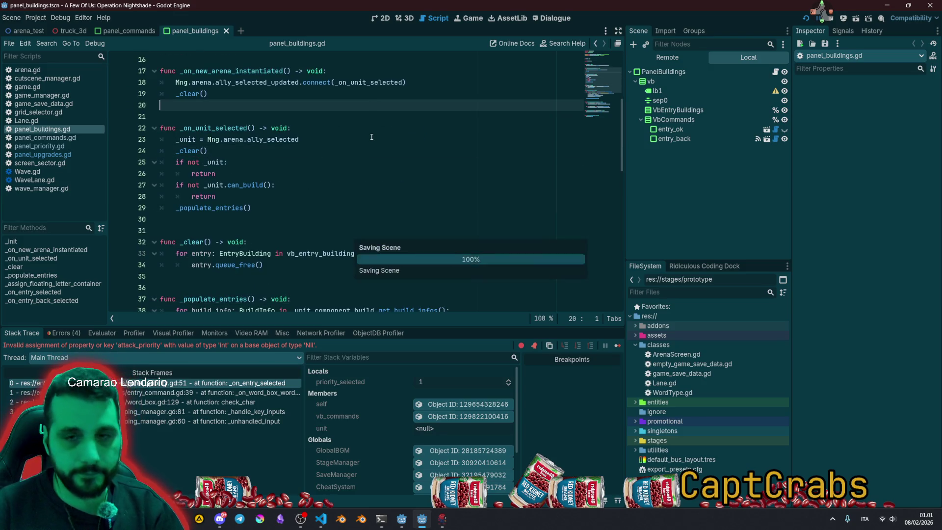
scroll(378, 192, "up", 5)
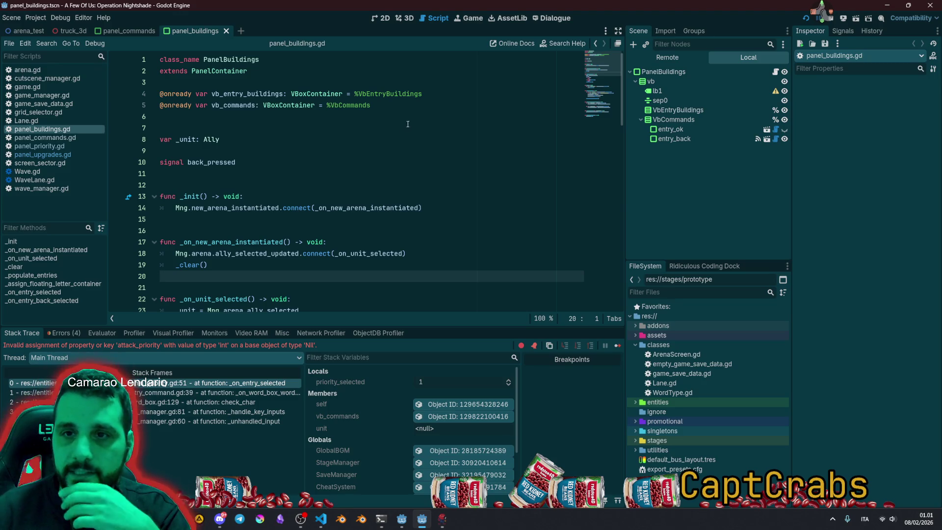
left_click(806, 18)
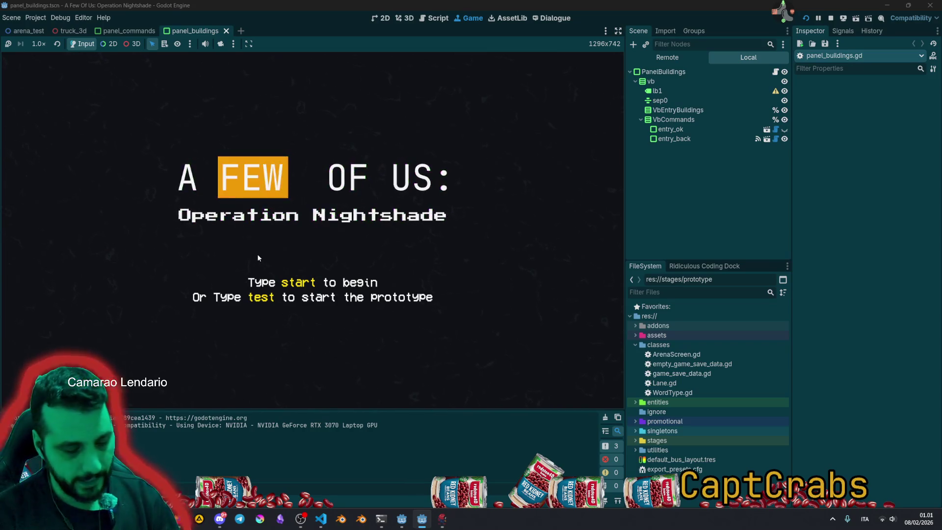
Start the prototype arena with 'test' and raise Piobbio's attack range from 200 to 240.
type("test")
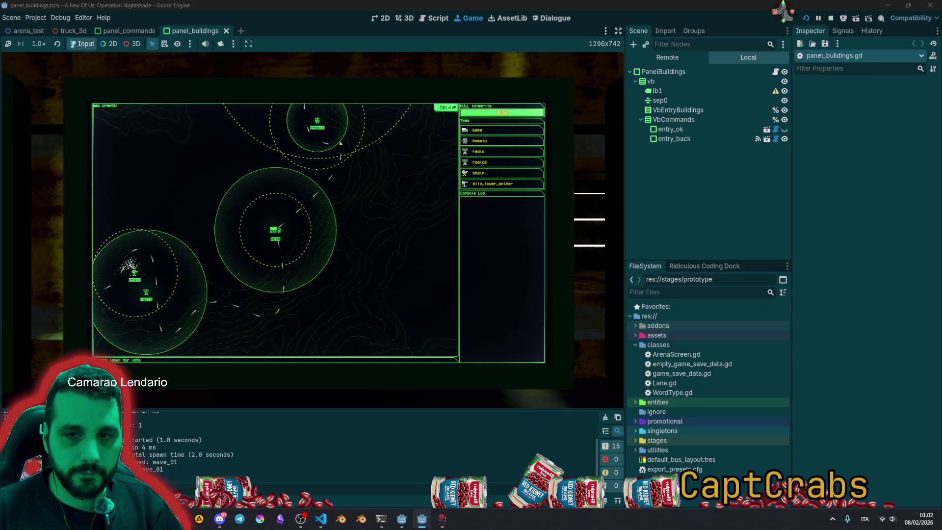
key("Escape")
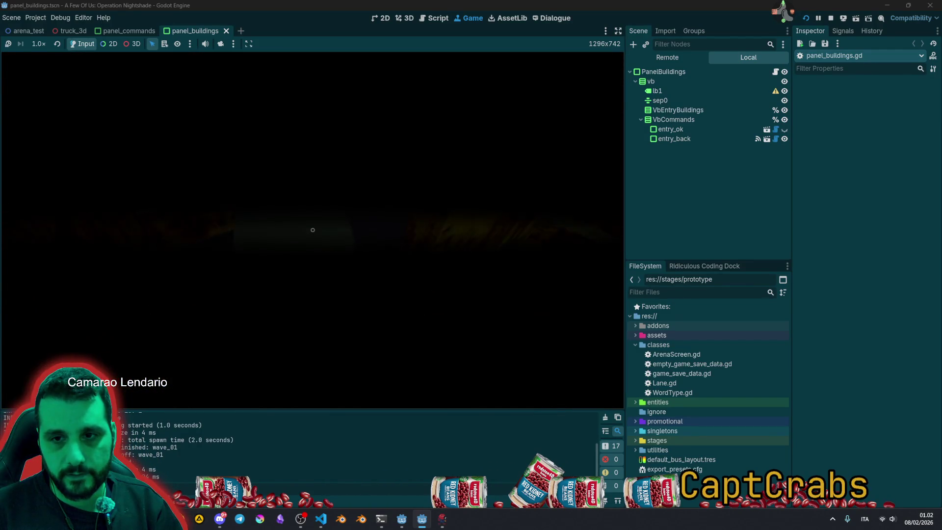
left_click(313, 230)
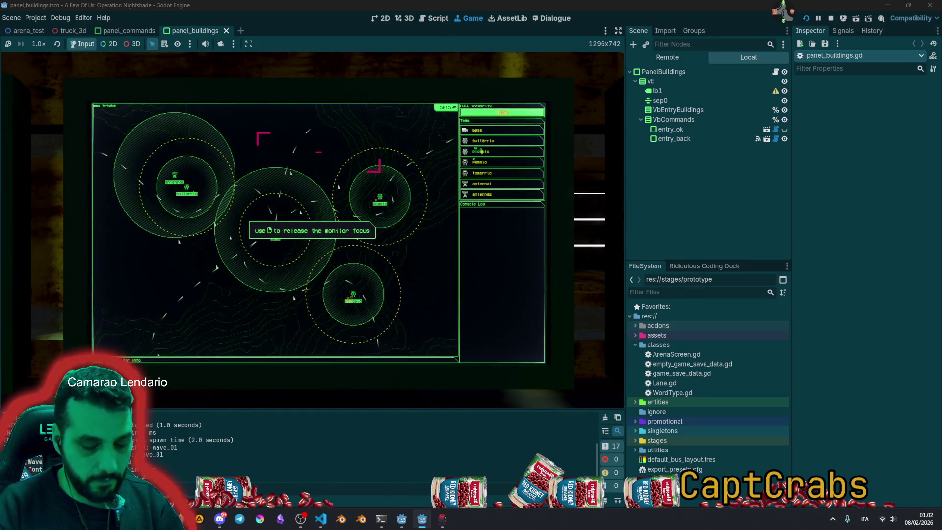
left_click(480, 152)
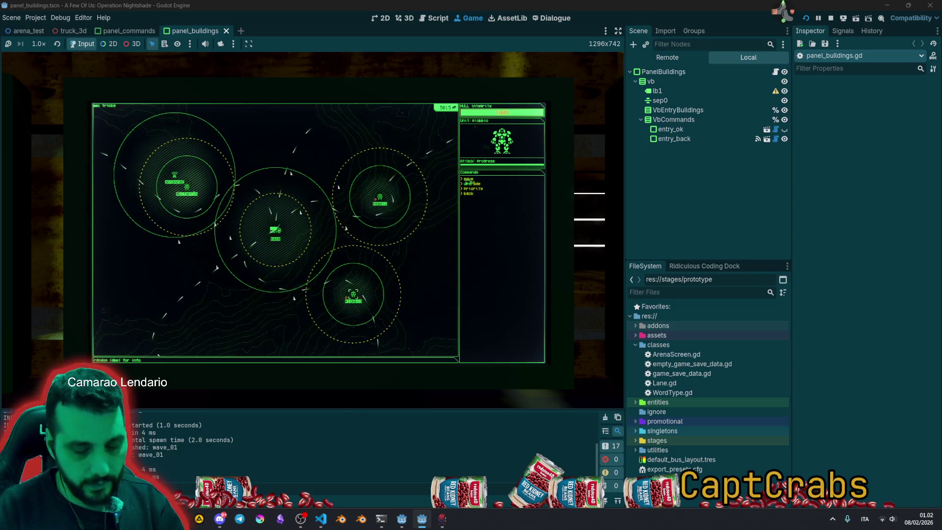
left_click(470, 183)
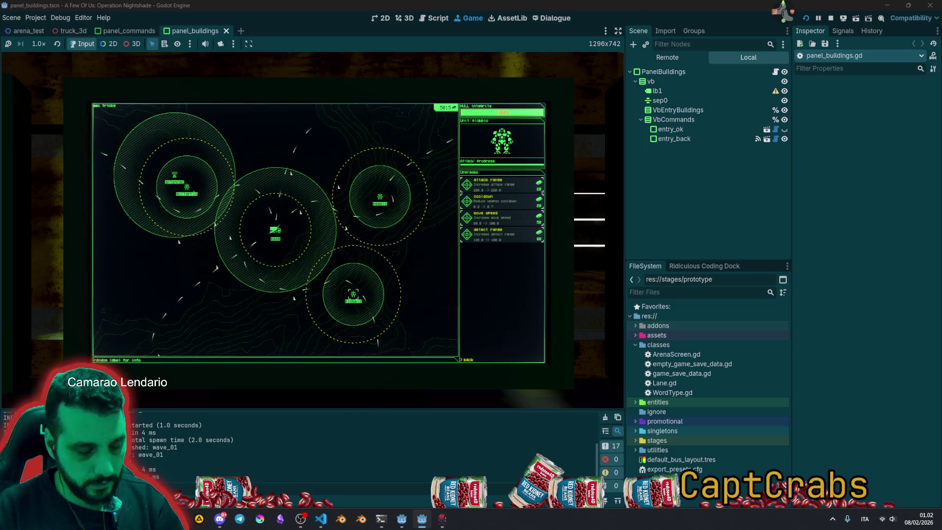
left_click(496, 179)
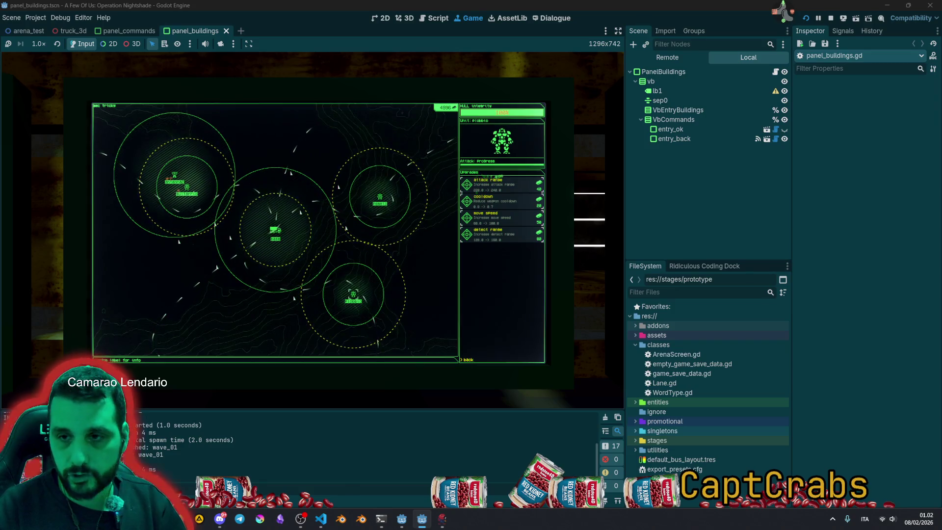
Build a sniper tower in the lower-left quadrant and select it to view its upgrades.
left_click(467, 359)
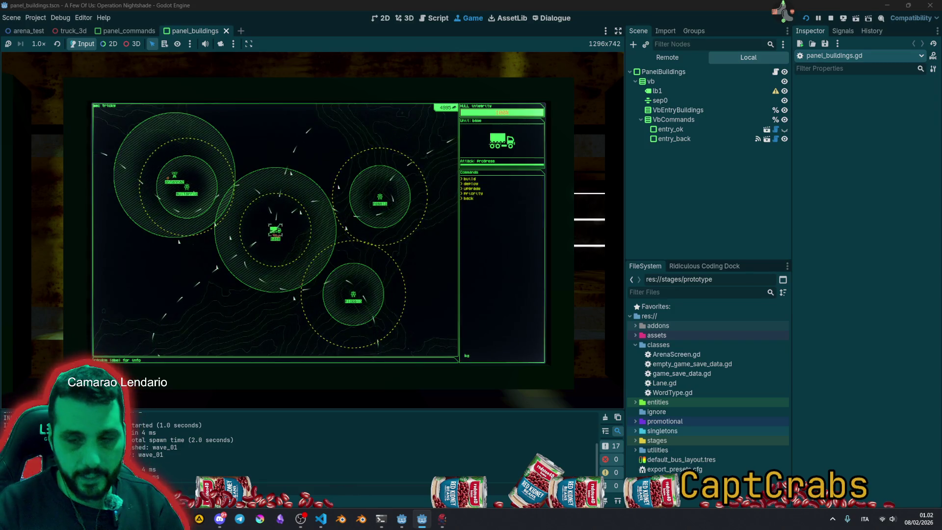
left_click(469, 179)
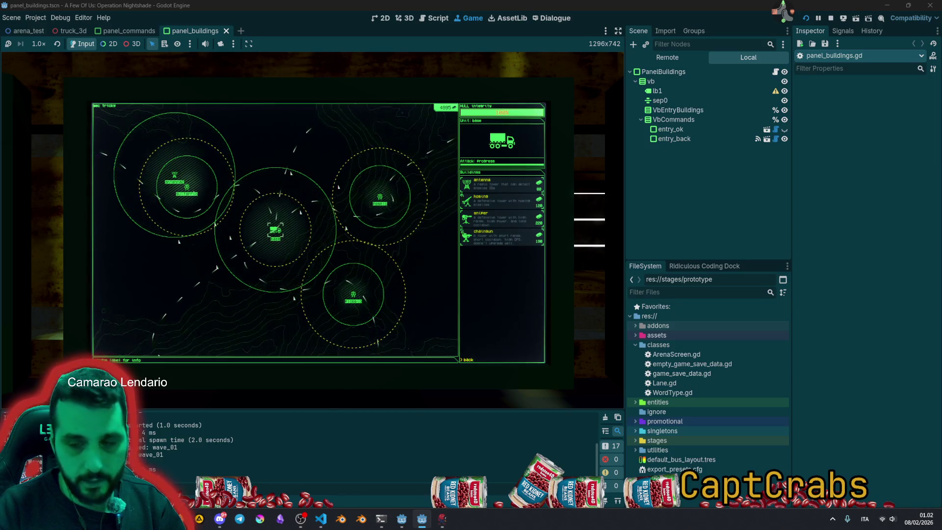
key("Return")
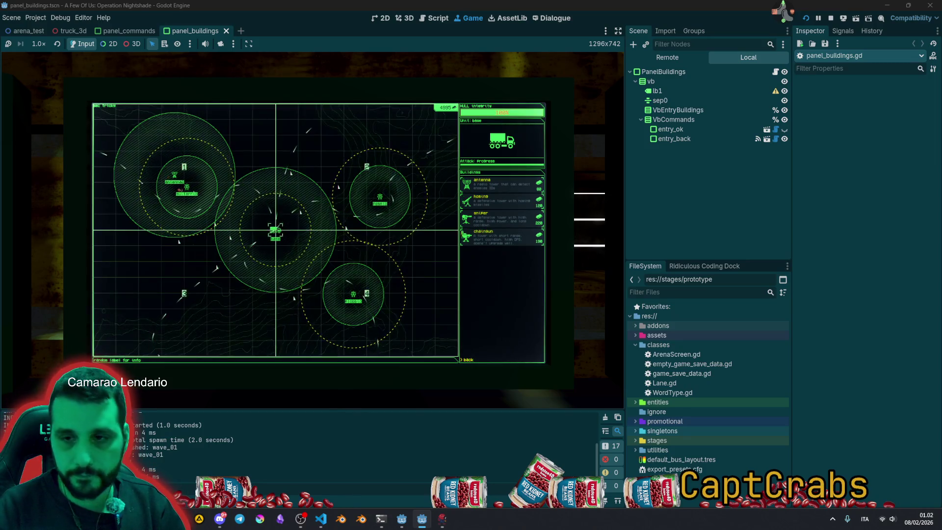
key("3")
key("3")
key("2")
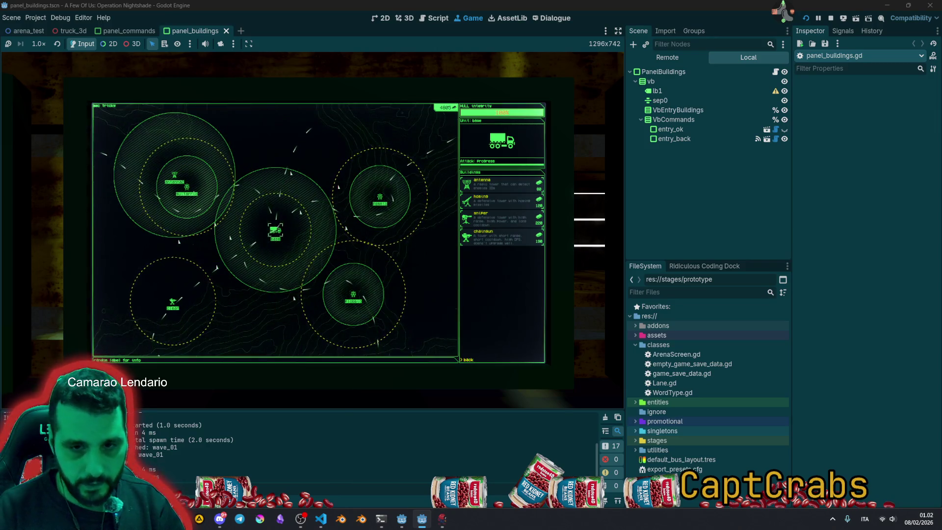
key("Tab")
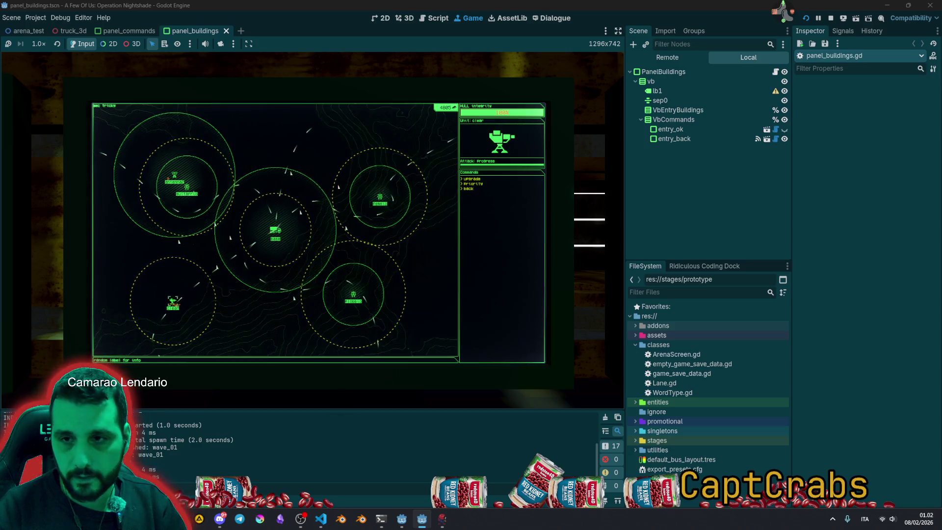
type("e")
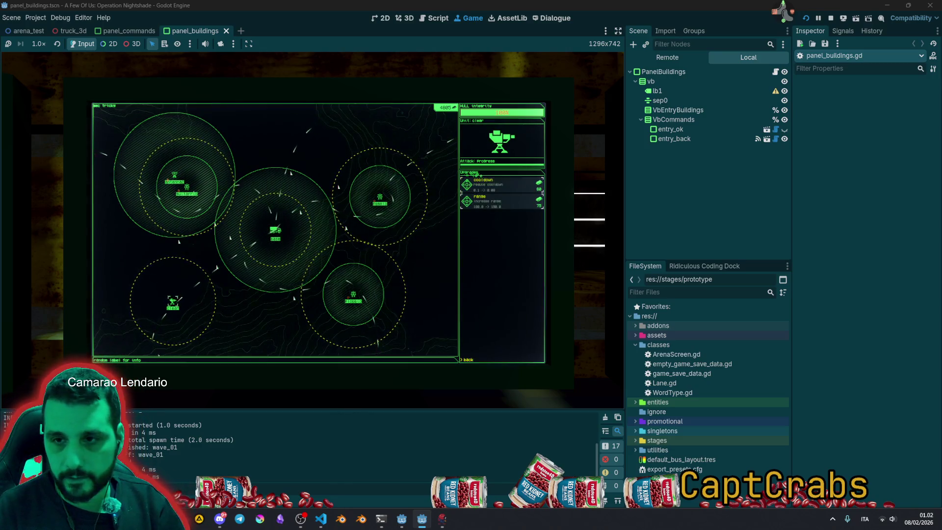
type("oo")
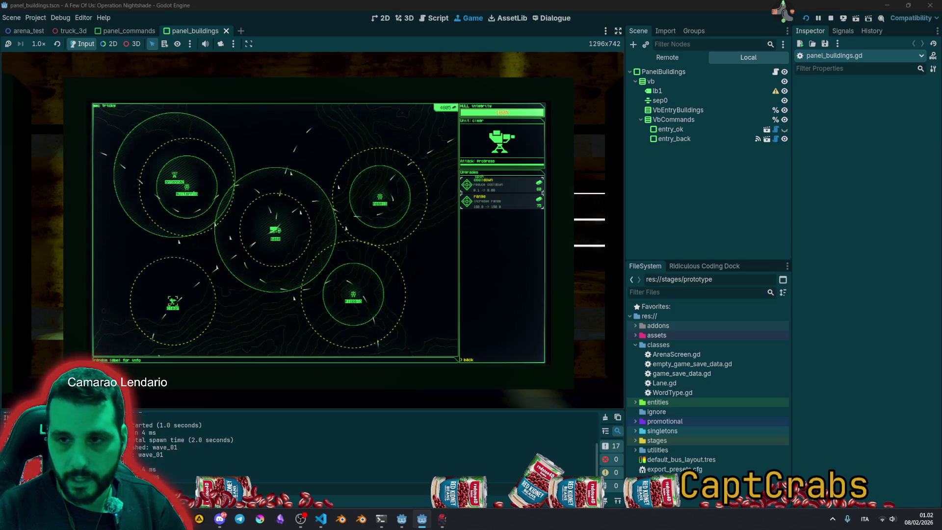
type("ldownco")
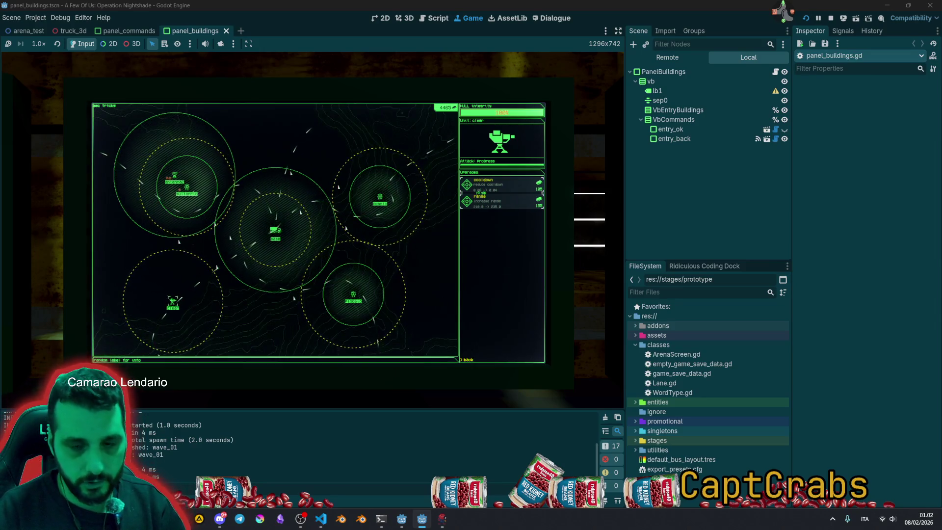
Build another tower from the base in the lower-left quadrant, slot 2-3.
left_click(467, 356)
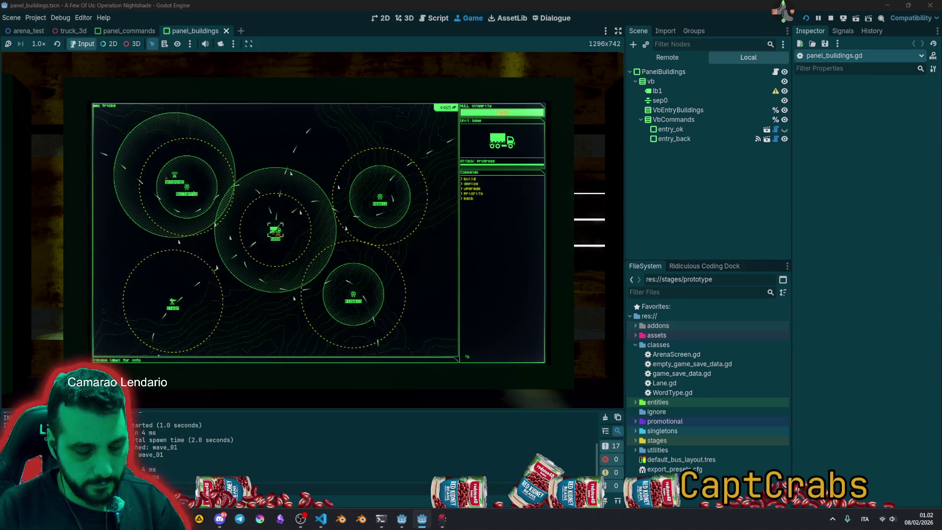
left_click(468, 178)
key("Return")
key("3")
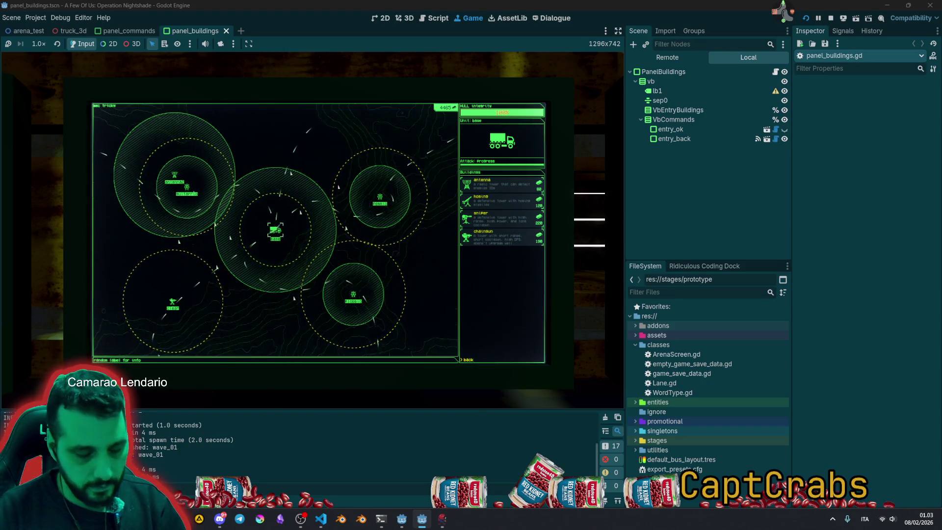
key("Return")
key("3")
key("2")
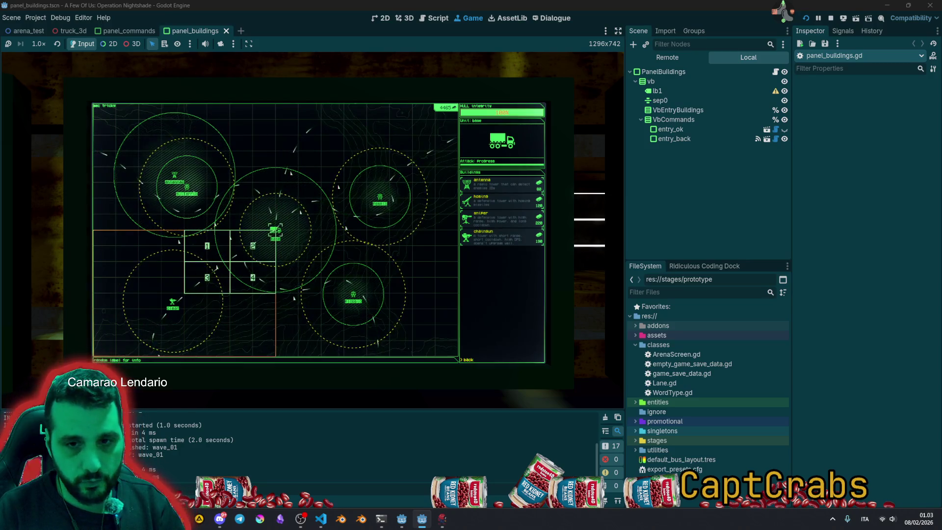
key("3")
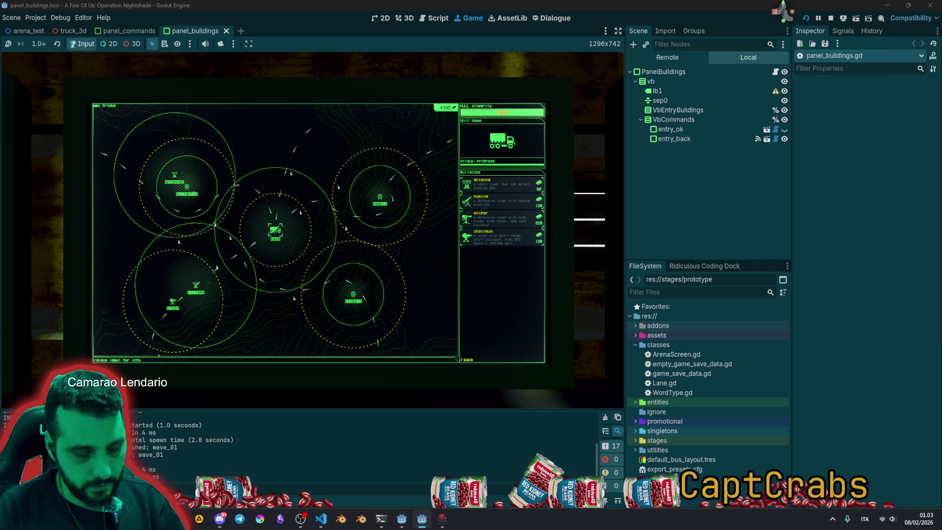
Change the base's attack priority from progress to closest, then switch to the Twitch user tool.
key("Return")
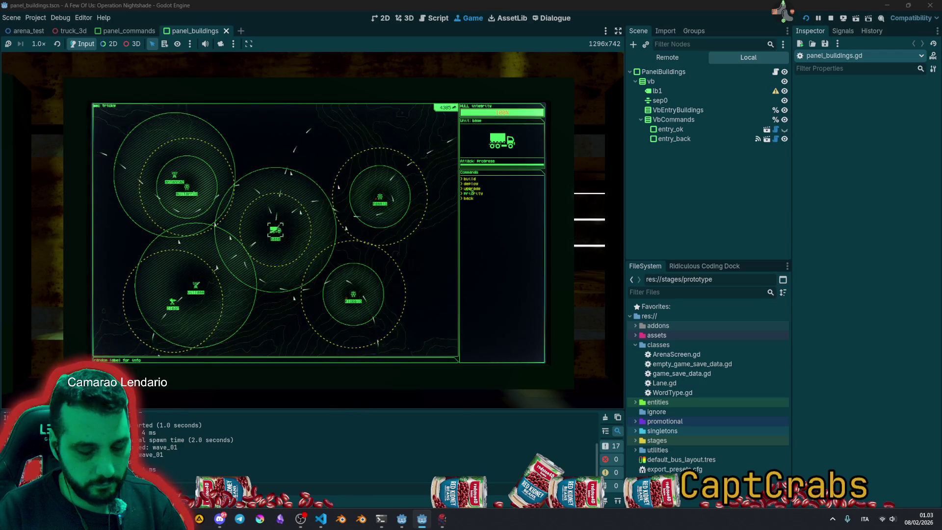
left_click(474, 194)
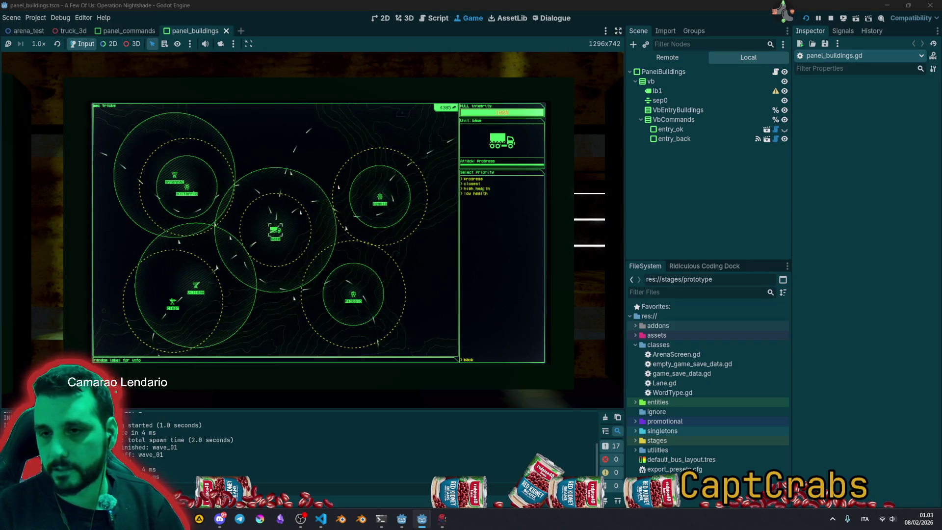
left_click(471, 184)
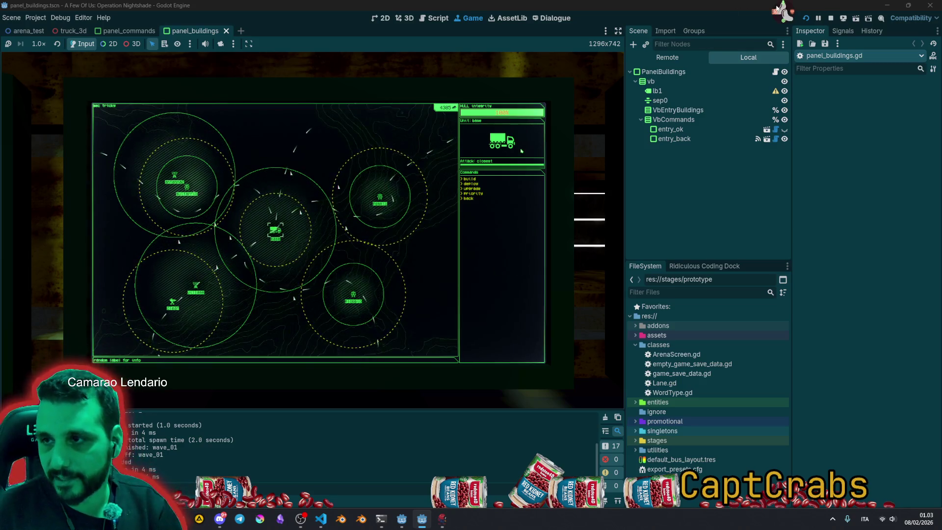
left_click(778, 32)
left_click(775, 36)
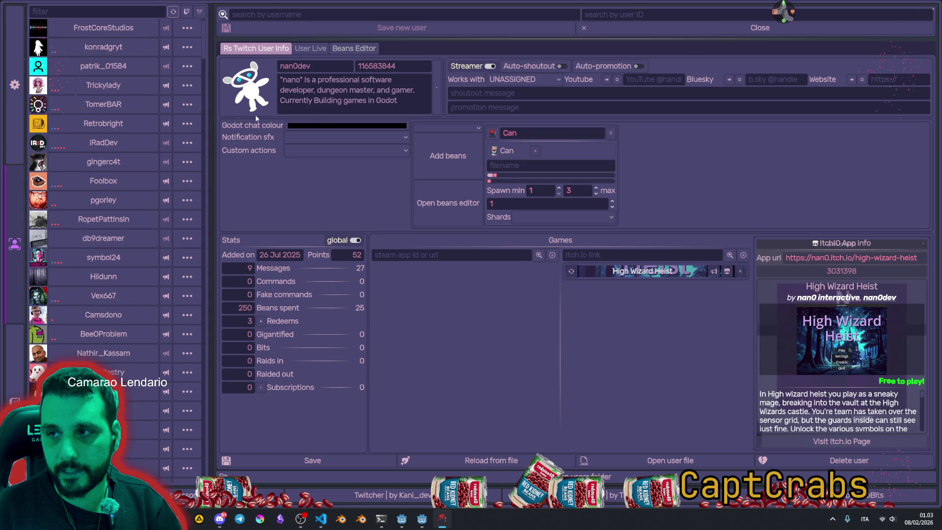
Select FrostCoreStudios in Twitcher and open their Twitch channel in the browser.
left_click(105, 28)
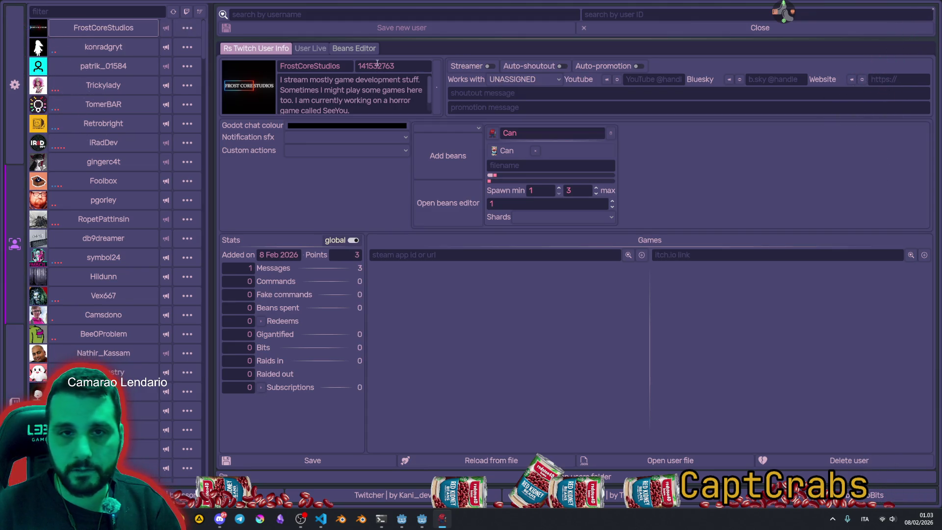
left_click(34, 30)
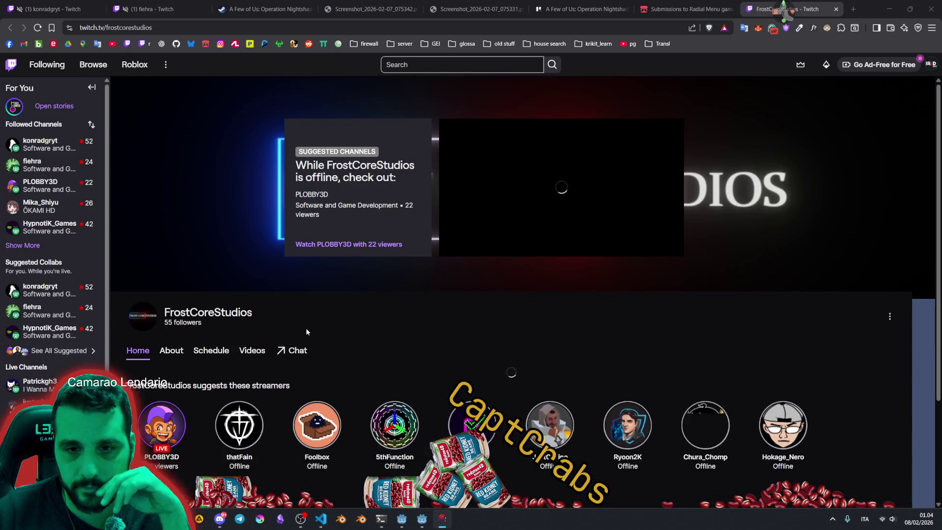
View the channel's streaming schedule and step back two weeks to Jan 19–25.
left_click(211, 350)
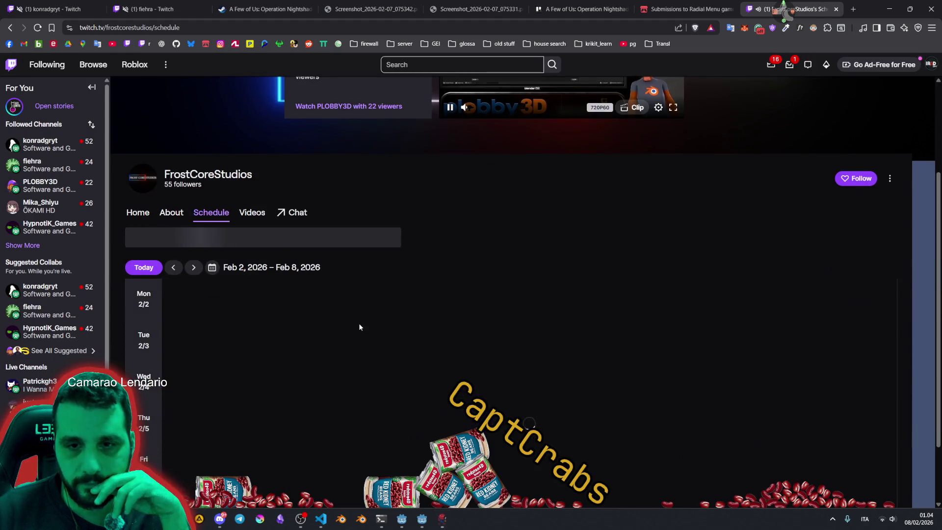
scroll(355, 320, "down", 2)
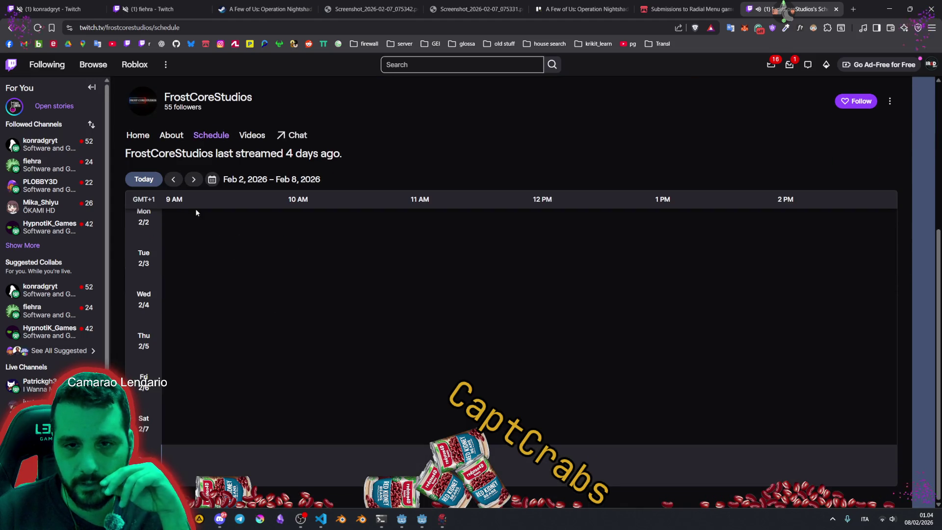
left_click(174, 180)
left_click(173, 179)
scroll(343, 277, "up", 4)
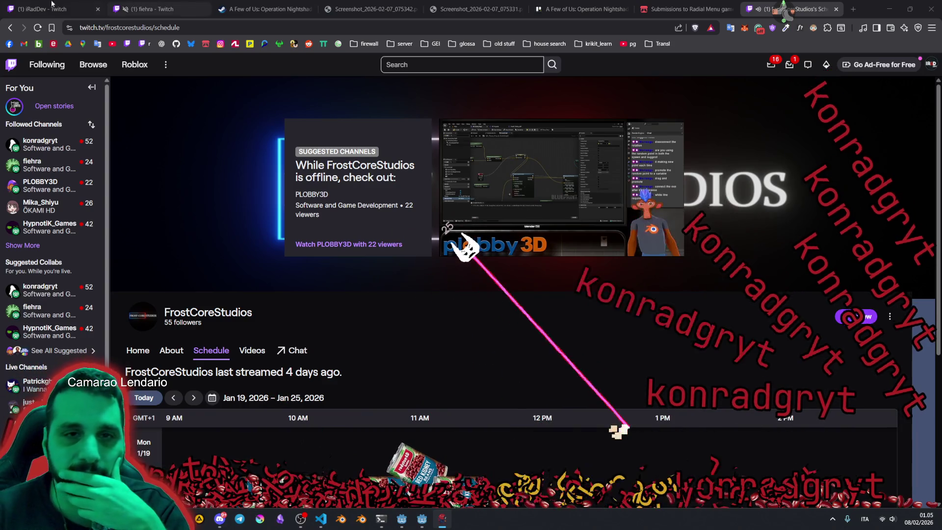
Close the other Twitch channel tab and return to the Godot playtest.
middle_click(33, 6)
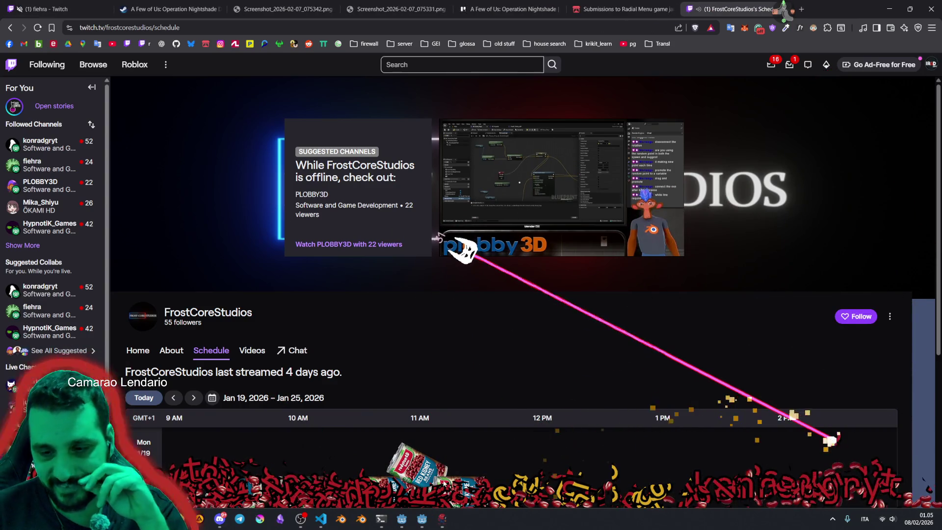
mouse_move(438, 527)
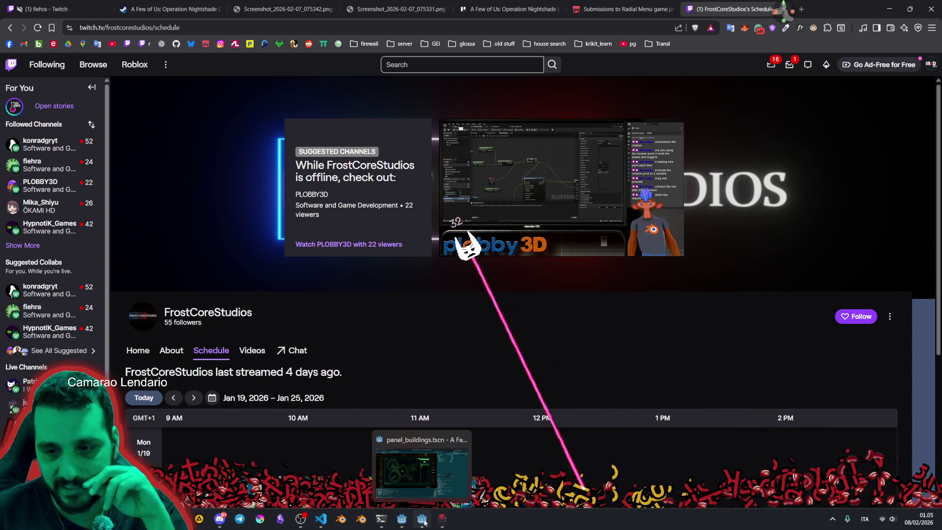
left_click(423, 521)
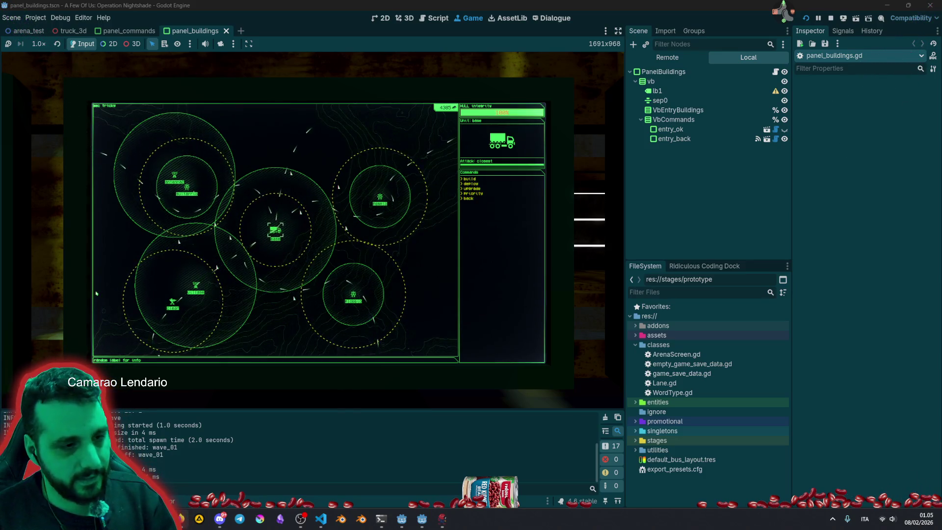
Alt+Tab past the user manager and Godot to the browser showing the FrostCoreStudios Twitch schedule.
key("alt+Tab")
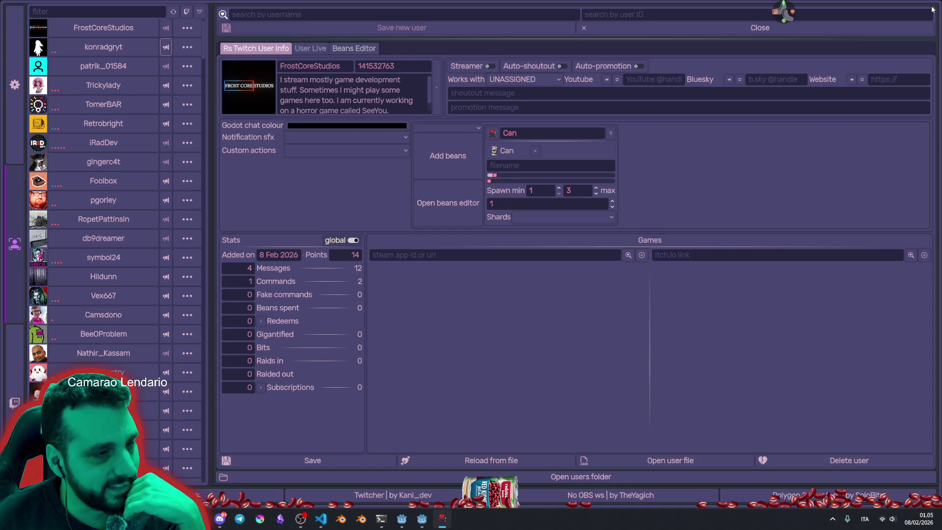
key("alt+Tab")
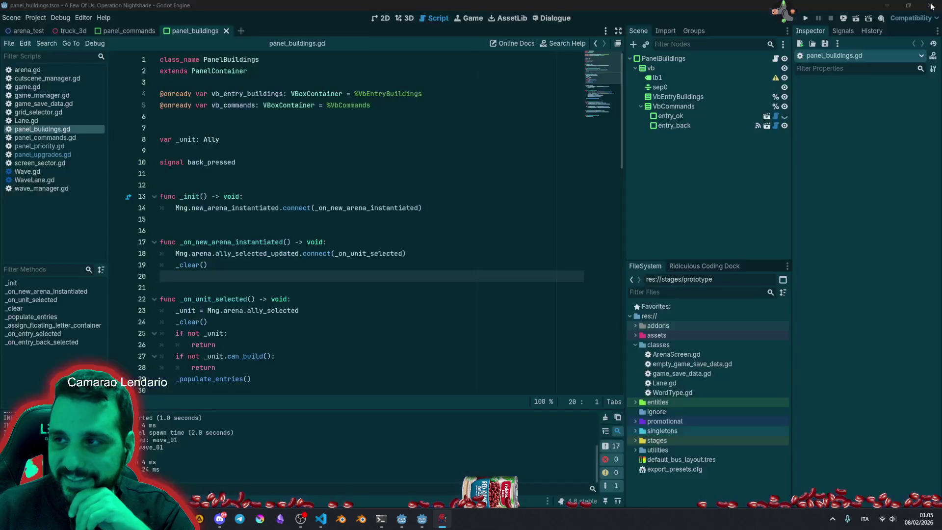
key("alt+Tab")
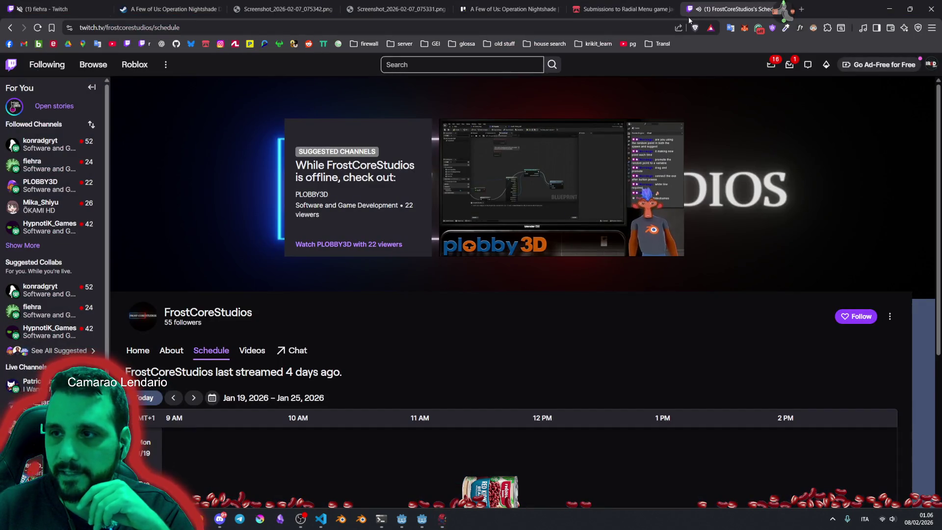
Close the FrostCoreStudios schedule tab and both itch.io Radial Menu jam submissions tabs.
mouse_move(503, 229)
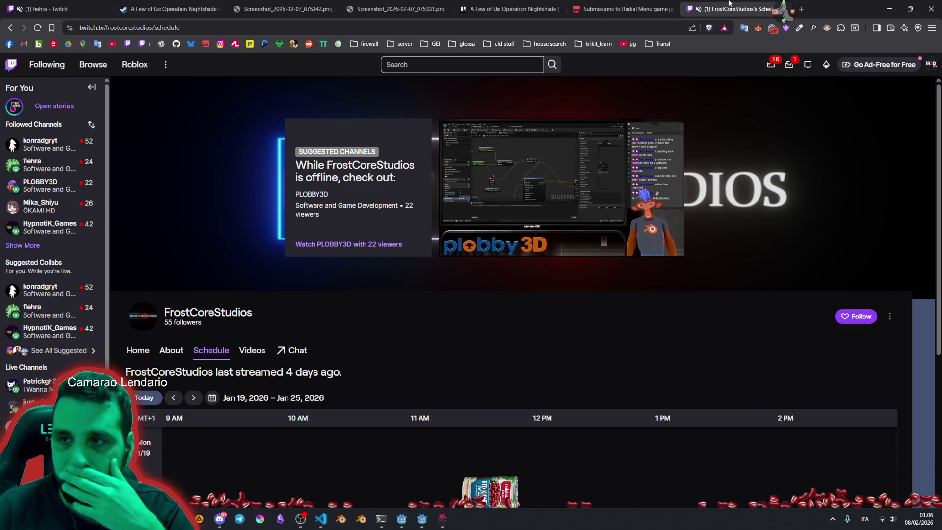
left_click(780, 9)
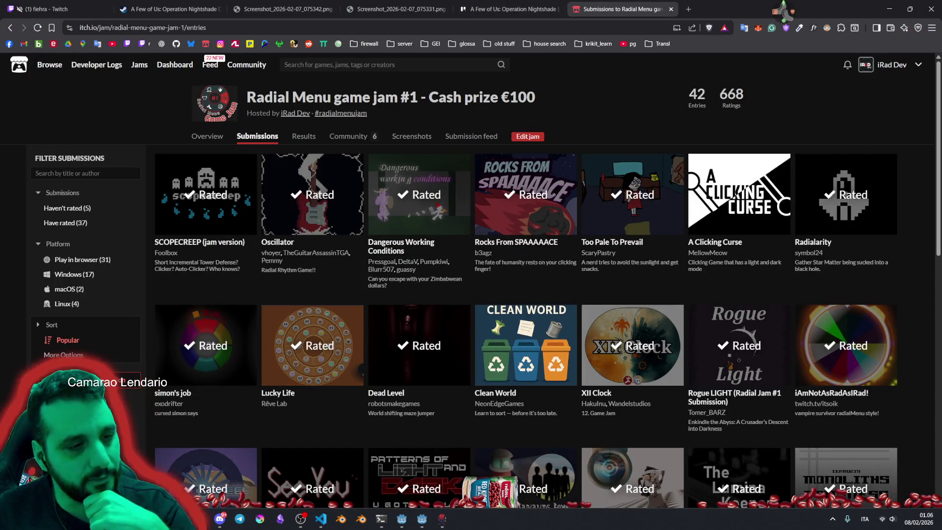
scroll(443, 400, "down", 1)
scroll(443, 399, "up", 1)
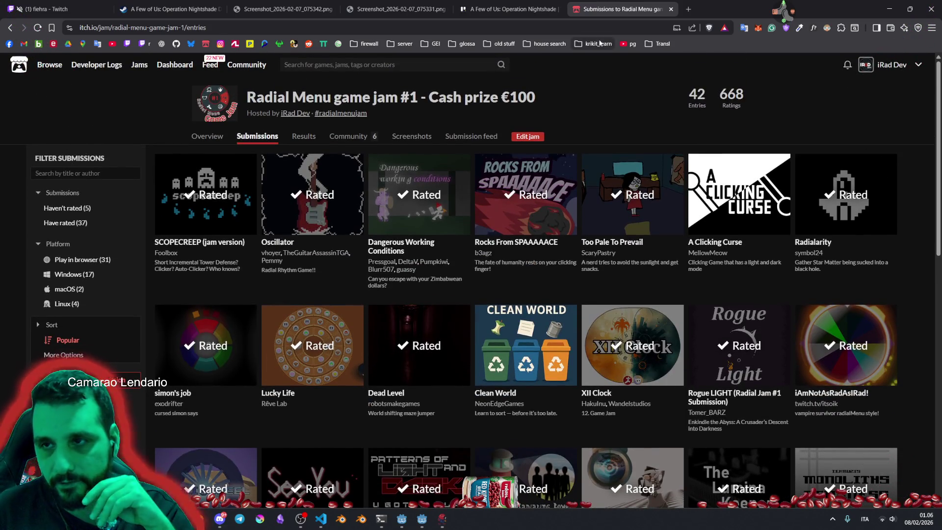
left_click(670, 9)
left_click(49, 9)
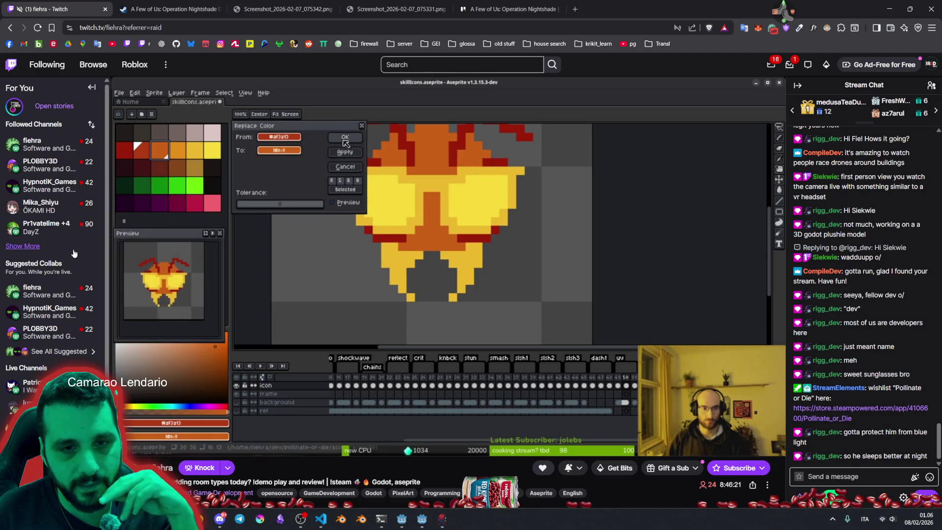
Show more of the Followed Channels list and briefly open then close the Twitch user info app.
left_click(29, 245)
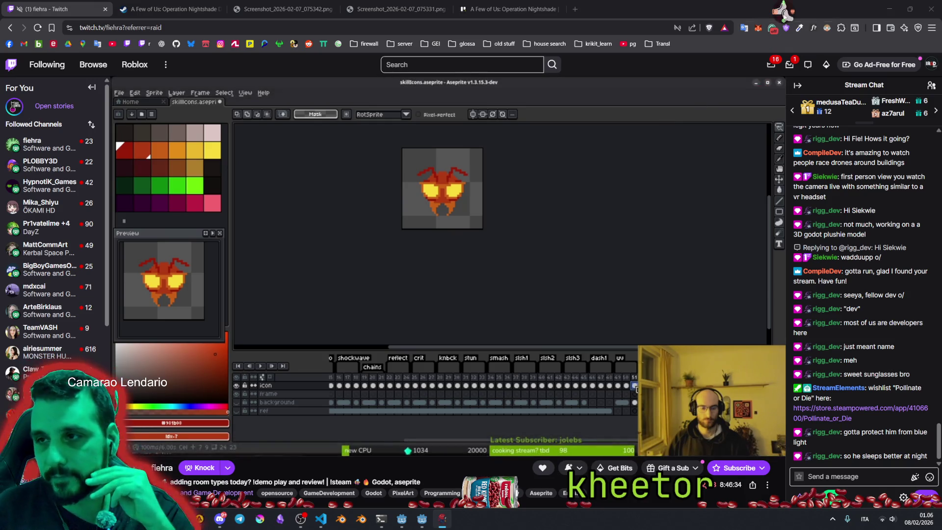
left_click(775, 37)
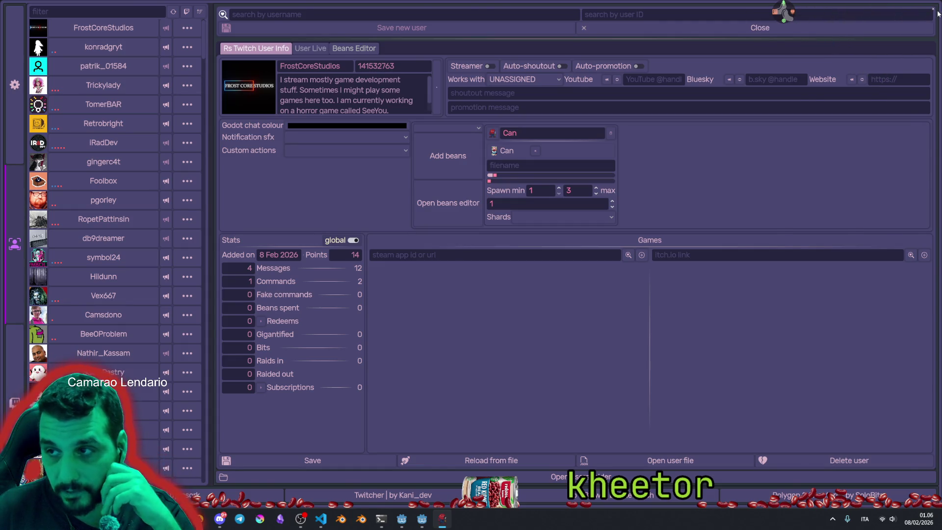
left_click(937, 14)
Toggle the stream chat overlay, close it, and glance at the A Few of Us Steam page.
left_click(791, 37)
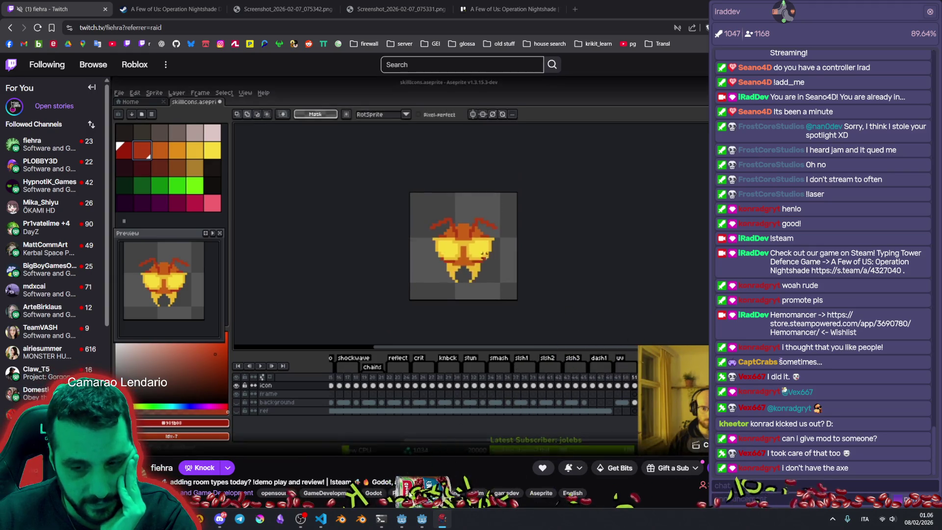
mouse_move(421, 519)
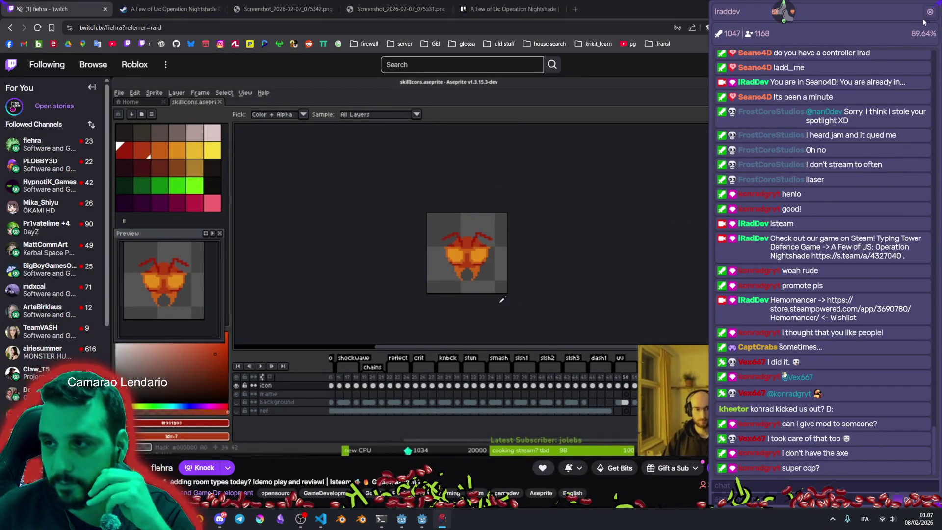
left_click(370, 169)
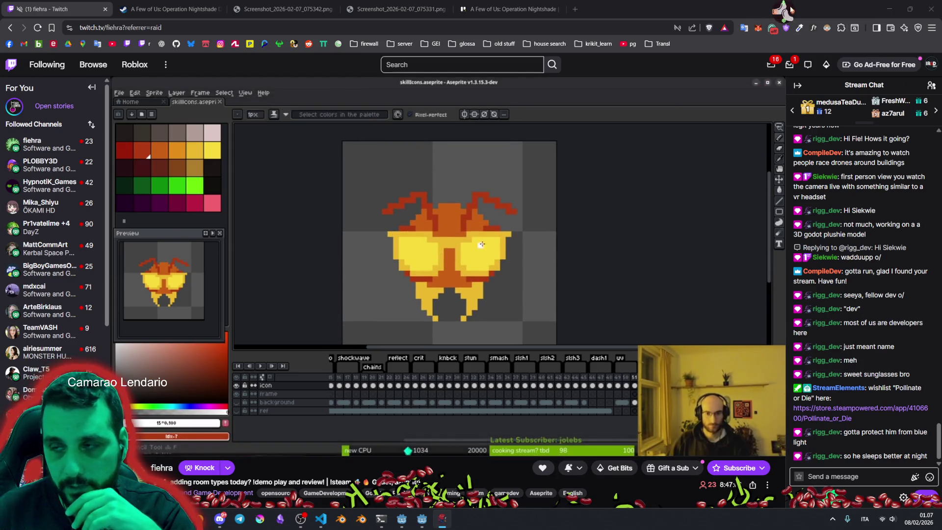
left_click(792, 37)
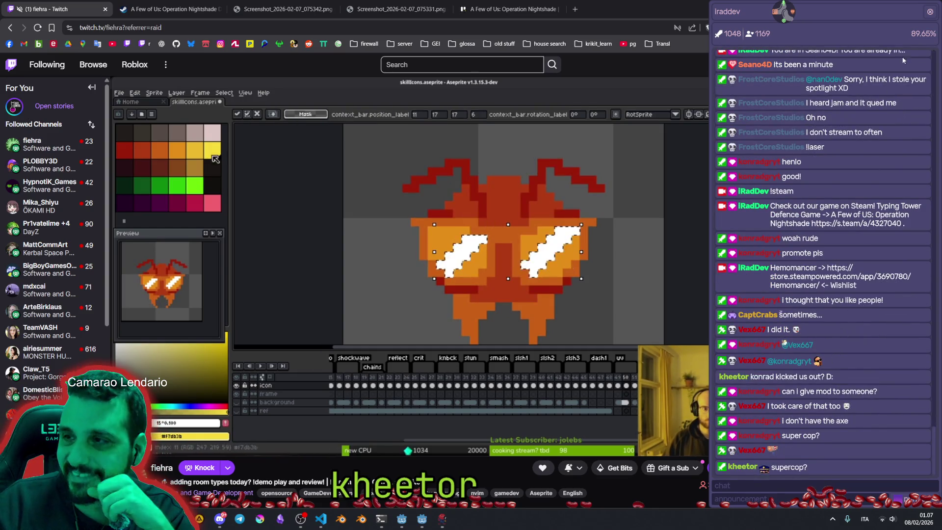
left_click(929, 11)
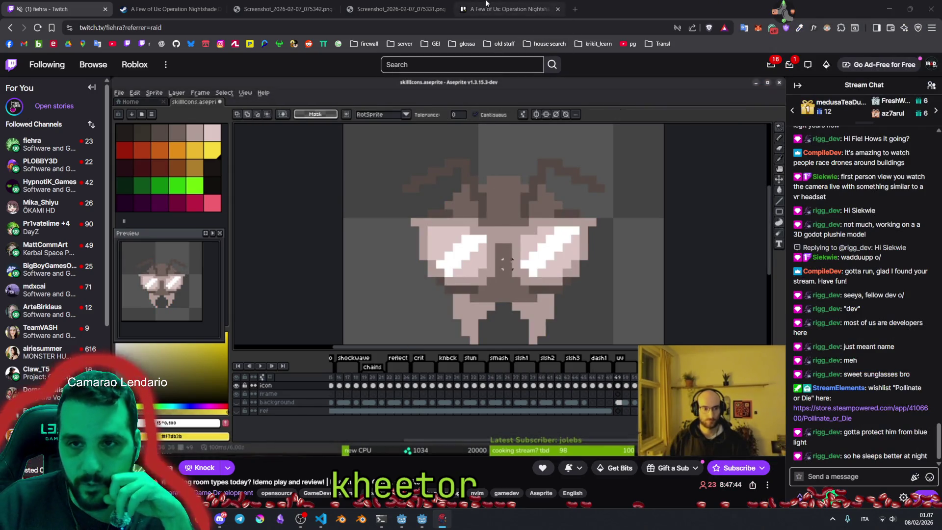
left_click(166, 4)
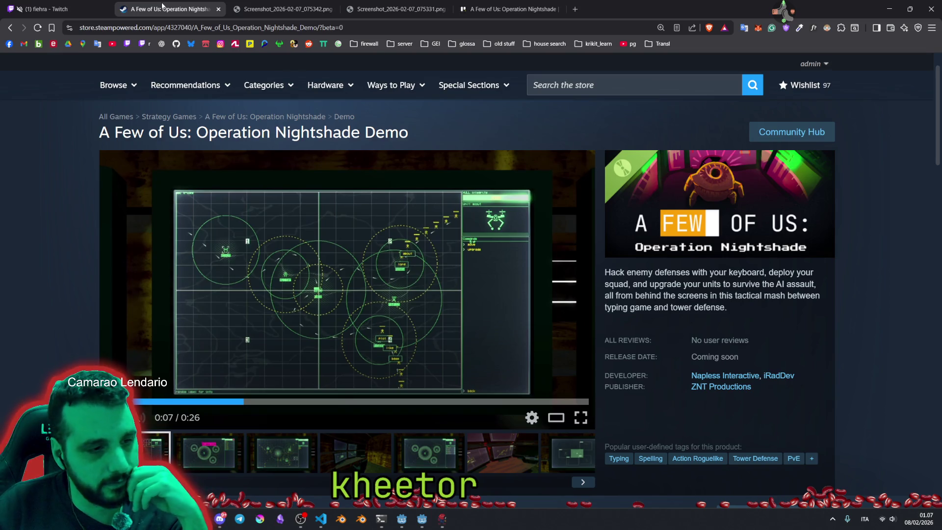
left_click(12, 6)
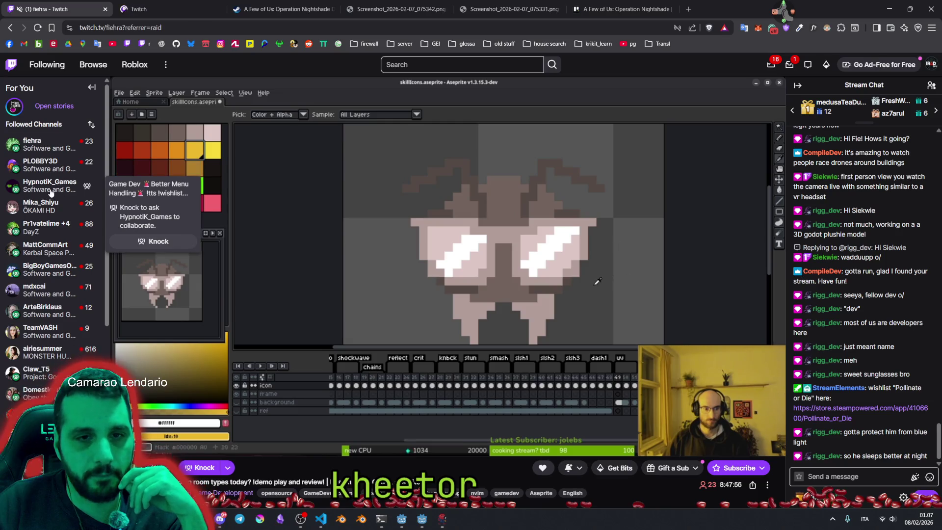
Open Mika_Shiyu's channel from the followed list in a background tab.
scroll(86, 235, "down", 1)
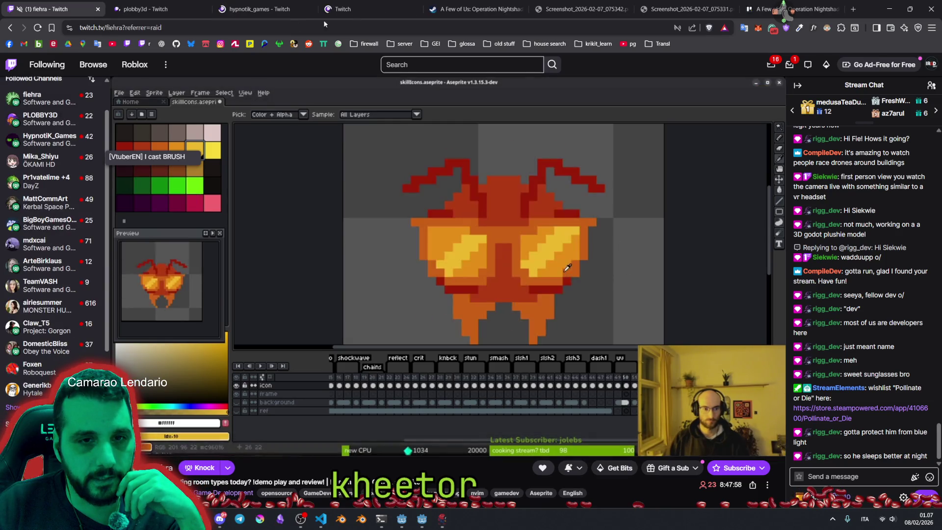
middle_click(86, 235)
scroll(58, 167, "up", 1)
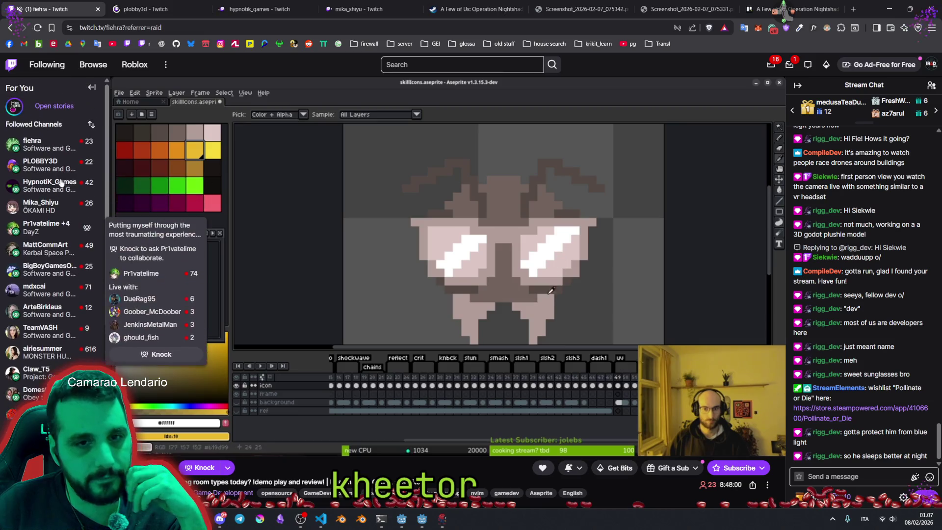
Cycle through the PLOBBY3D, HypnotiK_Games and Mika_Shiyu stream tabs to the pixel-art stream.
left_click(131, 10)
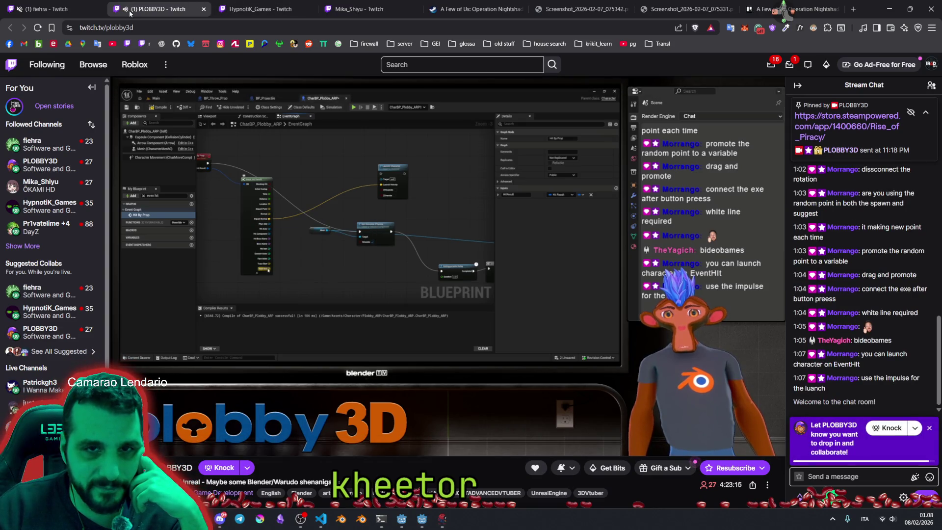
left_click(240, 9)
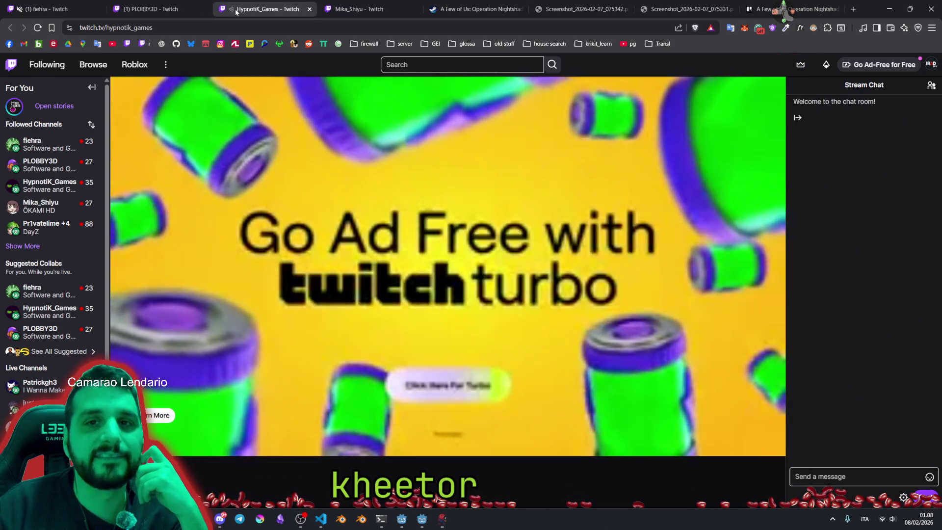
left_click(337, 10)
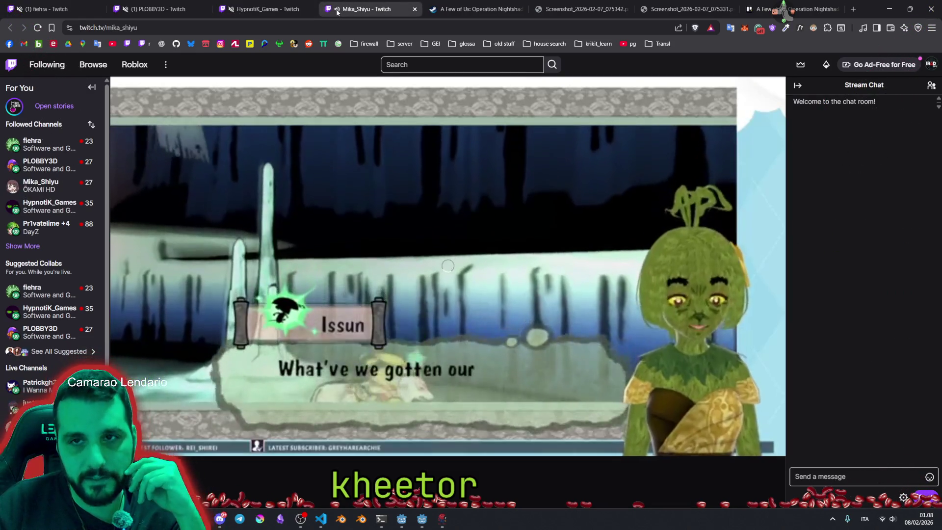
left_click(257, 5)
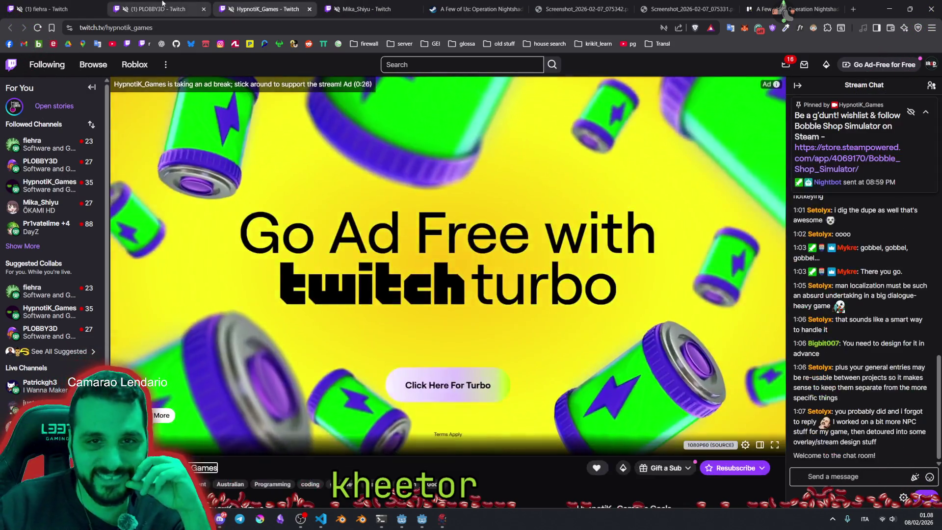
left_click(150, 7)
left_click(71, 5)
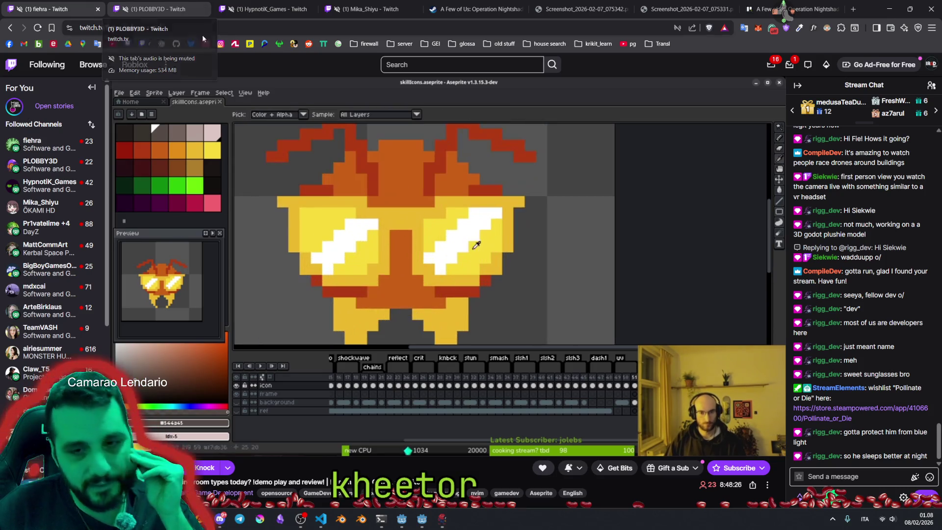
Return to Godot's panel_buildings.gd script and place the cursor on empty line 12.
key("alt+Tab")
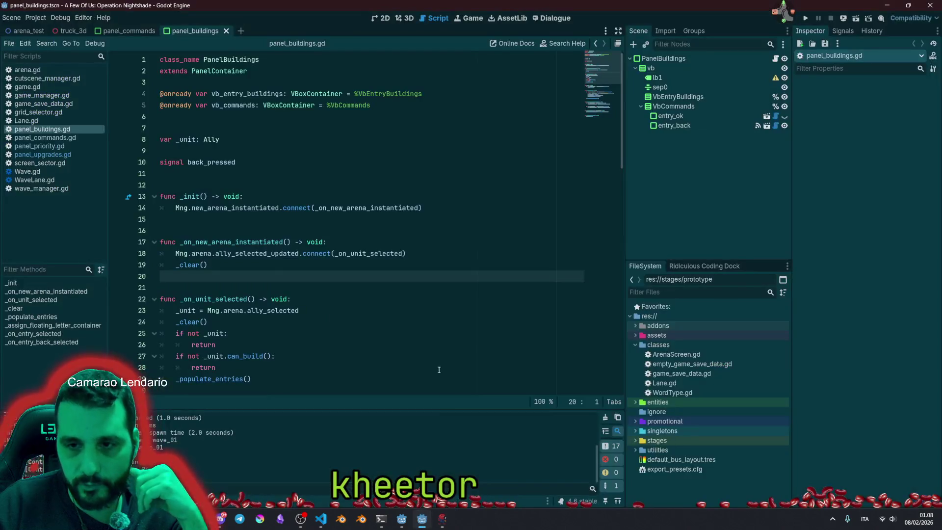
key("Up")
key("Up")
key("Up")
key("Up")
key("Up")
key("Up")
key("shift+Down")
key("shift+Down")
key("shift+Down")
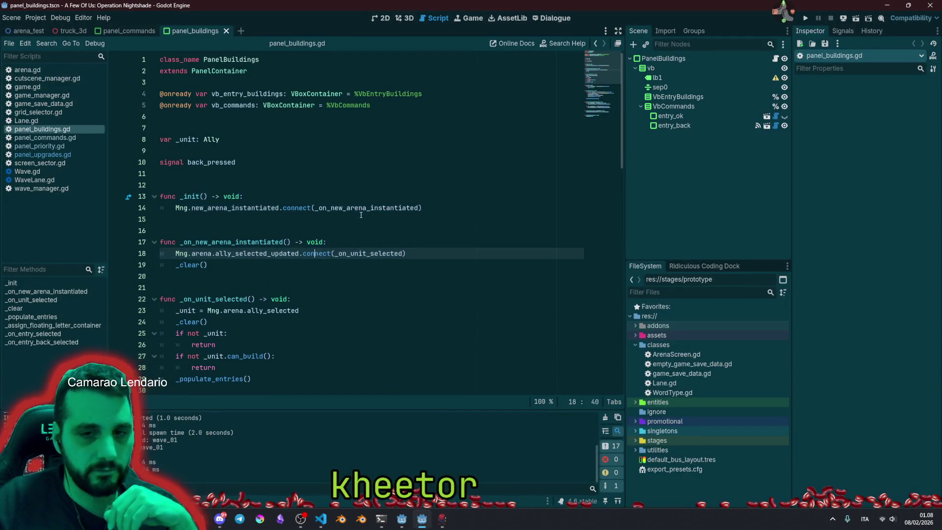
left_click(365, 188)
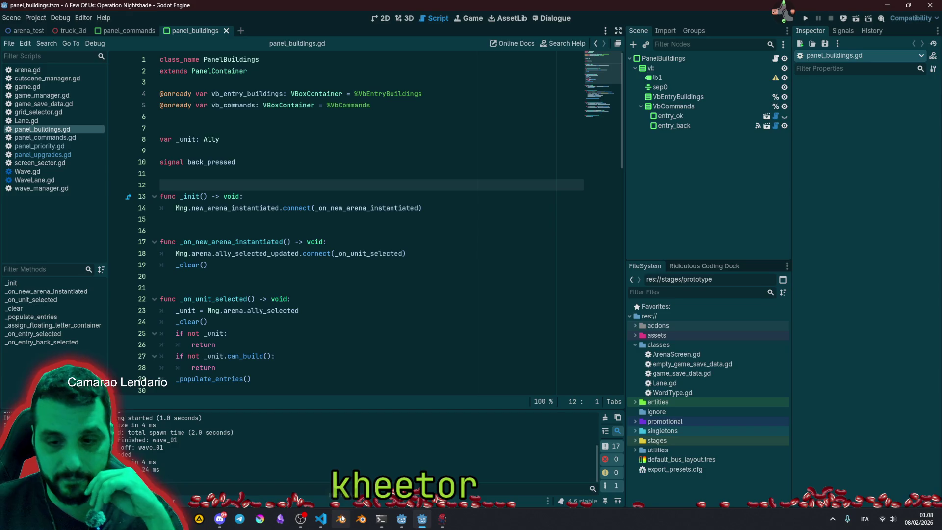
left_click(321, 519)
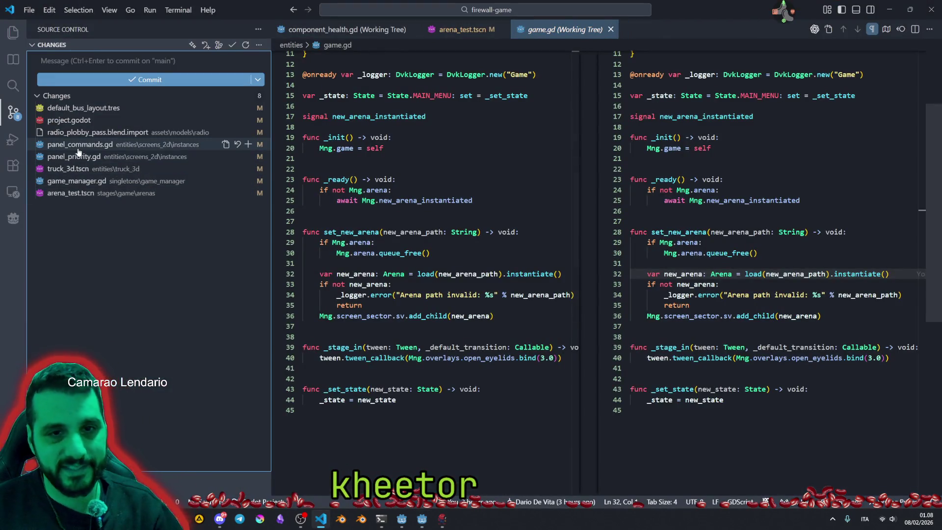
Stage panel_commands.gd and panel_priority.gd and commit them as the arena-connection-on-swap fix.
left_click(77, 147)
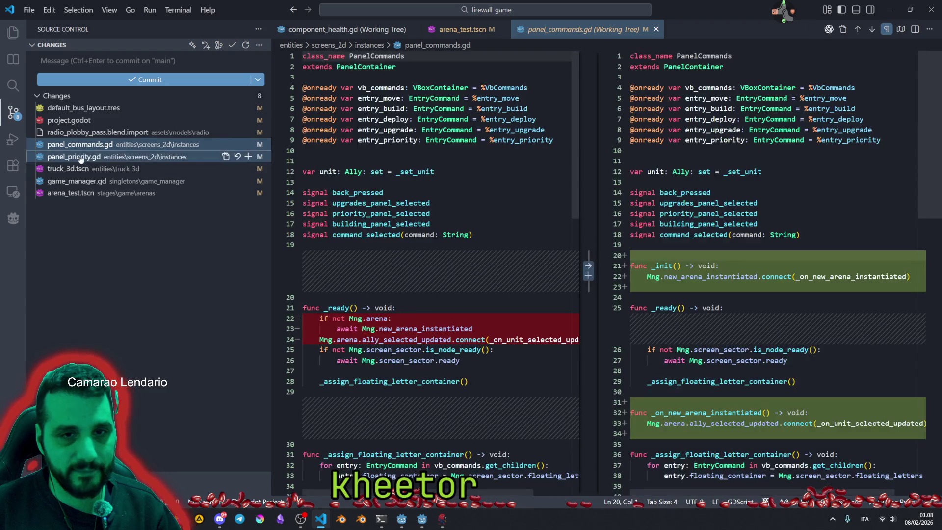
left_click(248, 145)
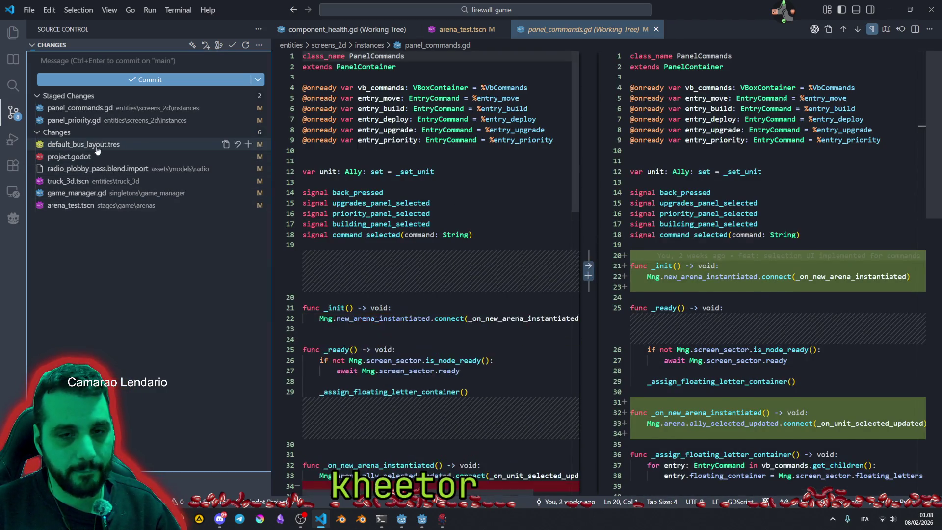
left_click(74, 193)
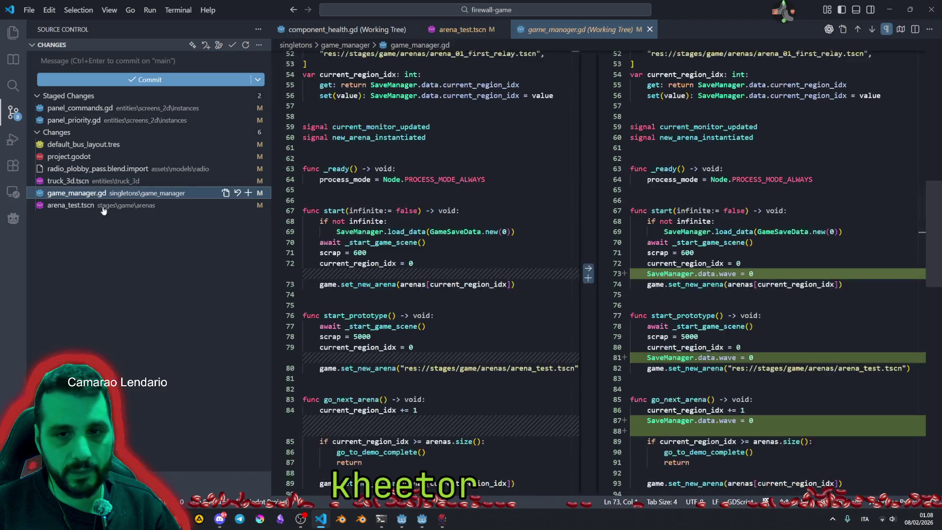
scroll(744, 289, "down", 5)
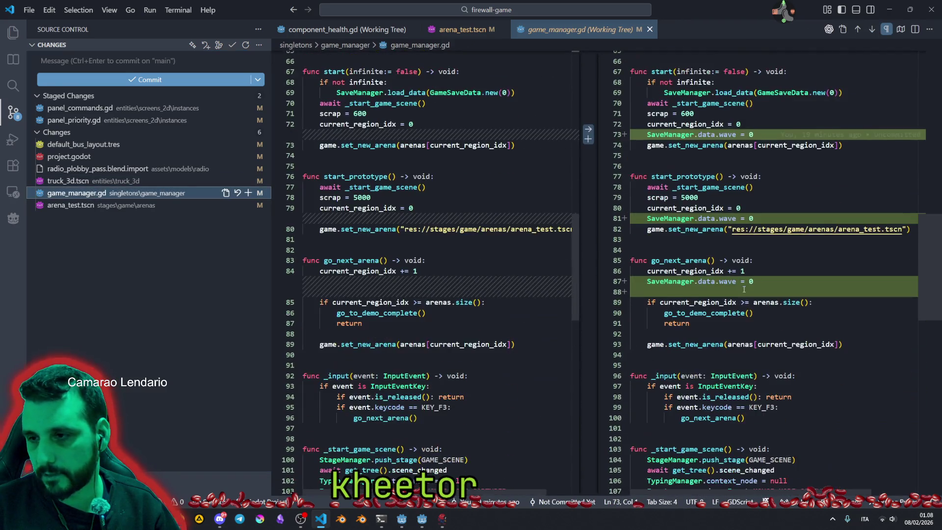
scroll(744, 289, "up", 7)
left_click(121, 64)
type("fix: panels connect to the right arena instance on arena swap")
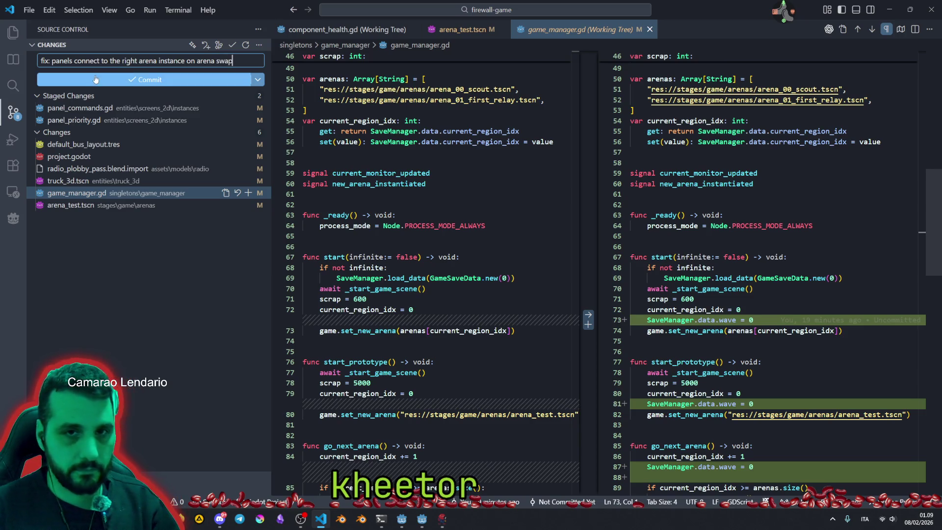
left_click(106, 80)
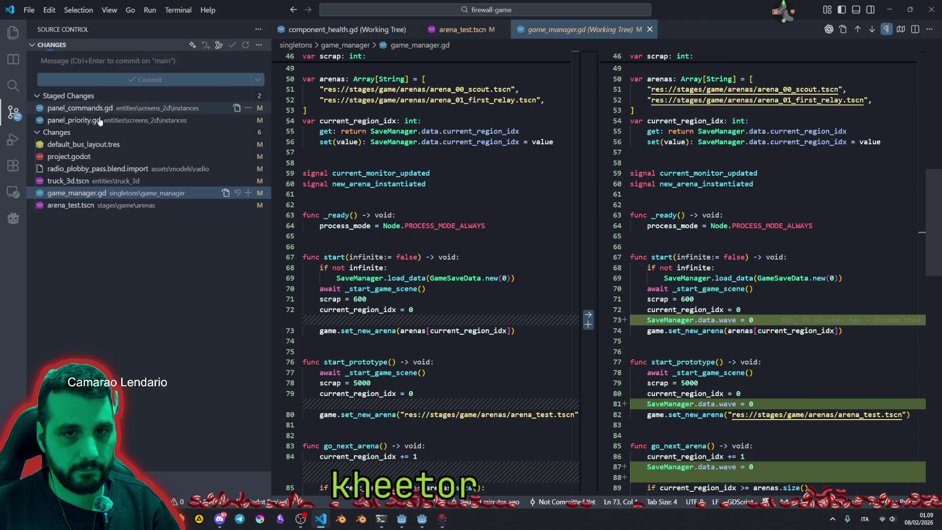
Stage game_manager.gd and commit it with the message 'fix: wave counter reset on new region'.
left_click(249, 156)
left_click(76, 61)
type("cho")
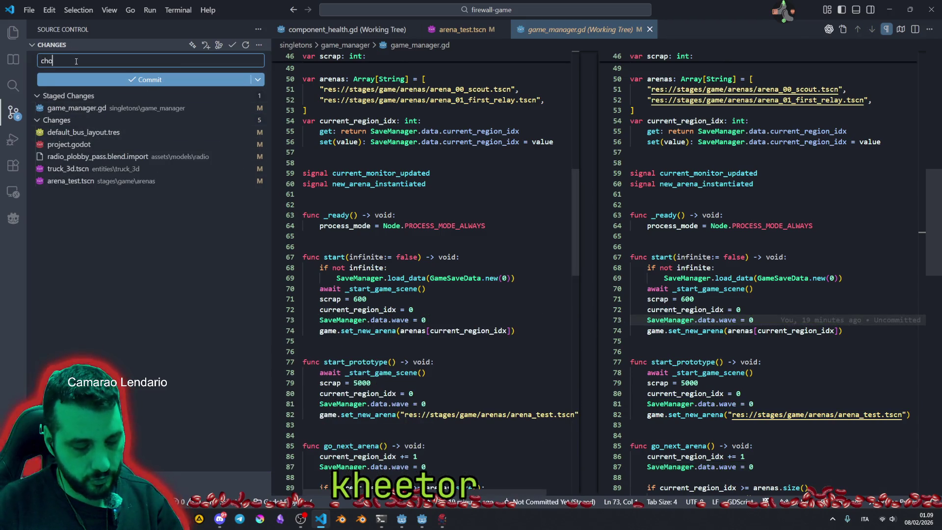
key("BackSpace")
key("BackSpace")
key("BackSpace")
type("fix: w")
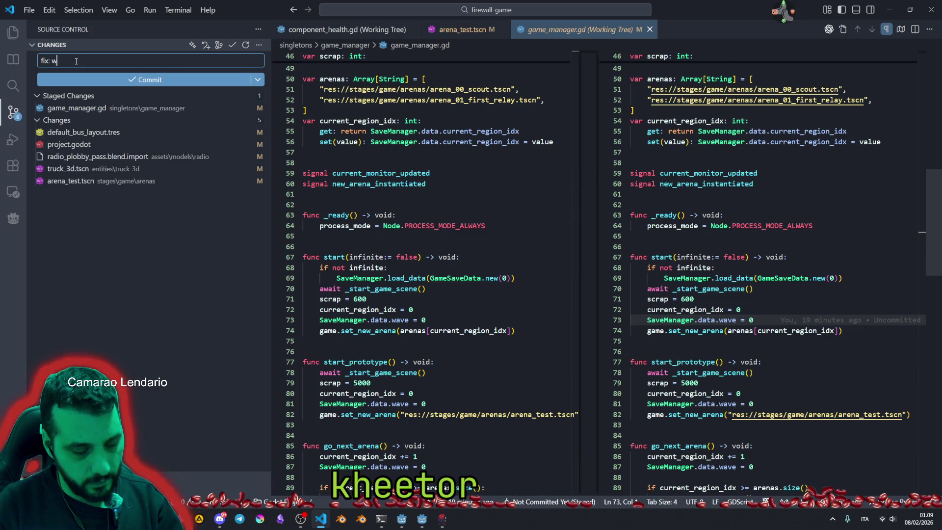
type("ave cou")
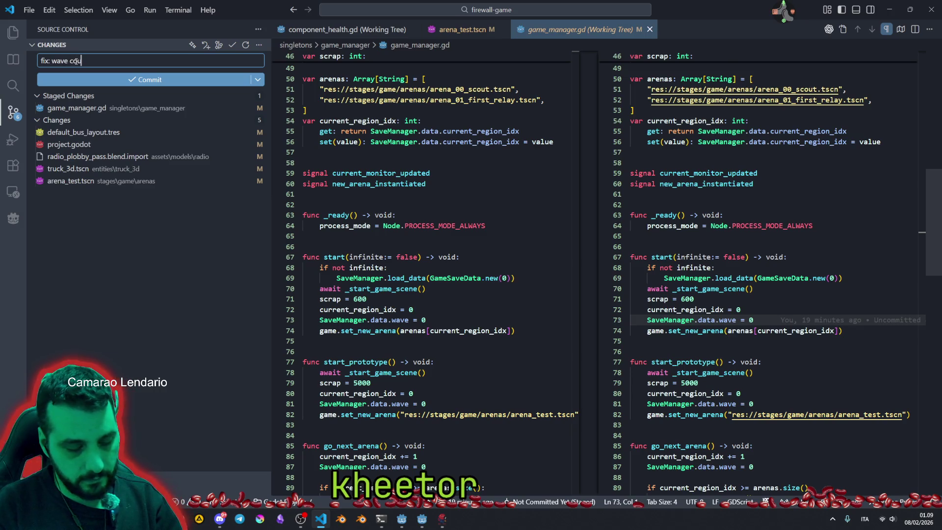
type("nter reset on")
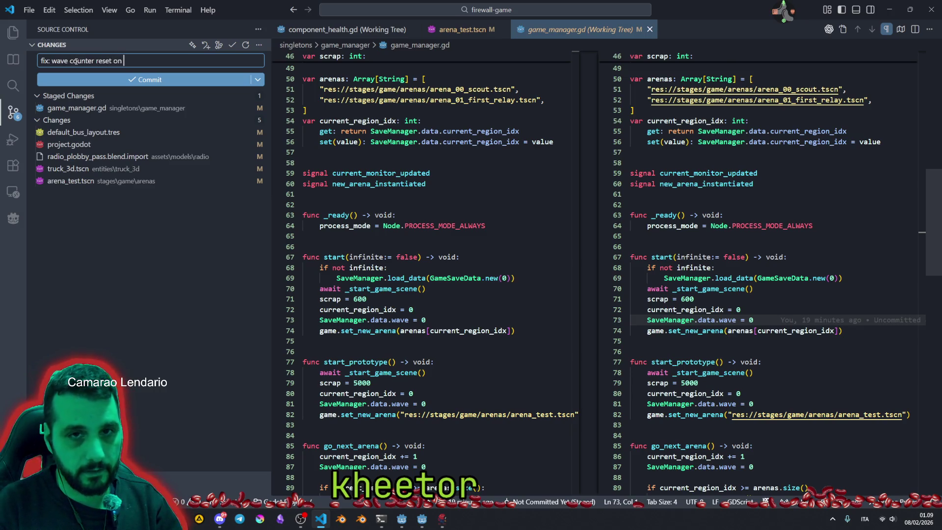
type("ion")
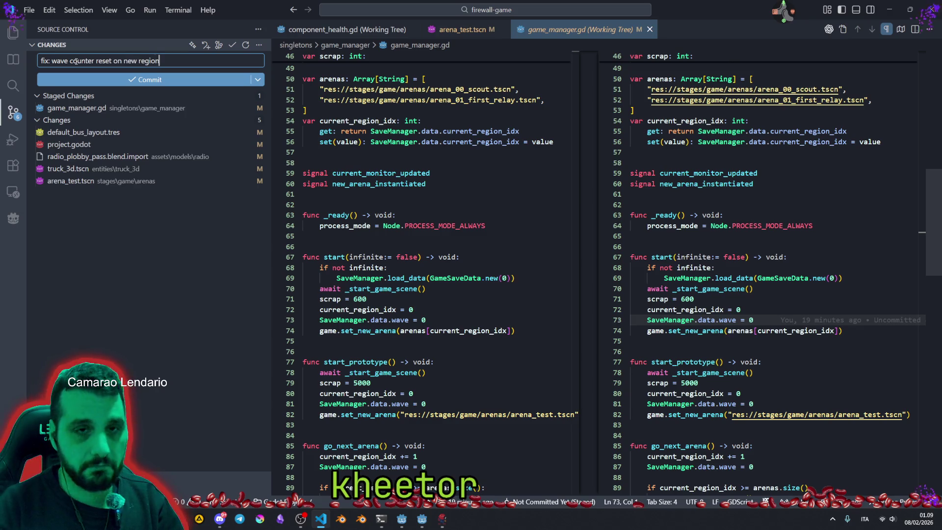
left_click(127, 79)
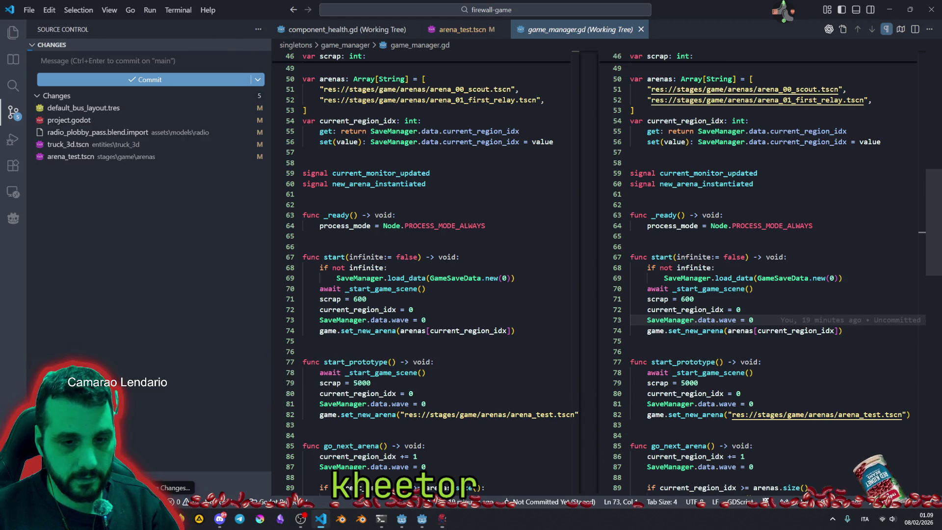
left_click(156, 307)
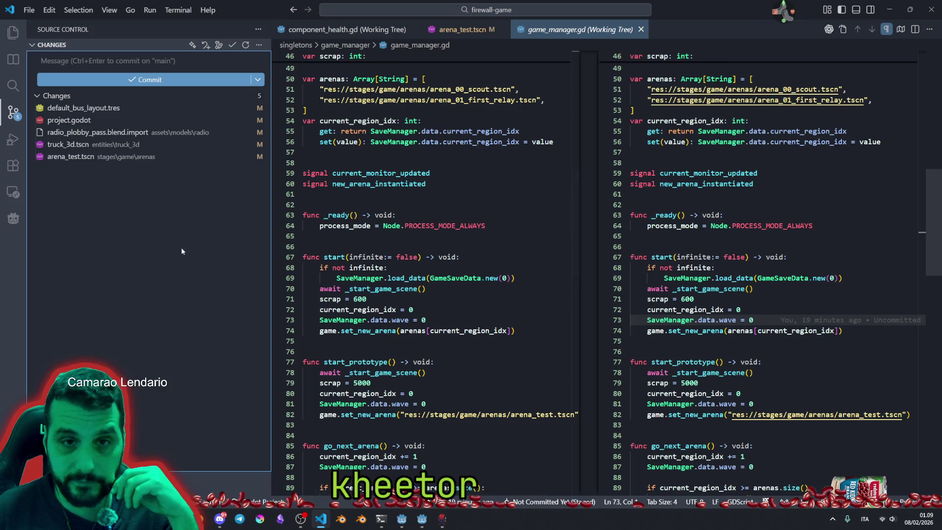
left_click(422, 518)
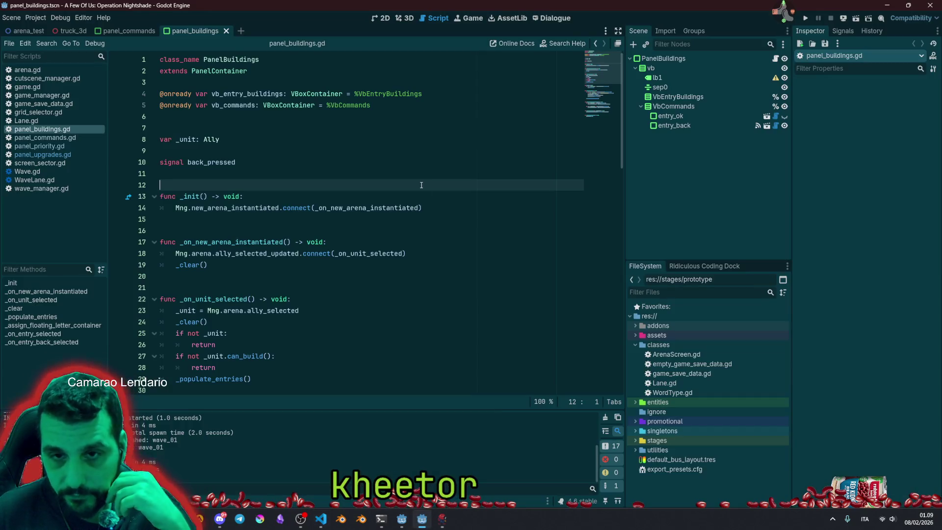
Test-run and stop the game, turn off Embed Game on Next Play, and relaunch it separately.
key("F5")
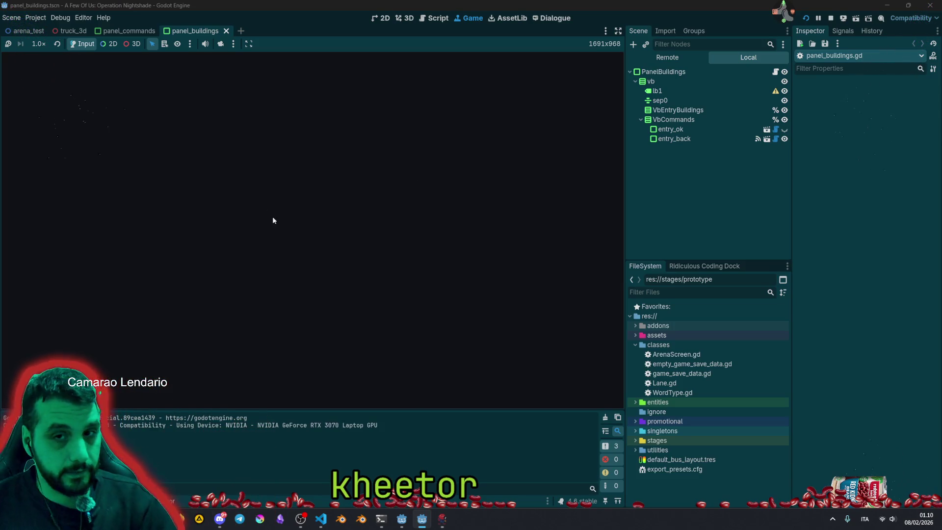
key("F8")
left_click(472, 18)
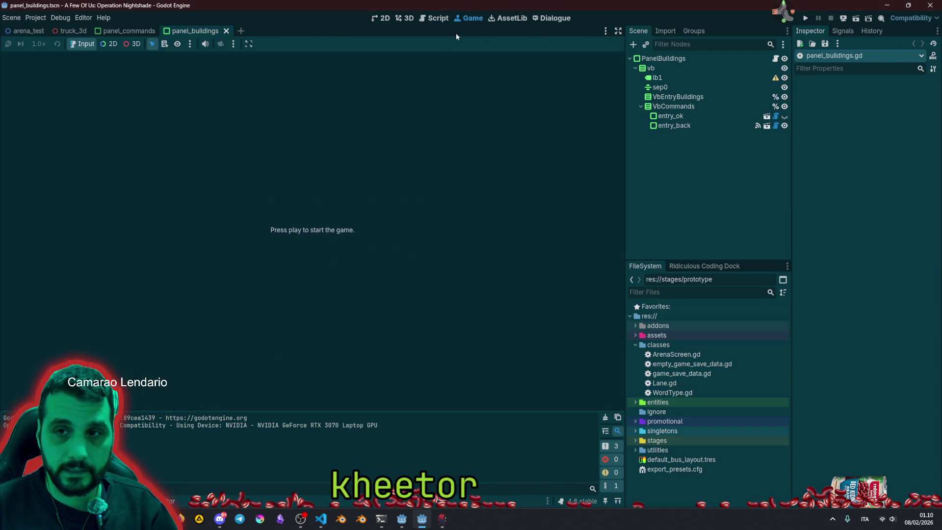
left_click(250, 45)
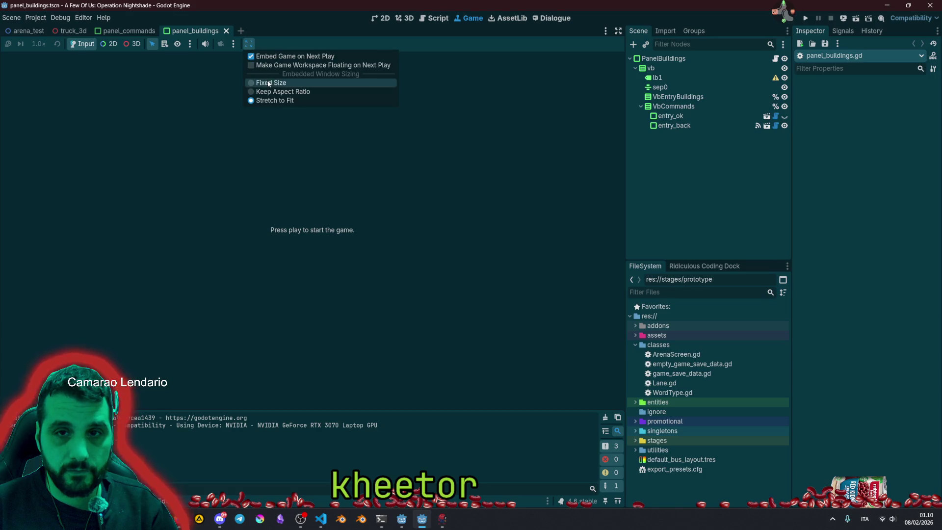
left_click(285, 56)
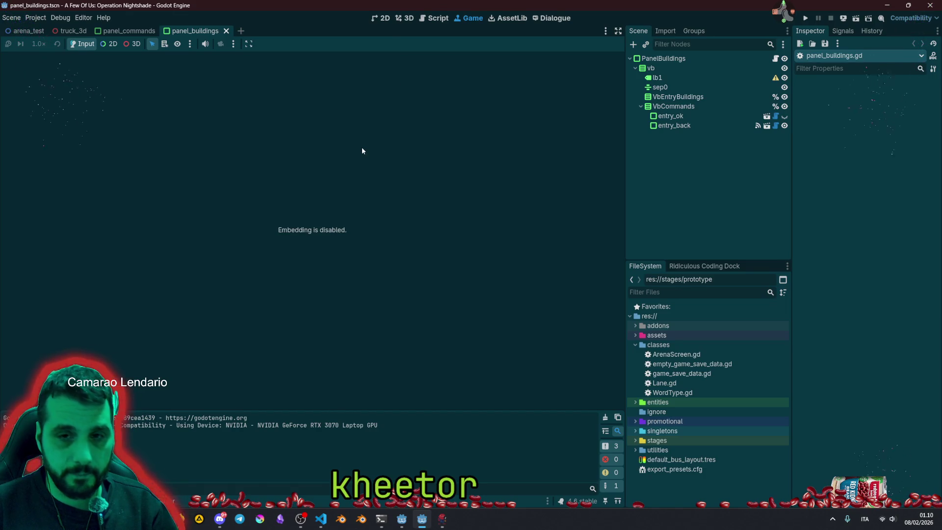
key("F5")
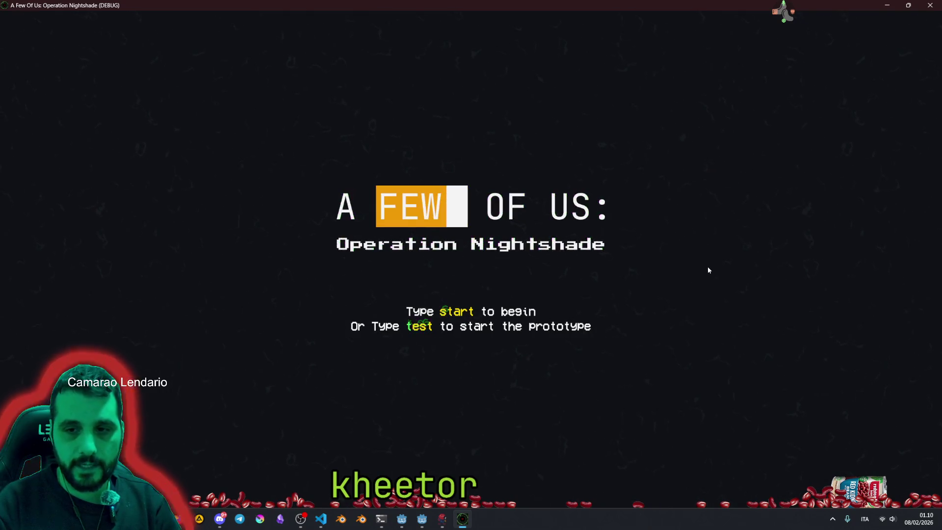
Click through the three opening dialogue lines of the running game.
type("rt")
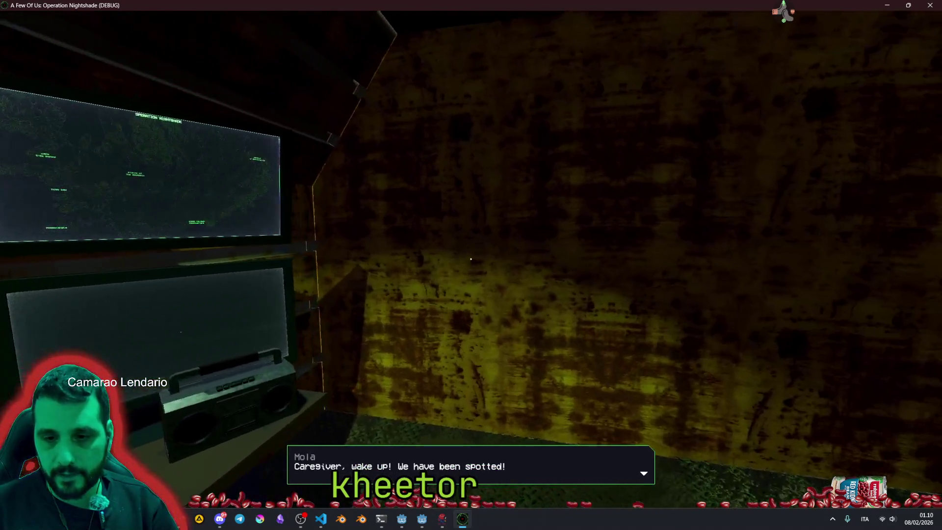
left_click(471, 259)
left_click(471, 259)
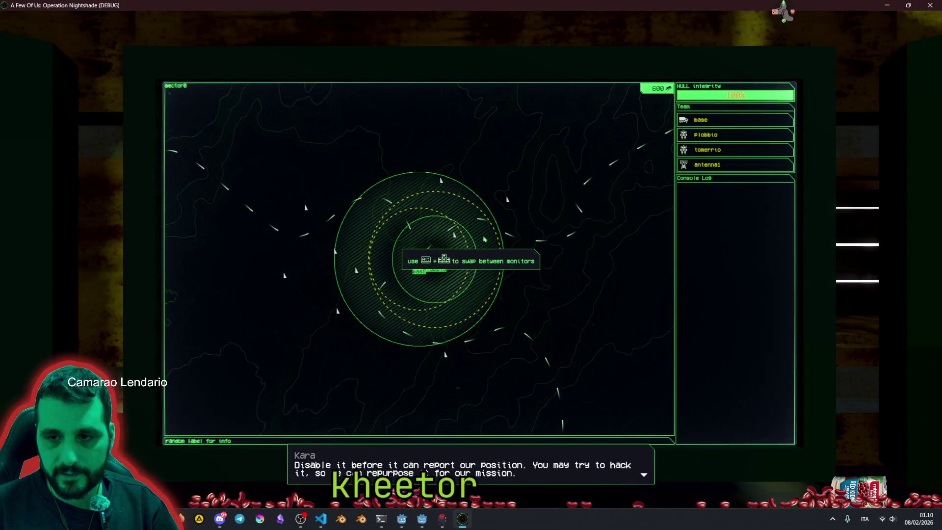
left_click(471, 259)
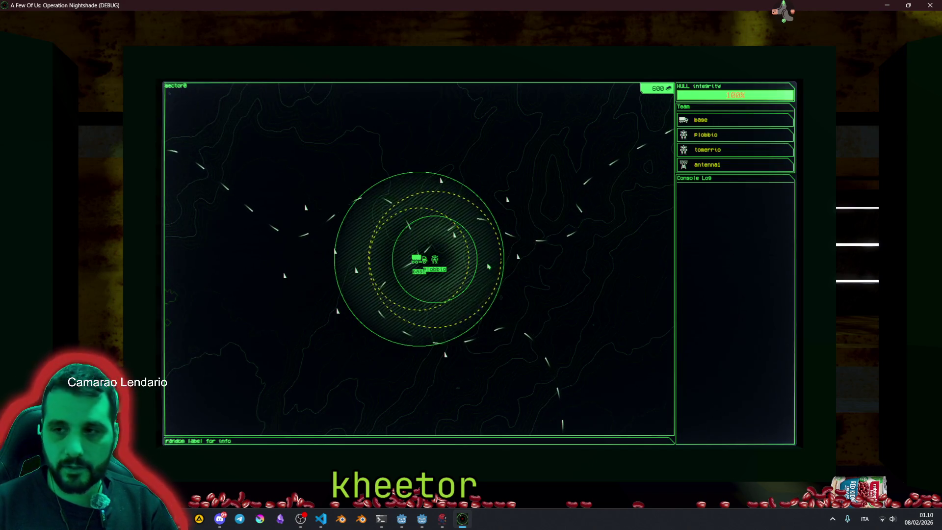
Open sector0, select tomerrio, and start its move command to show the quadrant grid.
scroll(489, 266, "down", 1)
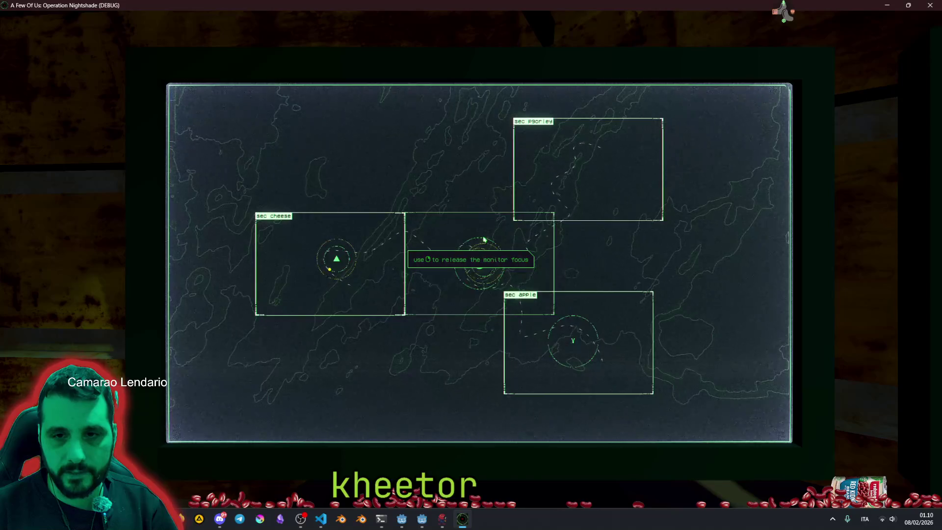
left_click(483, 239)
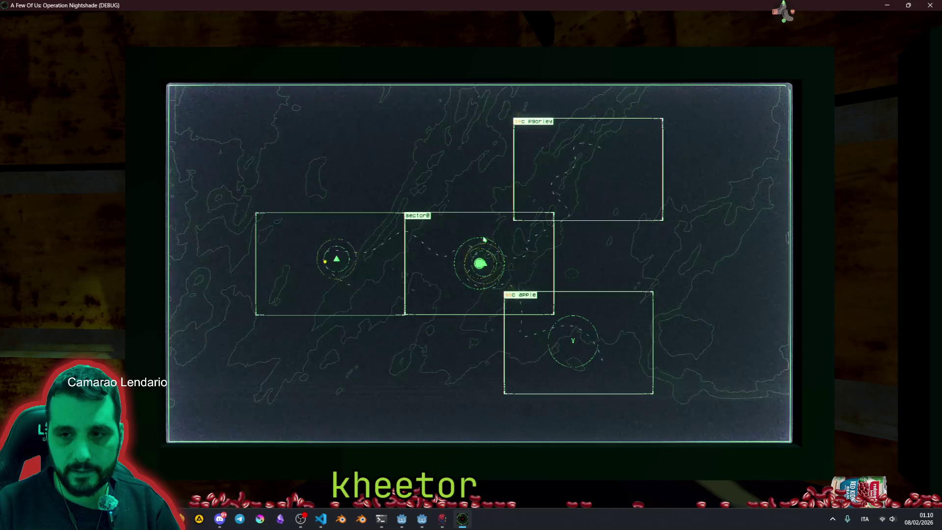
scroll(484, 239, "up", 1)
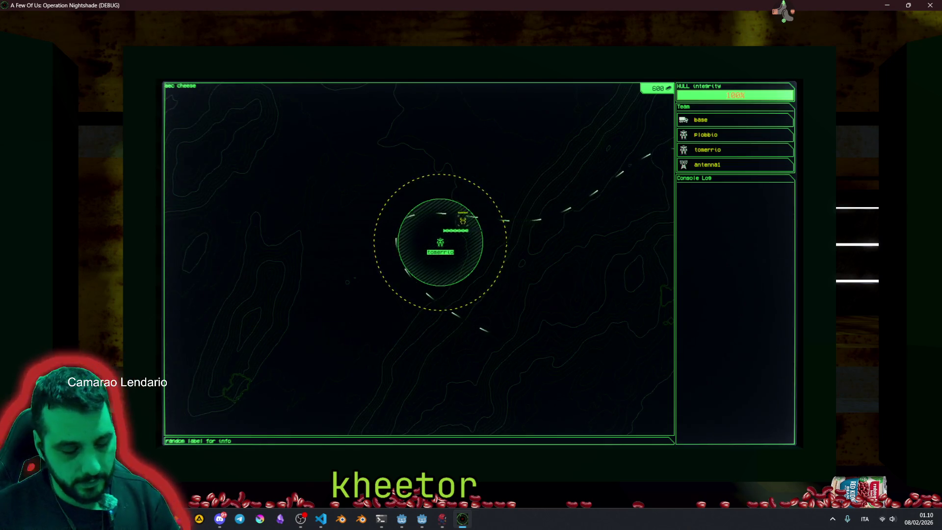
left_click(707, 149)
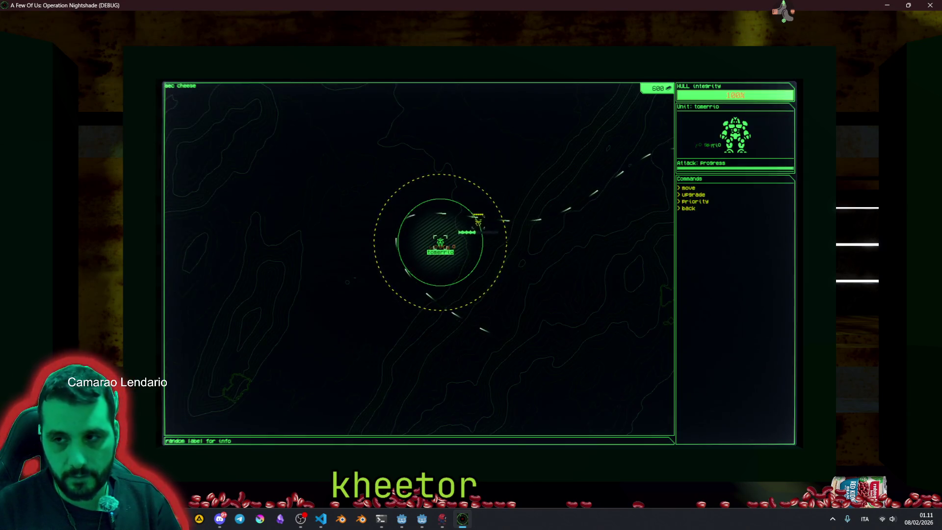
left_click(688, 187)
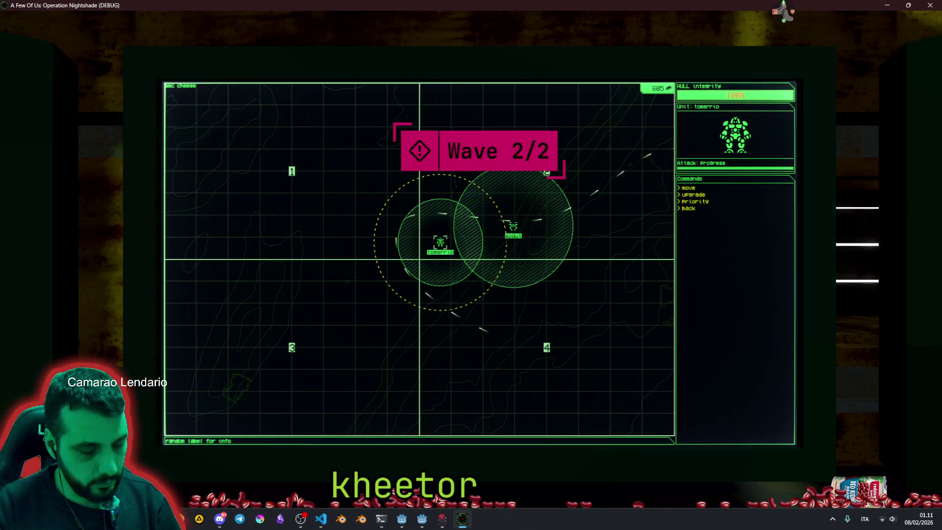
Send tomerrio to cell 2-3-3, then switch to the scout and send it to 4-1.
key("2")
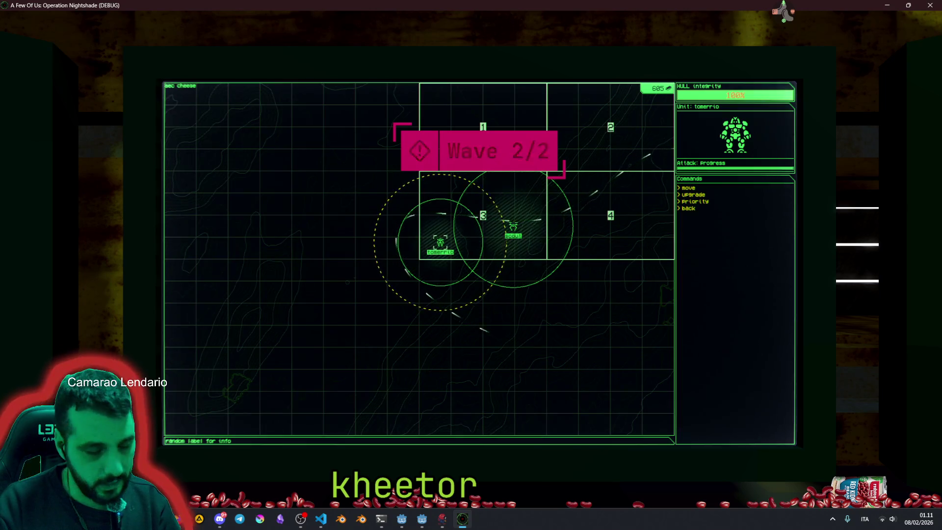
key("3")
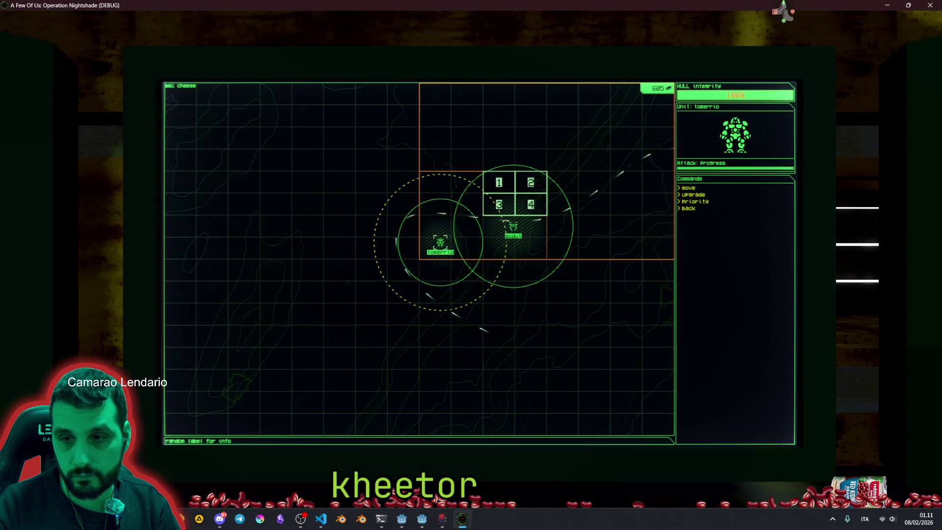
key("3")
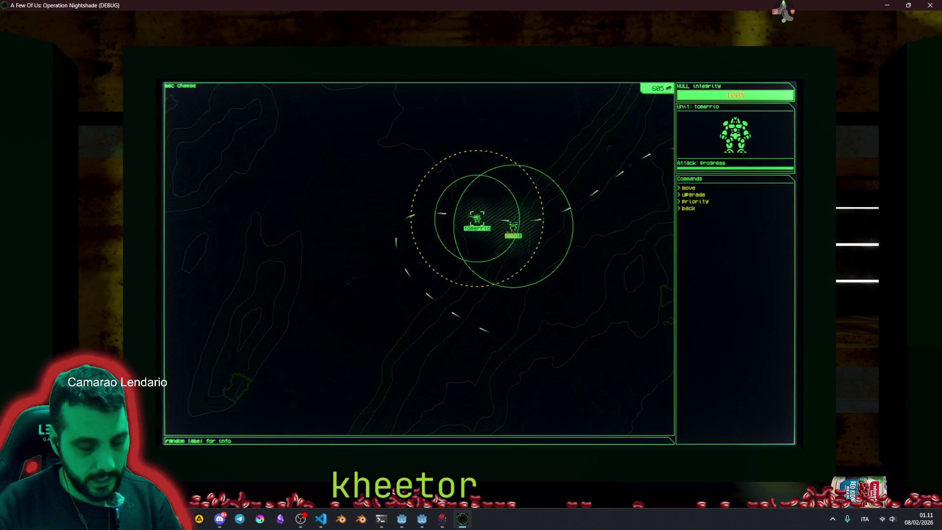
key("Tab")
key("1")
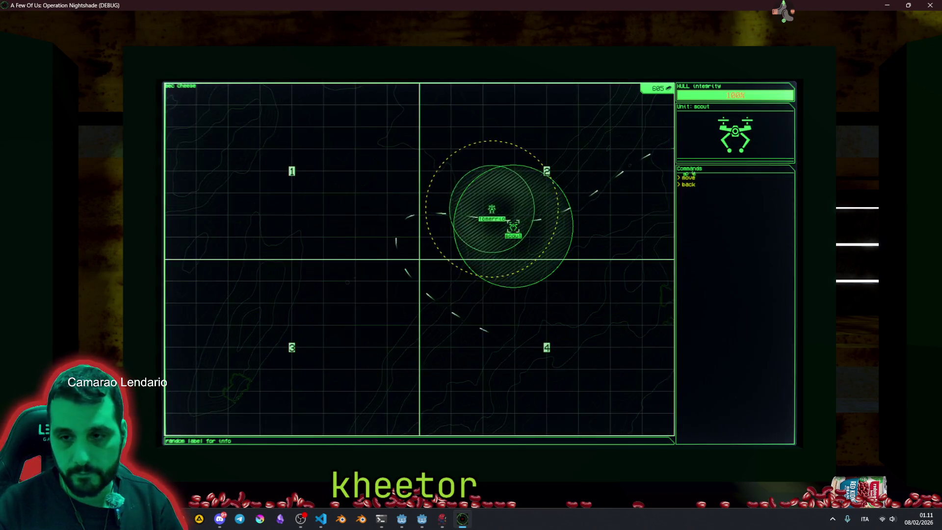
key("4")
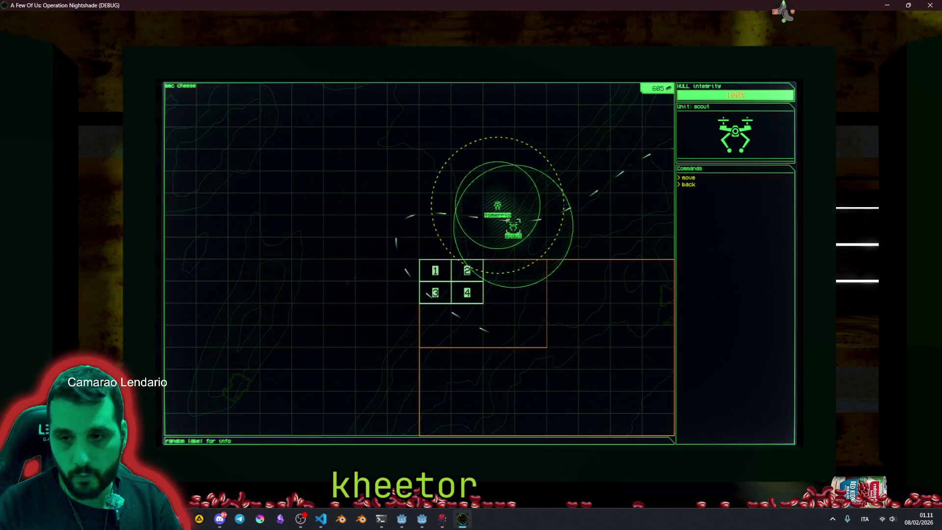
key("1")
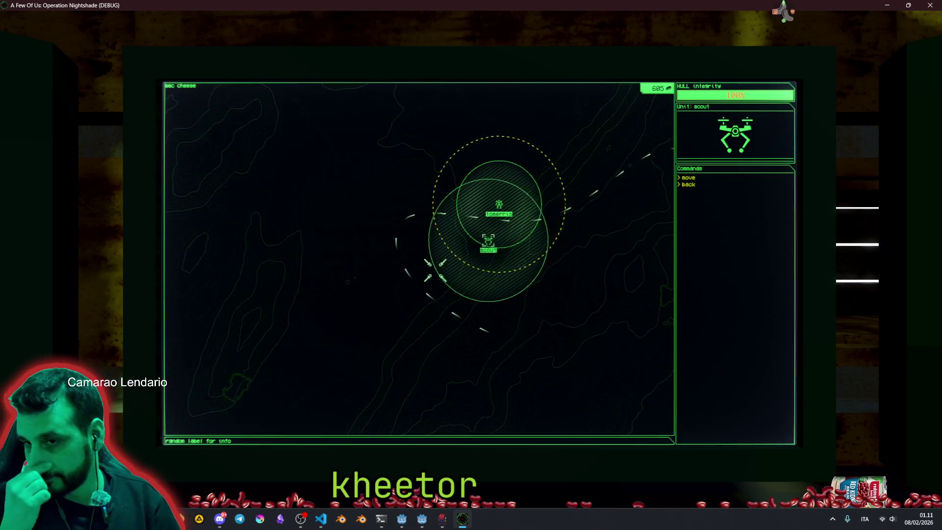
Browse the sectors: inspect the apple sector's antenna, then sector0, and return to the overview.
key("2")
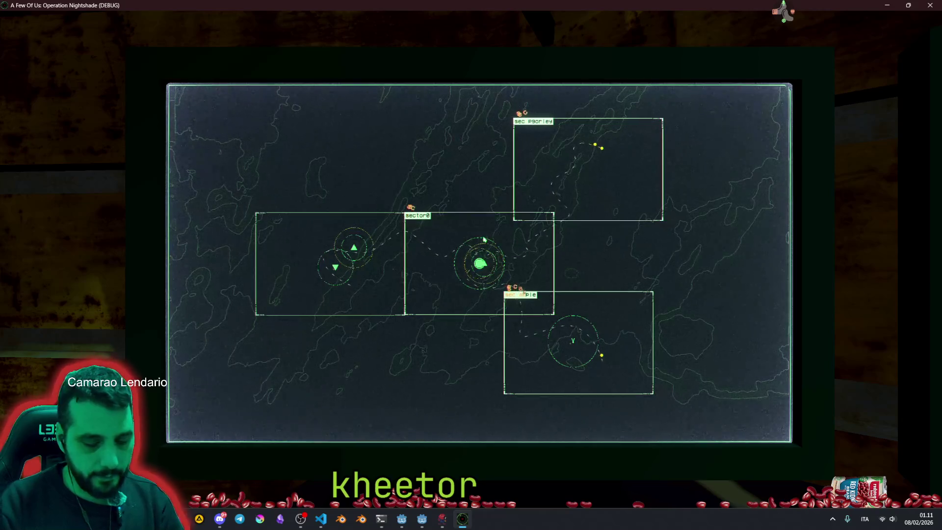
key("1")
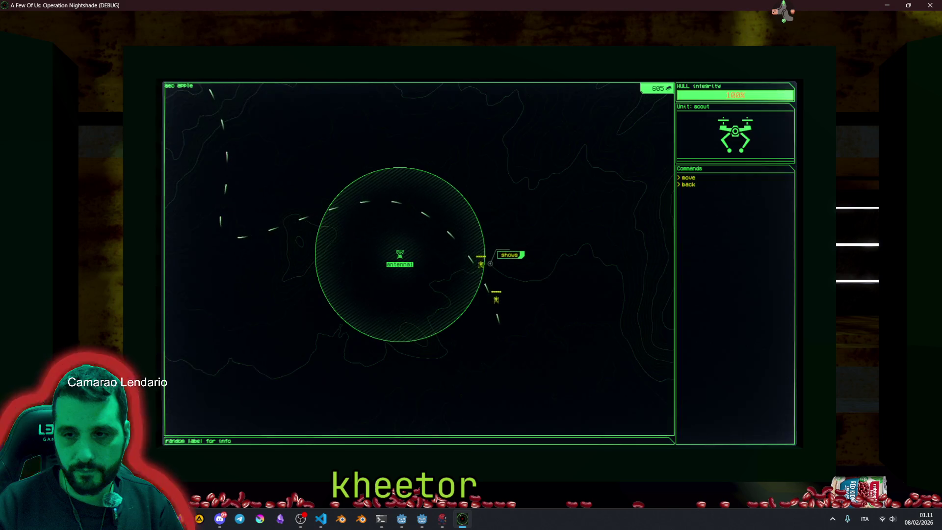
left_click(399, 258)
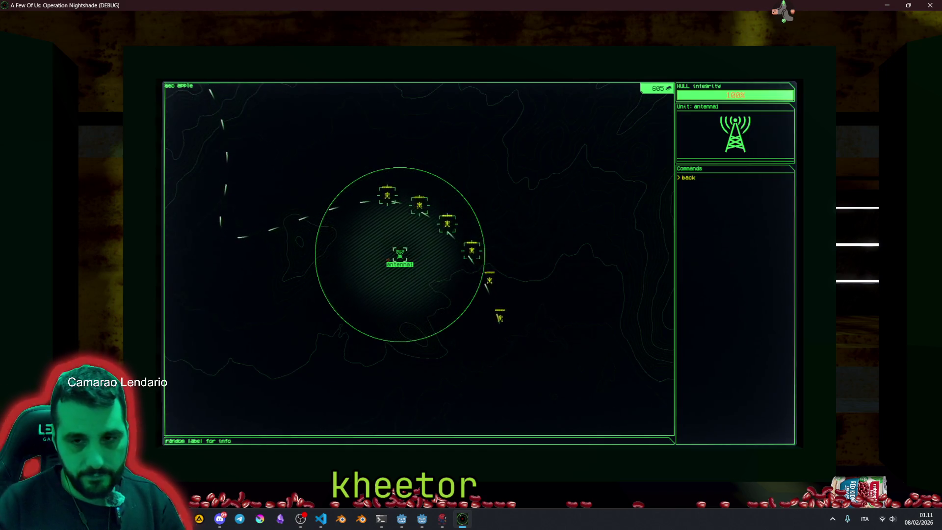
key("Escape")
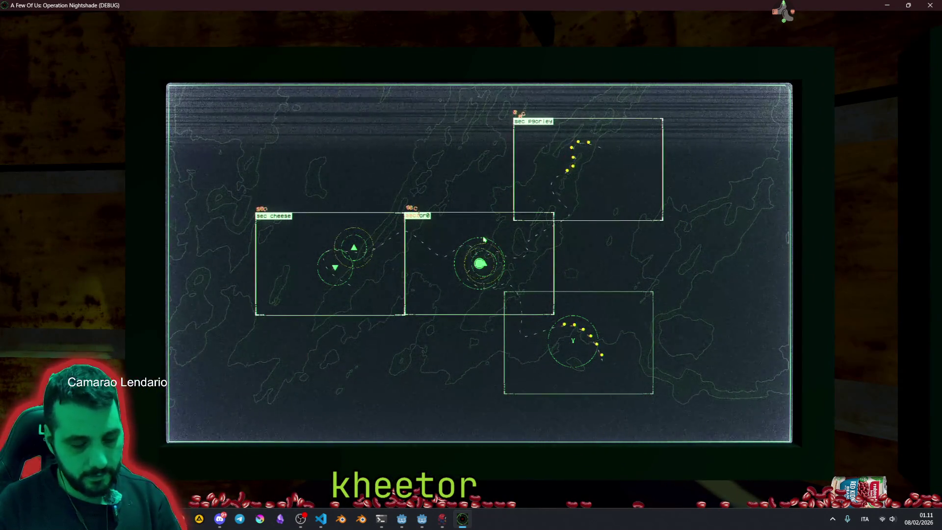
left_click(484, 239)
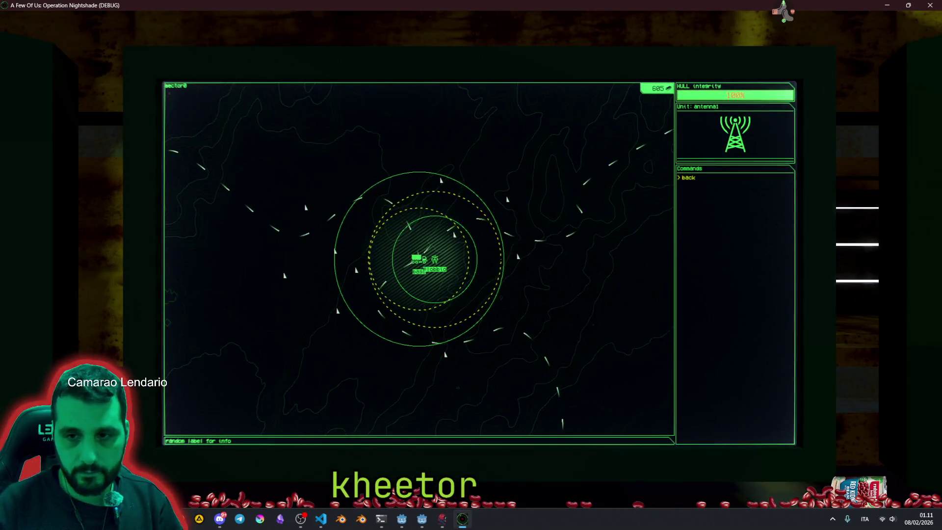
left_click(686, 177)
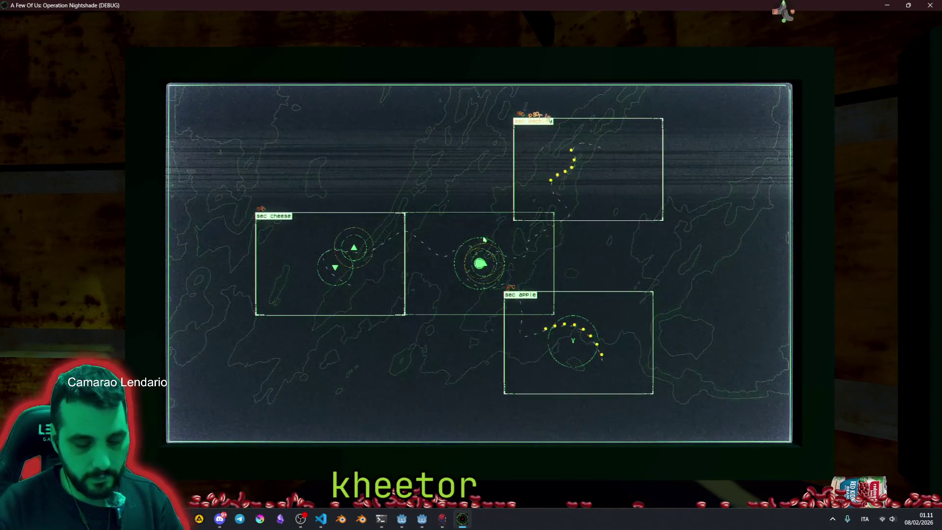
Abandon a Plobbio move, then in the apple sector enter 'backbuildantenna14' to build a second antenna.
left_click(564, 167)
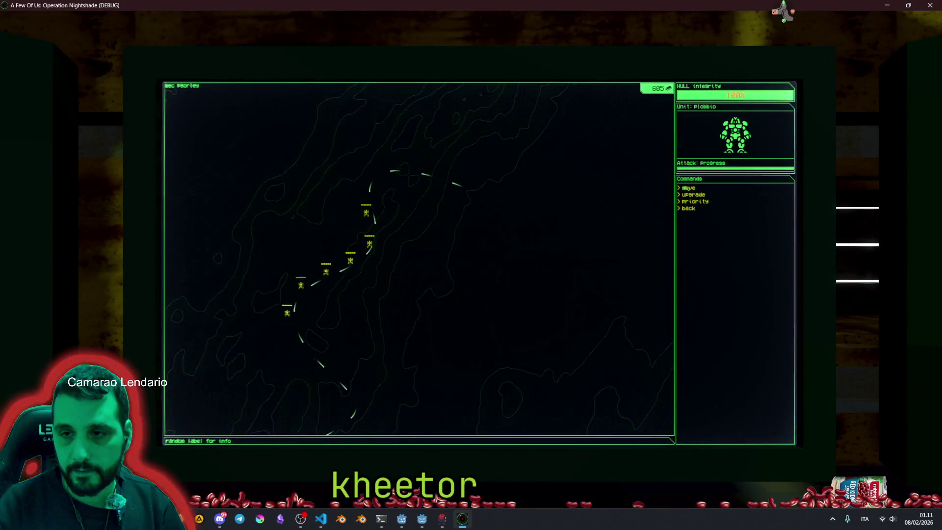
left_click(688, 188)
key("3")
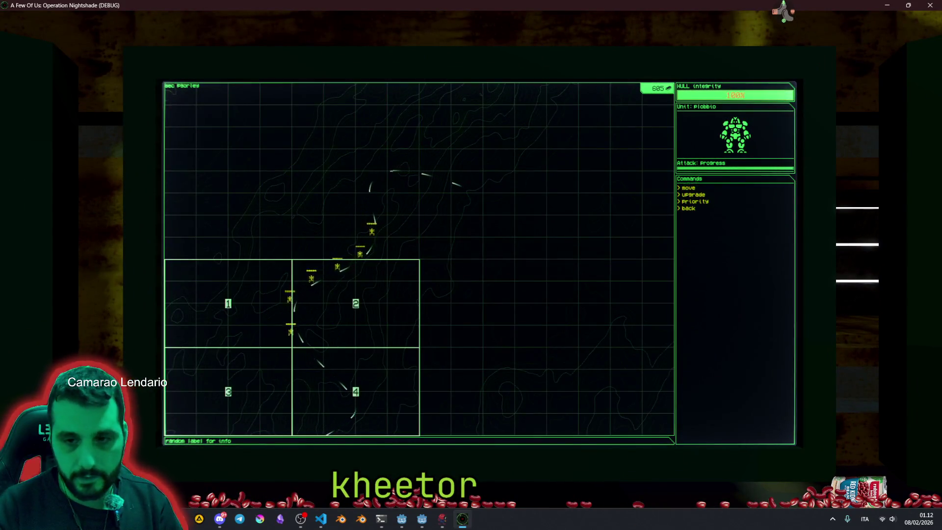
key("2")
key("1")
key("Escape")
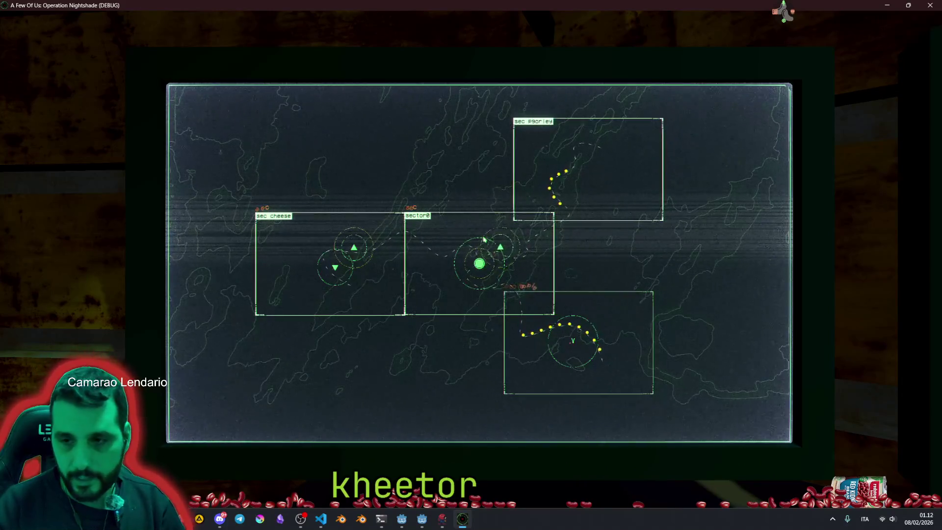
left_click(484, 238)
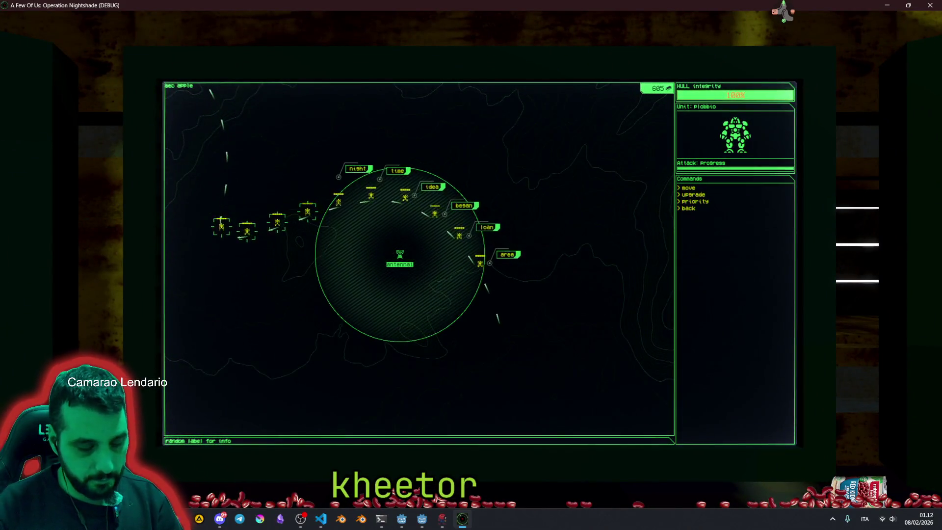
type("backbuild")
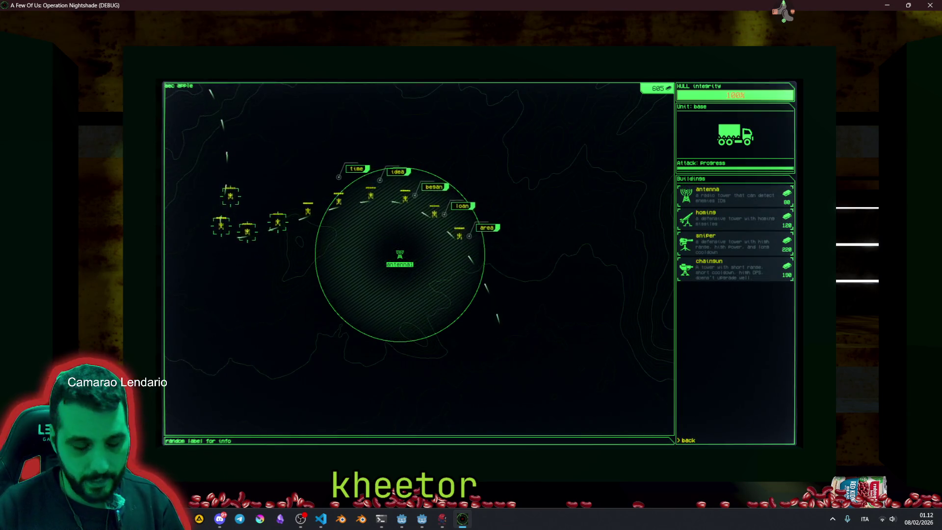
type("antenna1")
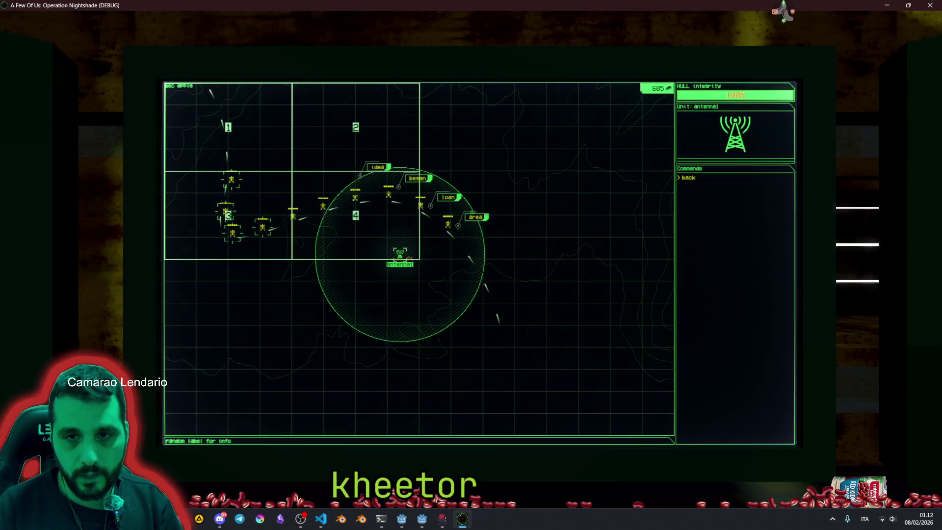
type("4")
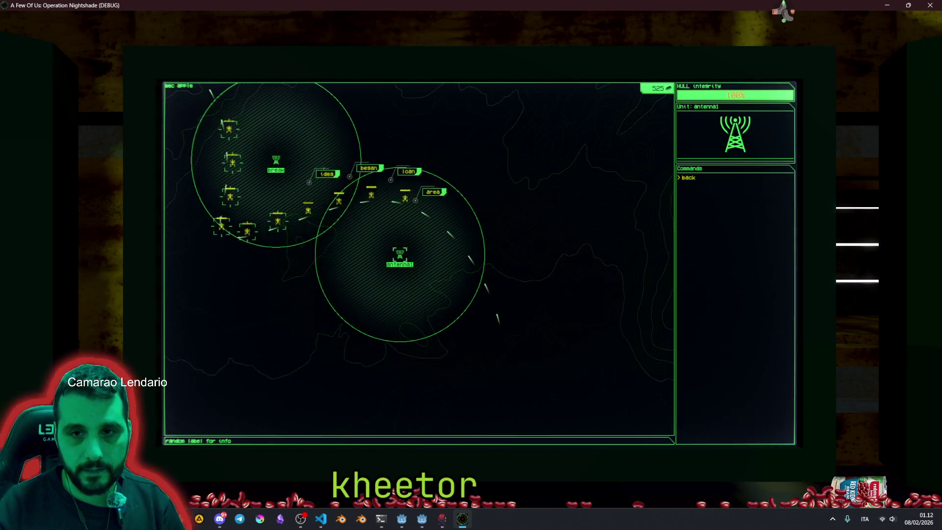
Type 'back' to attack an enemy, then refocus the map monitor and zoom into sector0.
type("back")
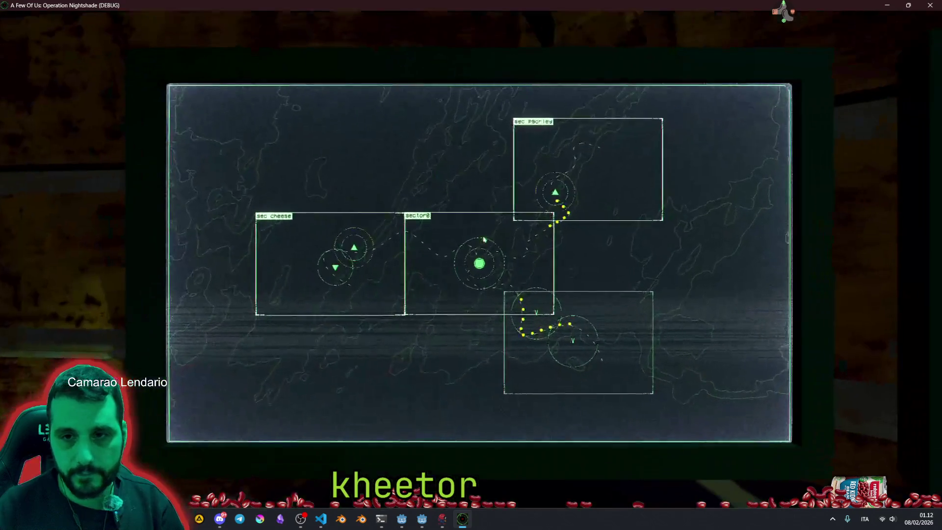
key("Escape")
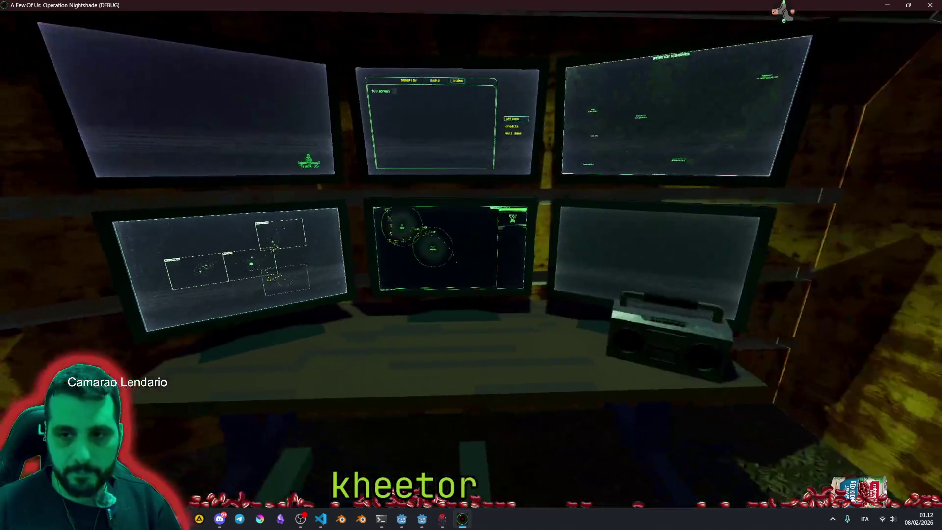
key("w")
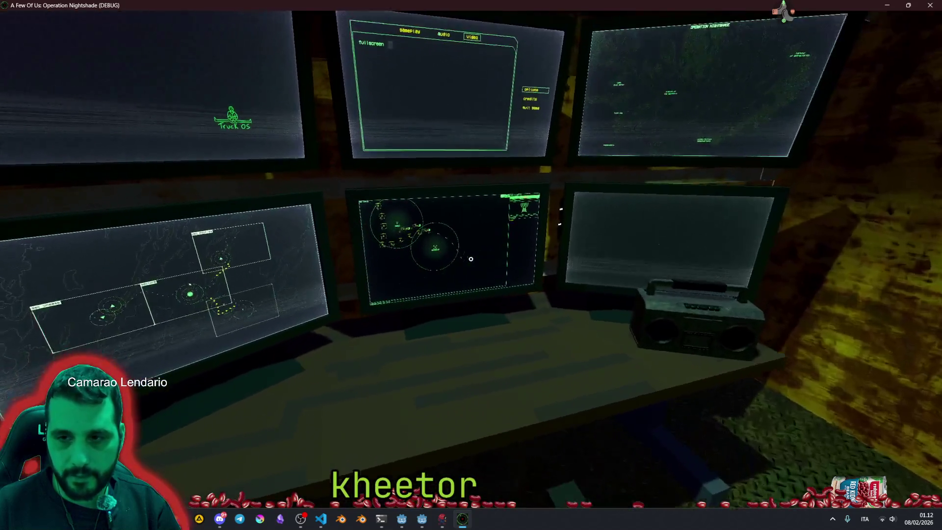
left_click(470, 259)
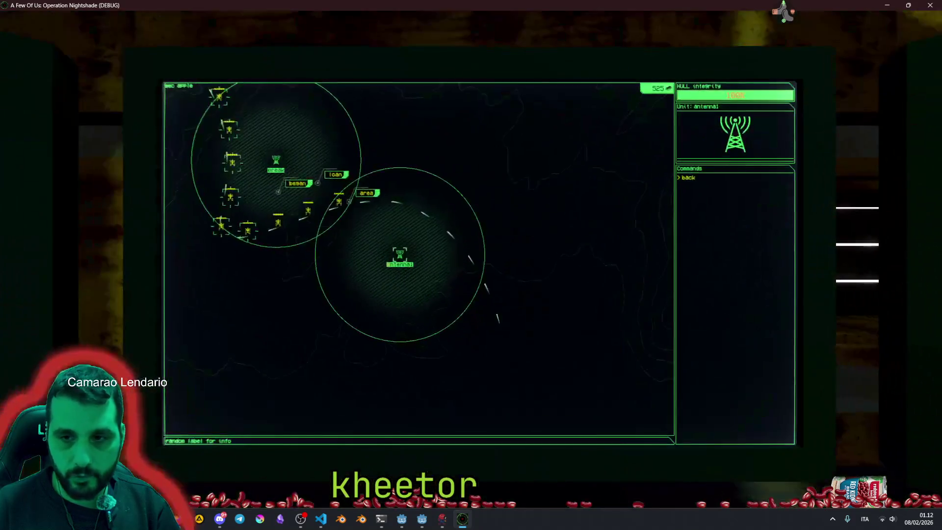
key("a")
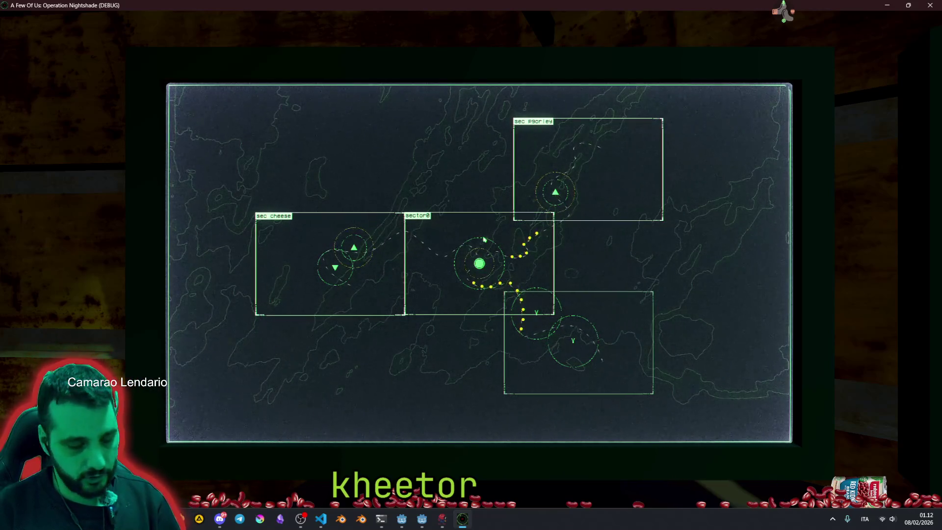
left_click(484, 239)
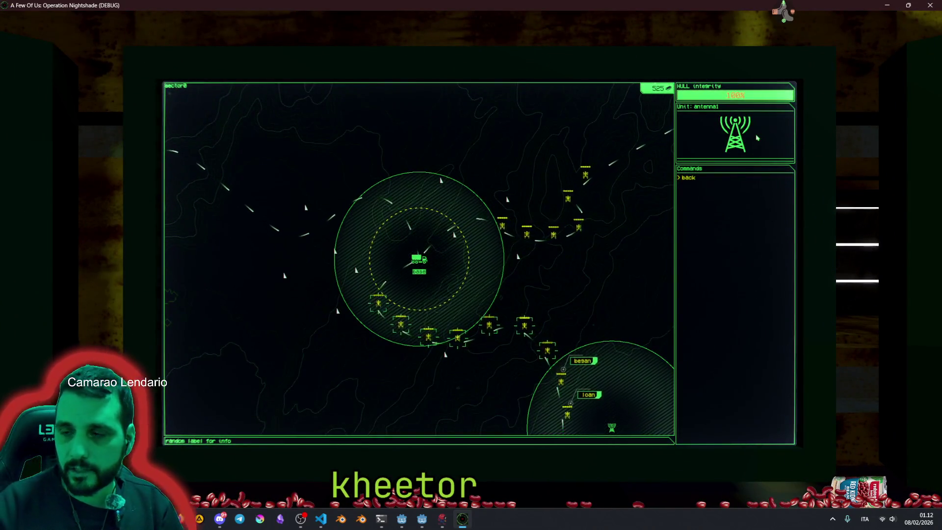
Attack the enemies labelled 'began' and 'besan', then zoom out to the all-sectors map.
type("began")
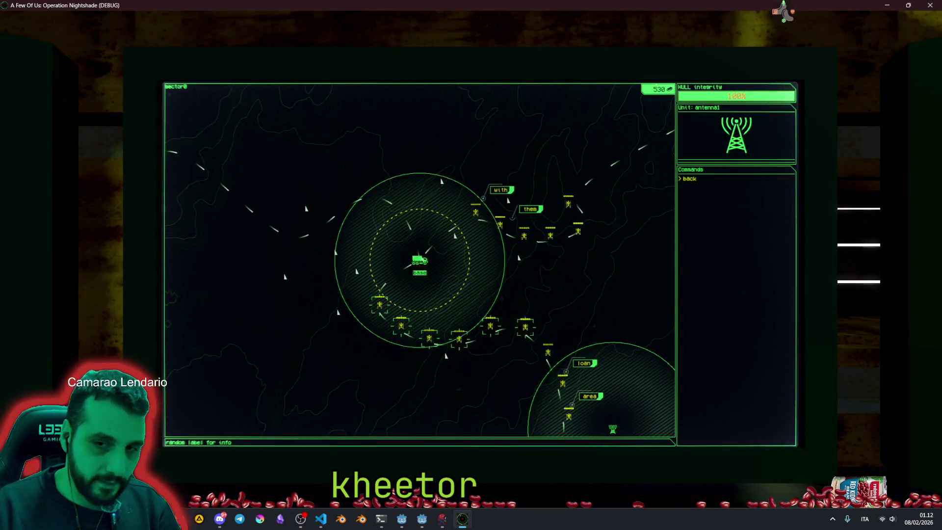
key("Escape")
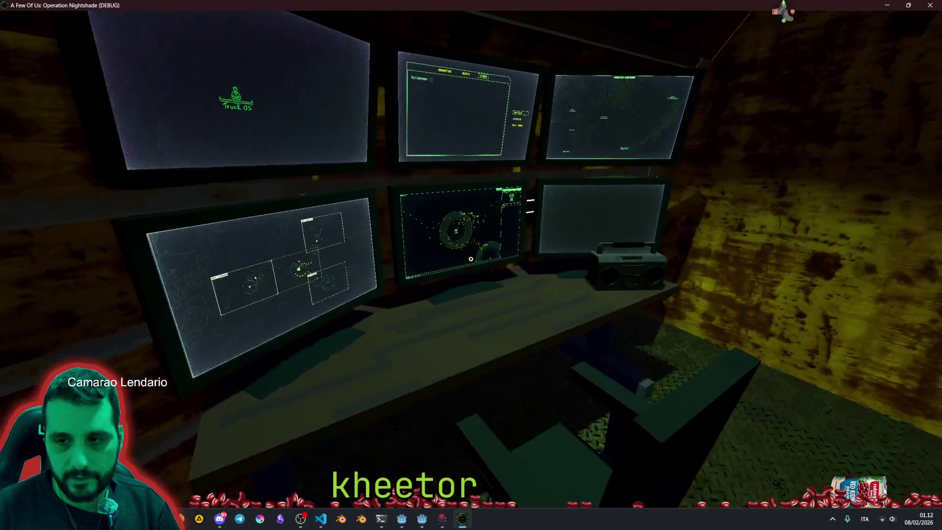
left_click(471, 258)
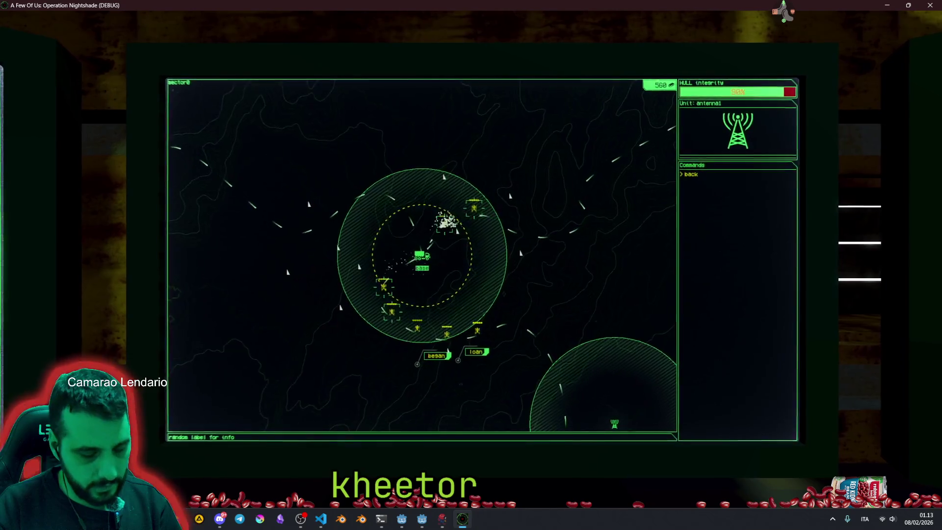
type("besan")
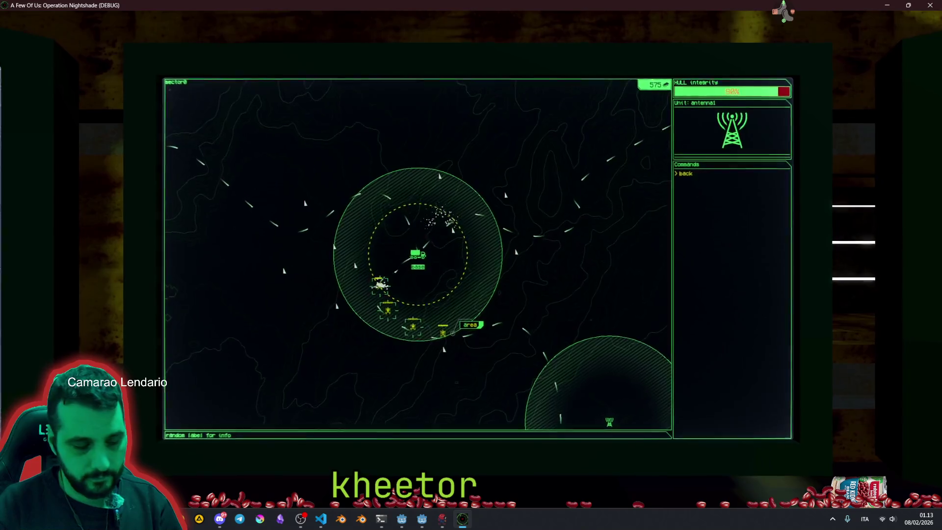
key("Escape")
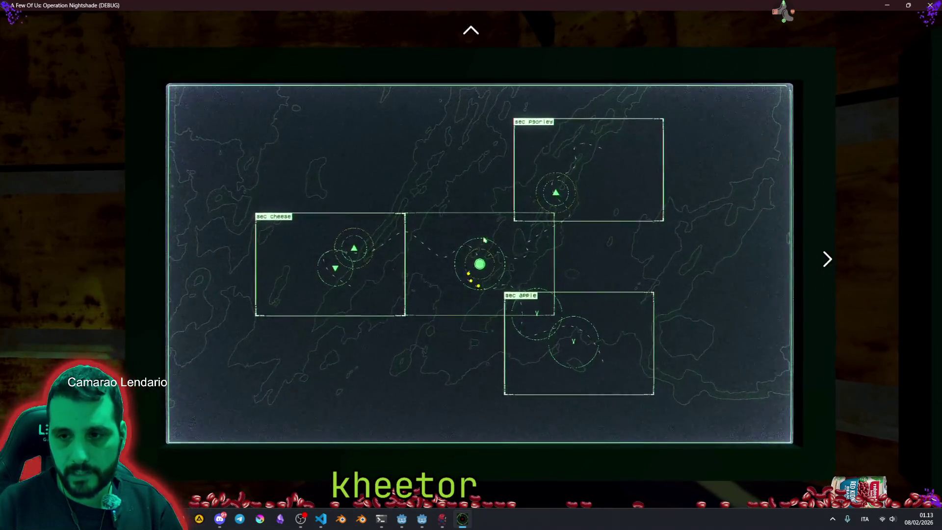
Return to the base sector's combat view, look around, and refocus the centre monitor.
left_click(483, 239)
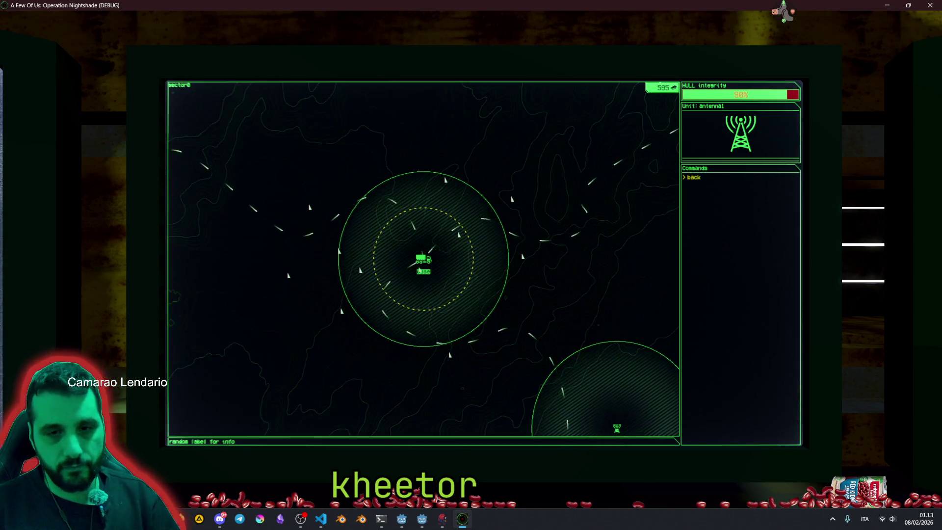
key("Escape")
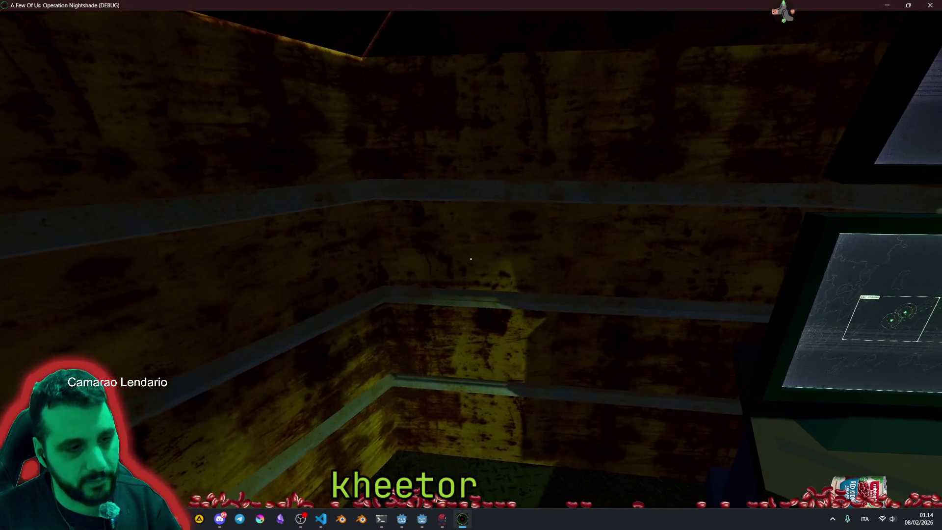
left_click(470, 258)
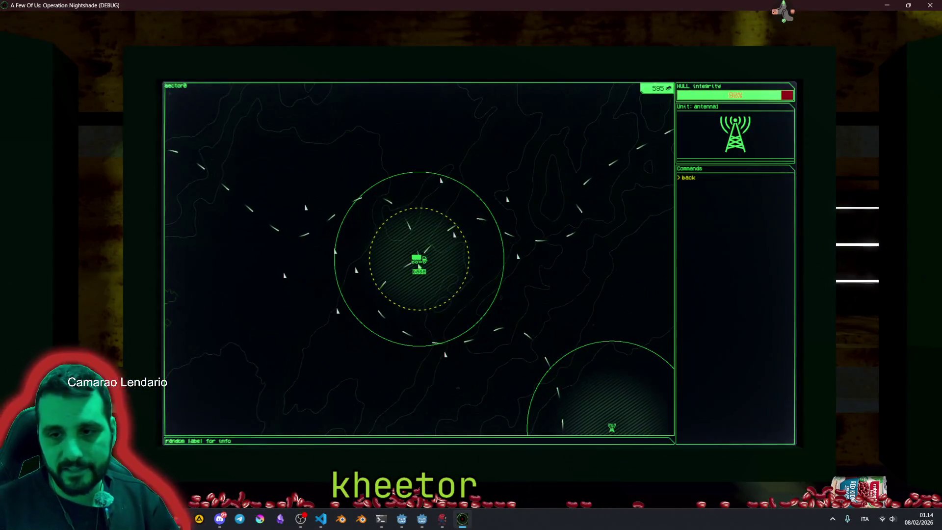
Open the central sector's radar view from the overview map, then stop the debug game with F8.
key("Escape")
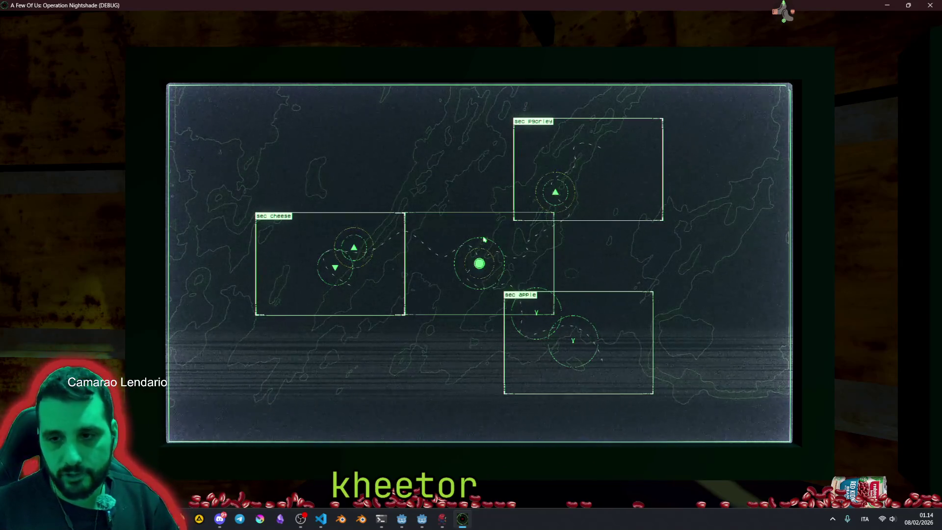
left_click(483, 239)
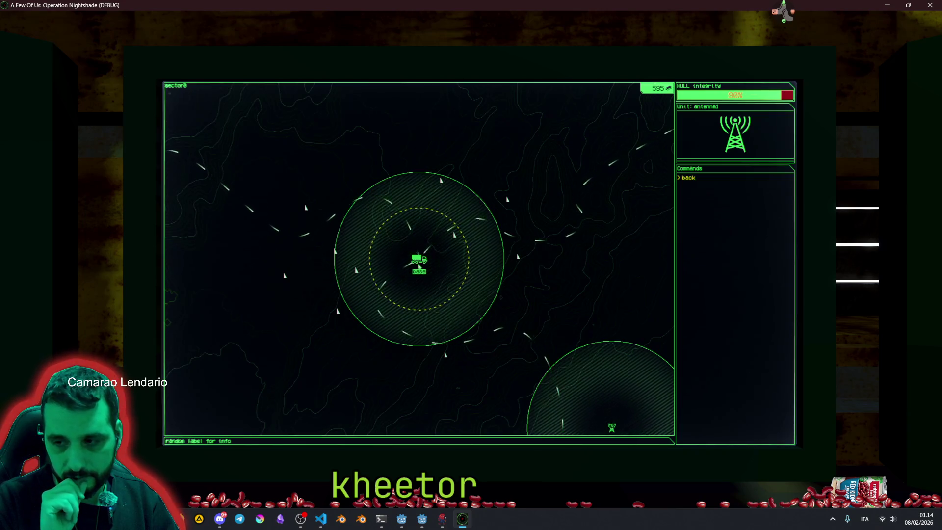
key("F8")
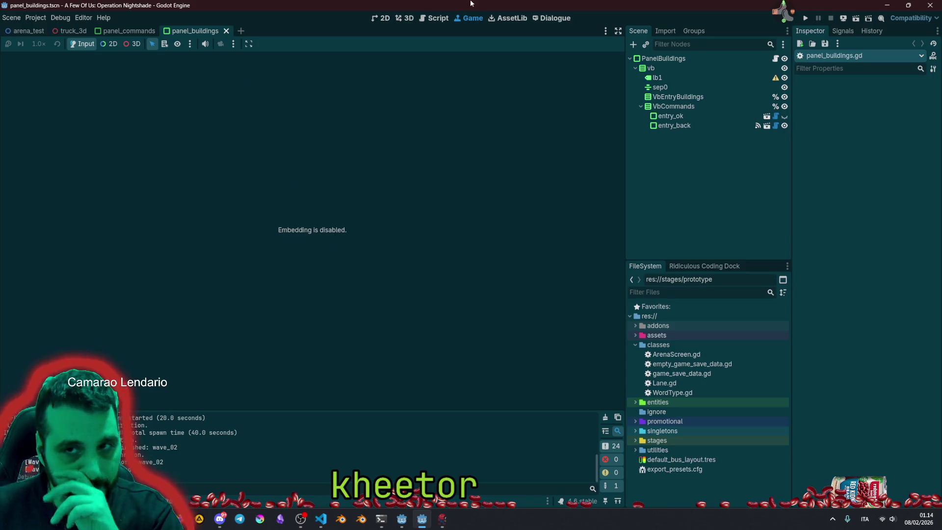
Close the panel_buildings, panel_commands and truck_3d scene tabs, leaving arena_test open.
left_click(385, 18)
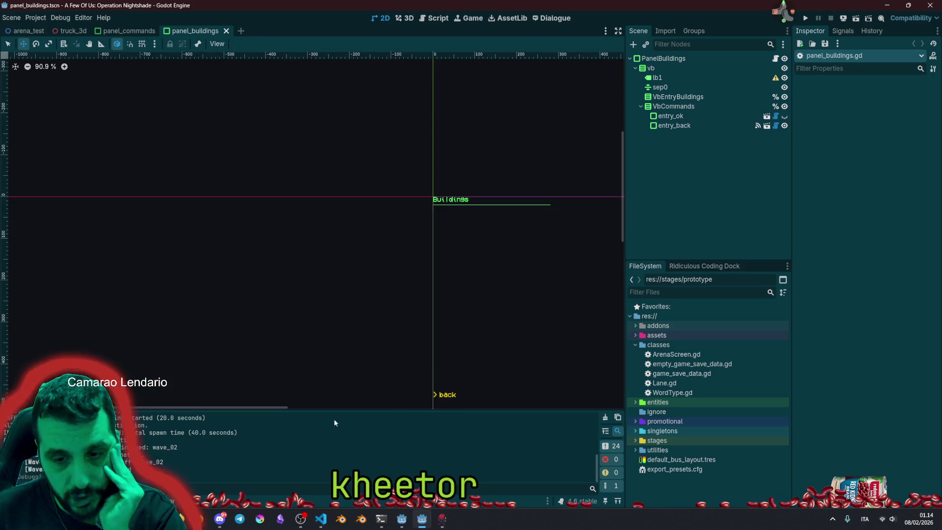
left_click(320, 515)
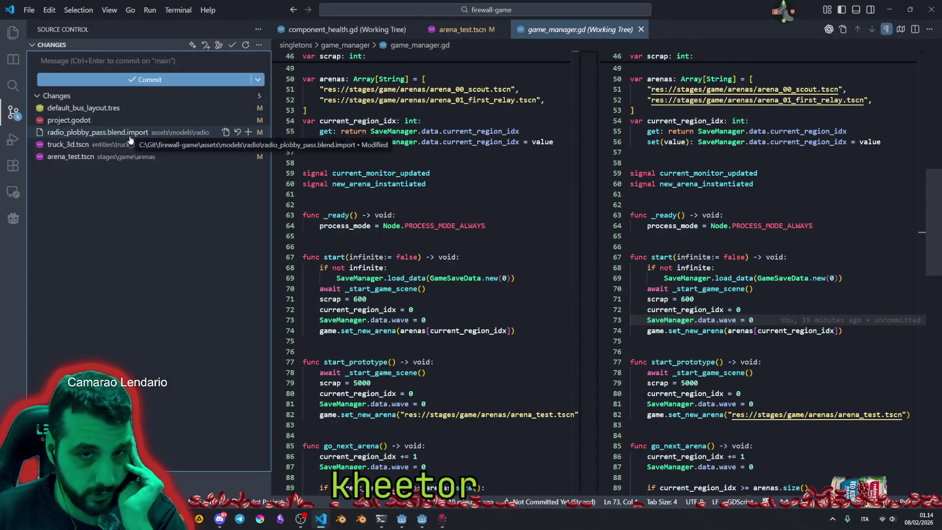
left_click(421, 518)
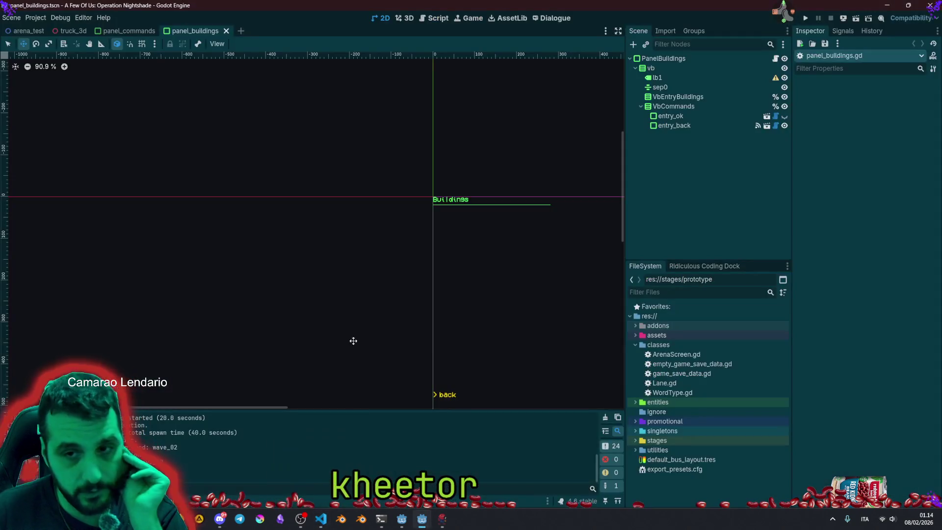
middle_click(195, 31)
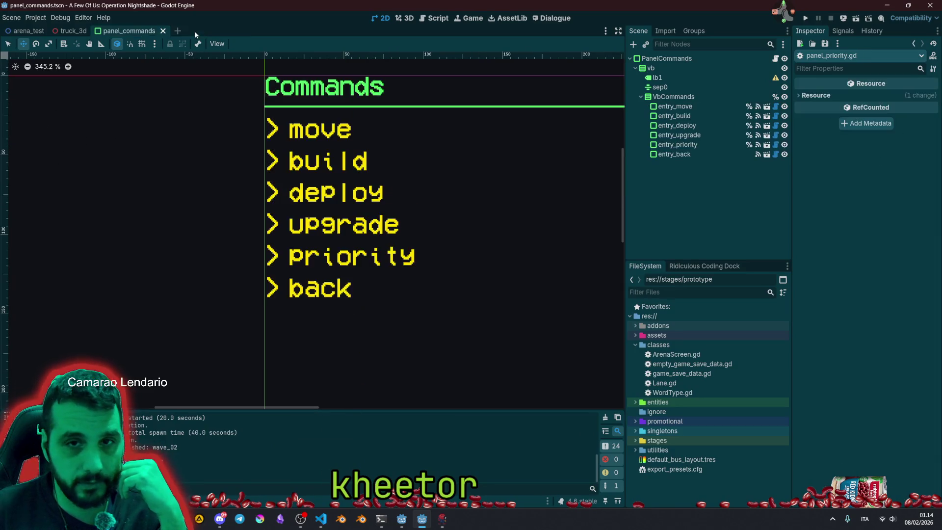
middle_click(119, 31)
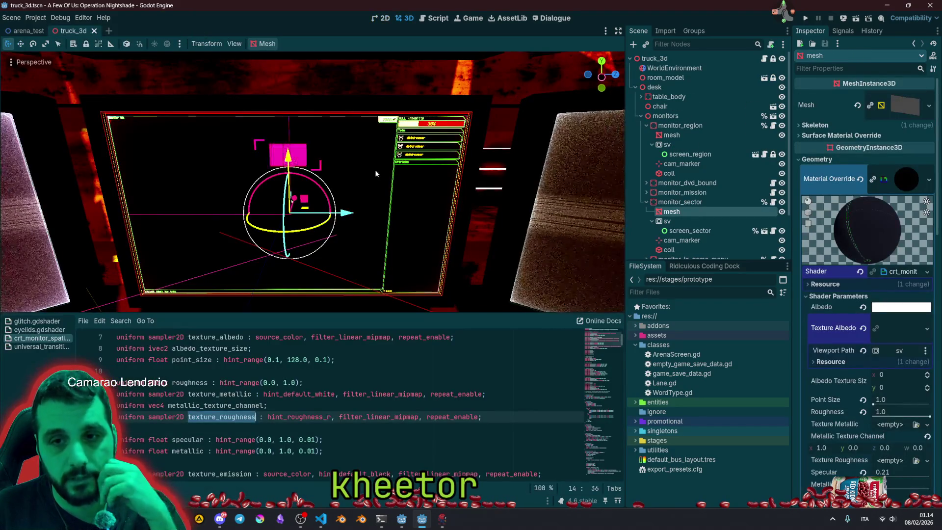
key("ctrl+j")
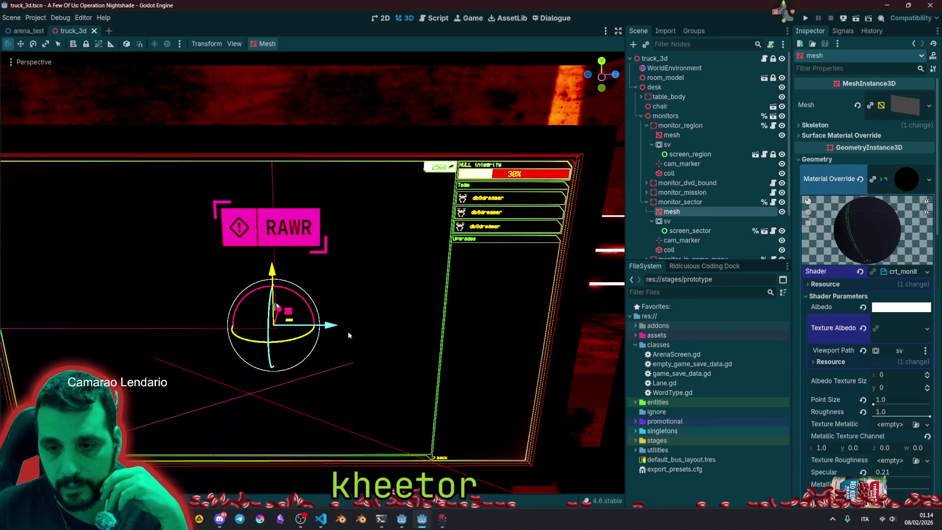
scroll(347, 335, "down", 5)
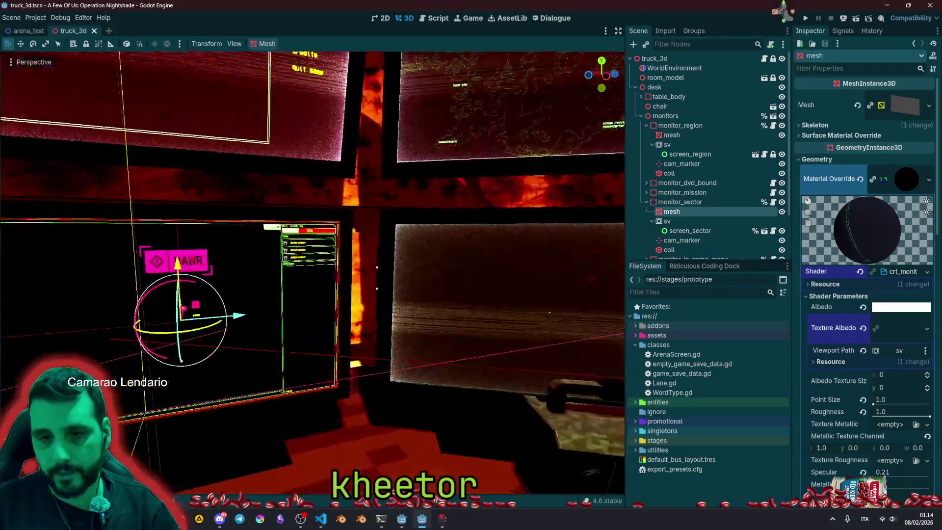
middle_click(78, 35)
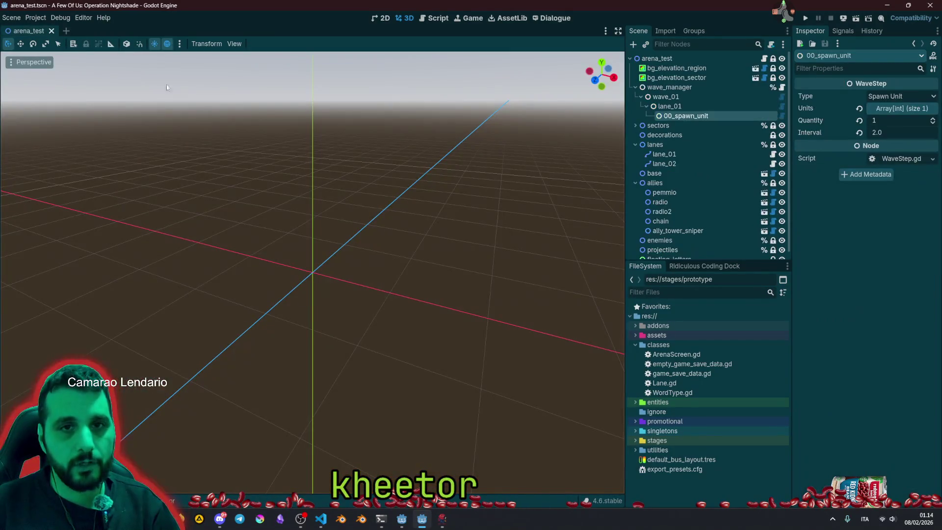
Discard the truck_3d.tscn changes in VS Code Source Control and relaunch the game with F5.
left_click(326, 521)
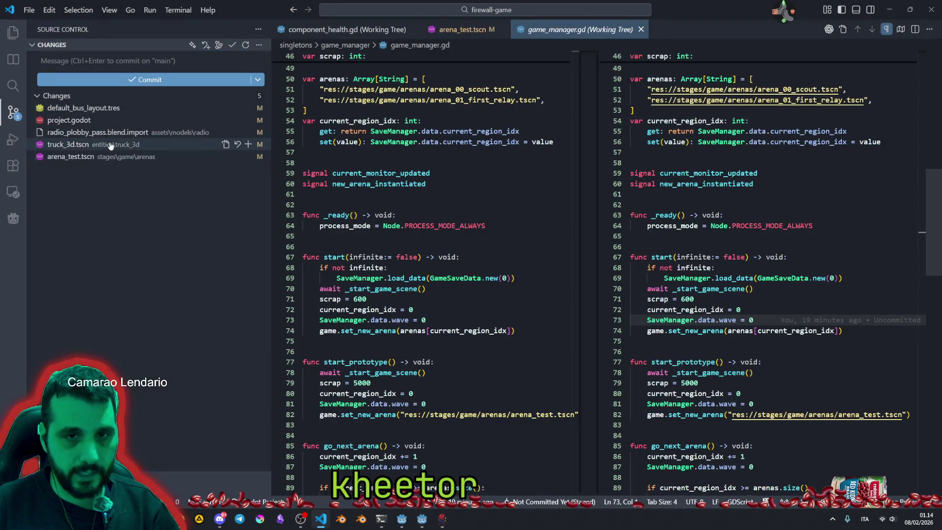
left_click(69, 145)
scroll(796, 285, "down", 8)
scroll(796, 285, "up", 7)
left_click(238, 145)
left_click(536, 258)
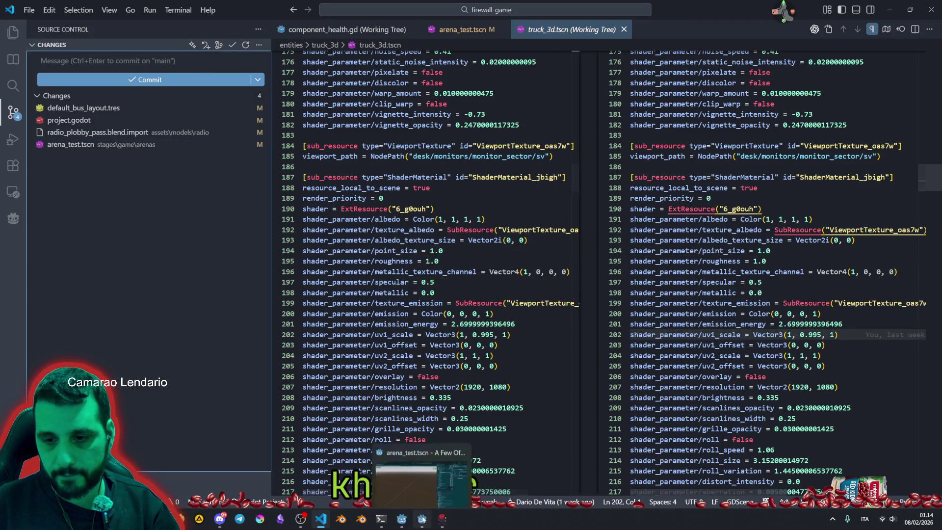
key("alt+Tab")
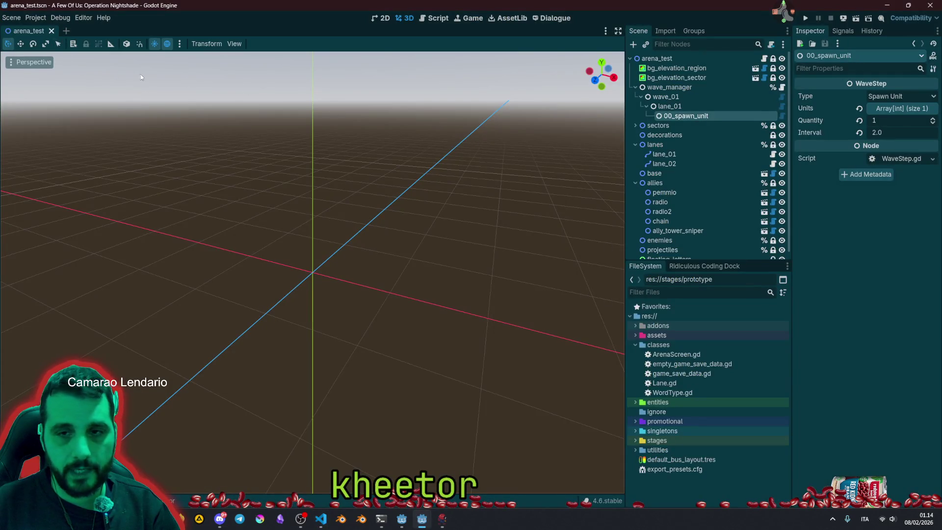
key("F5")
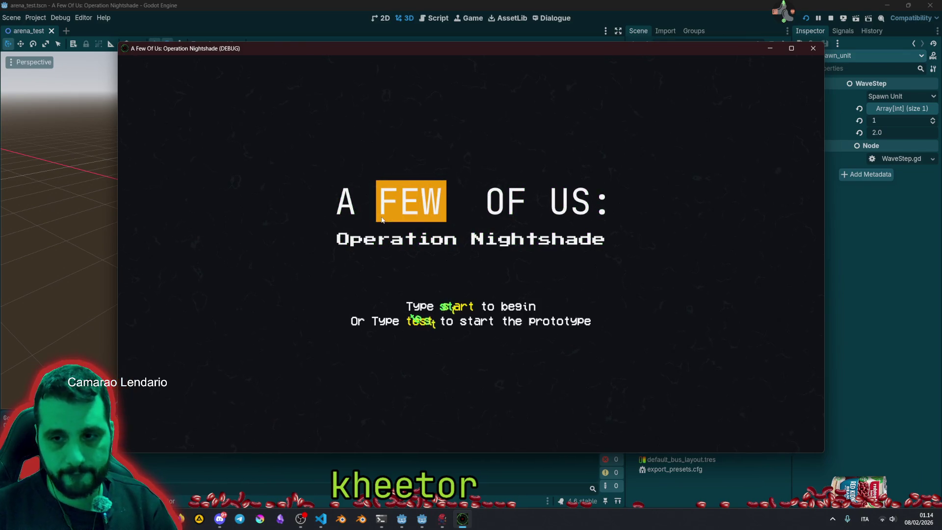
Type 'start' to begin a new game, then zoom out and open the crystal sector's radar view.
type("art")
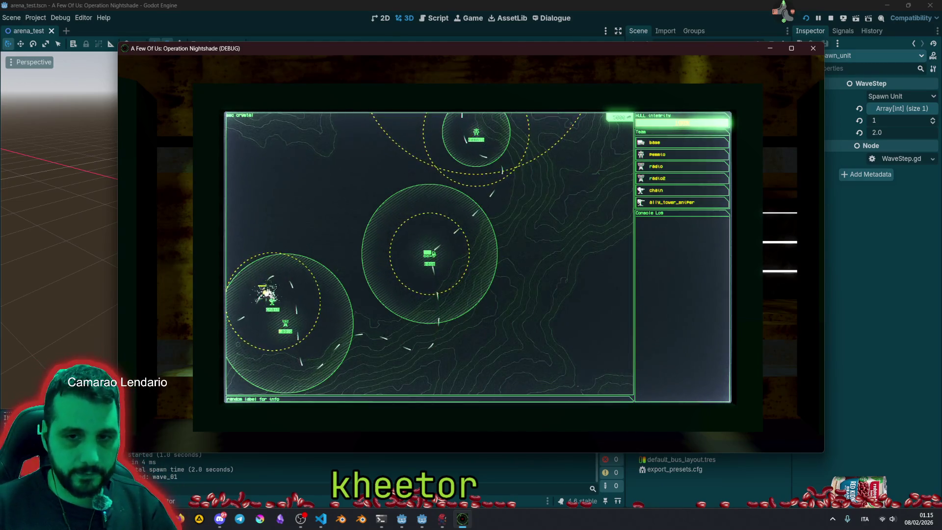
key("Escape")
key("Left")
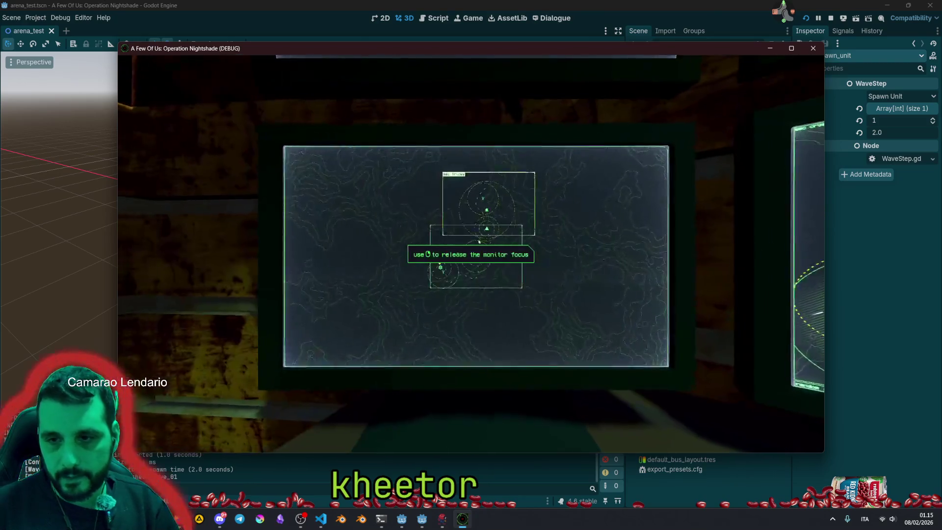
key("Right")
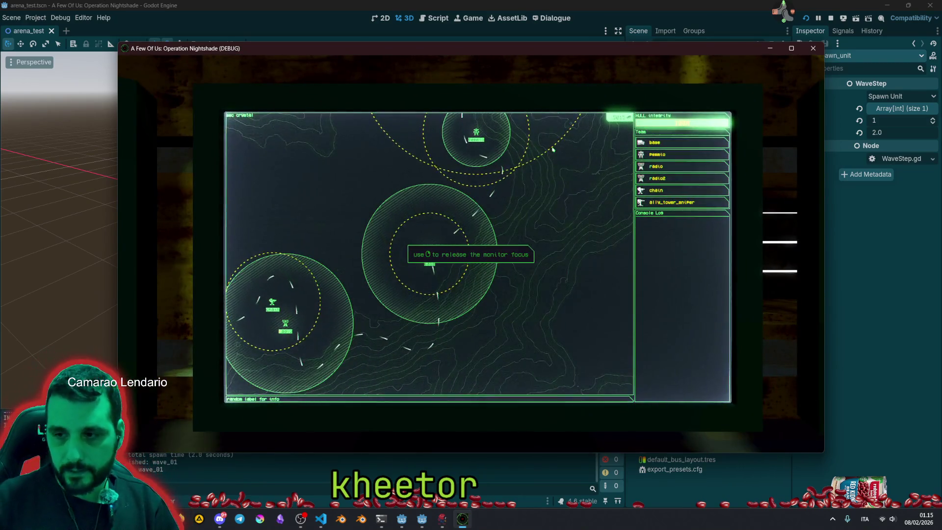
scroll(553, 150, "down", 2)
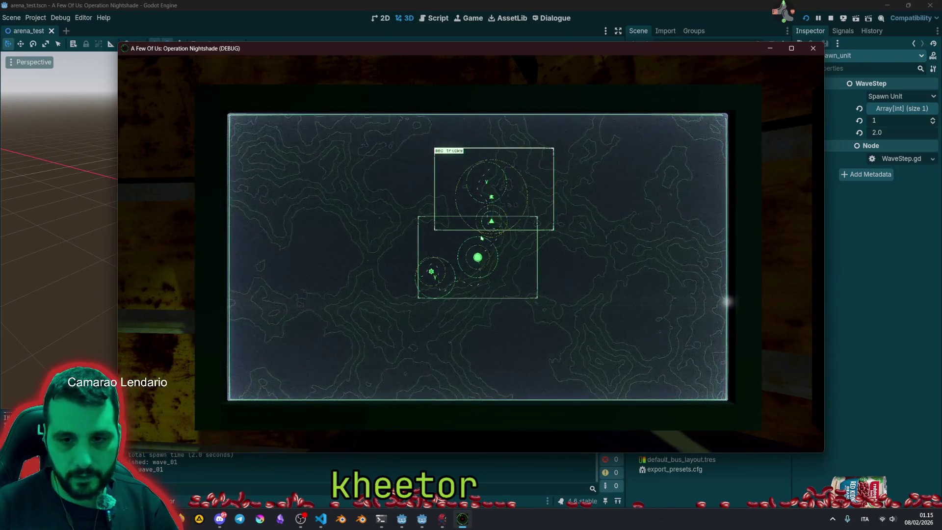
left_click(482, 238)
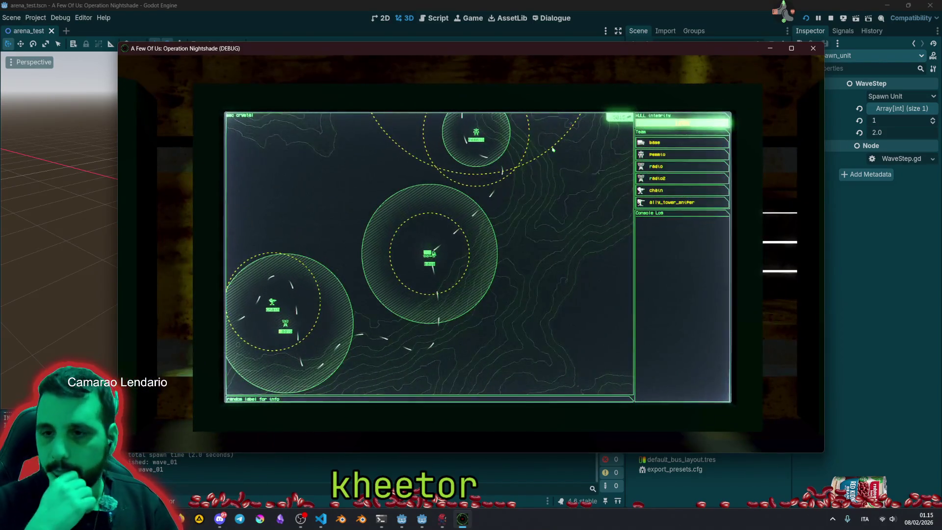
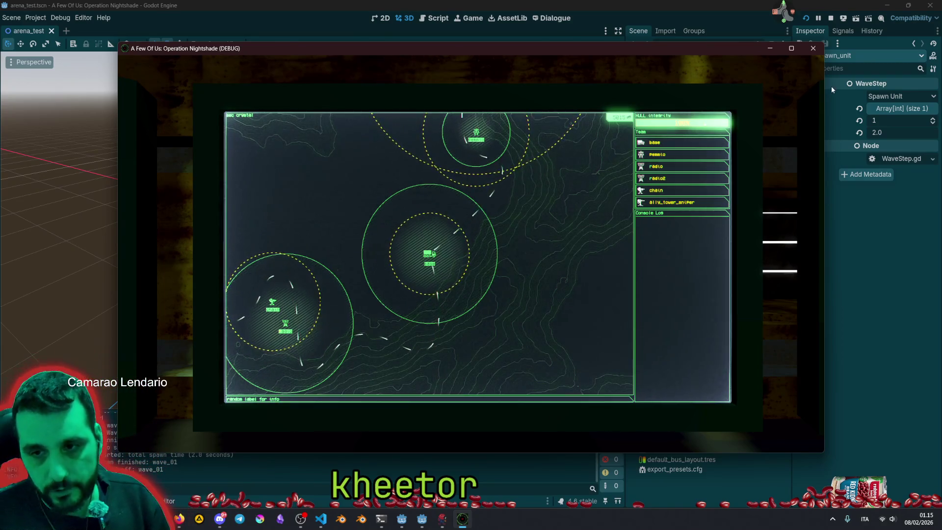
Test-run the game, zoom into the radar monitor and look at the options monitor.
key("F8")
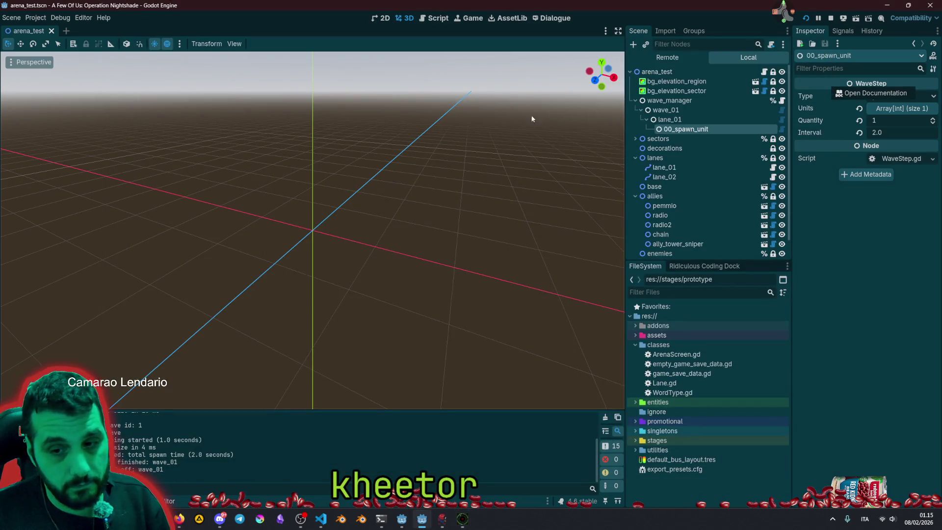
left_click(445, 512)
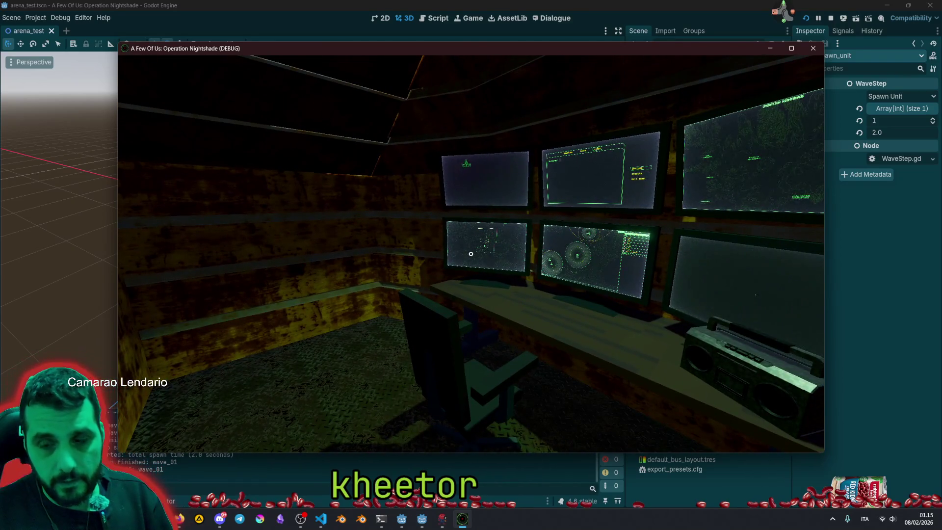
left_click(470, 254)
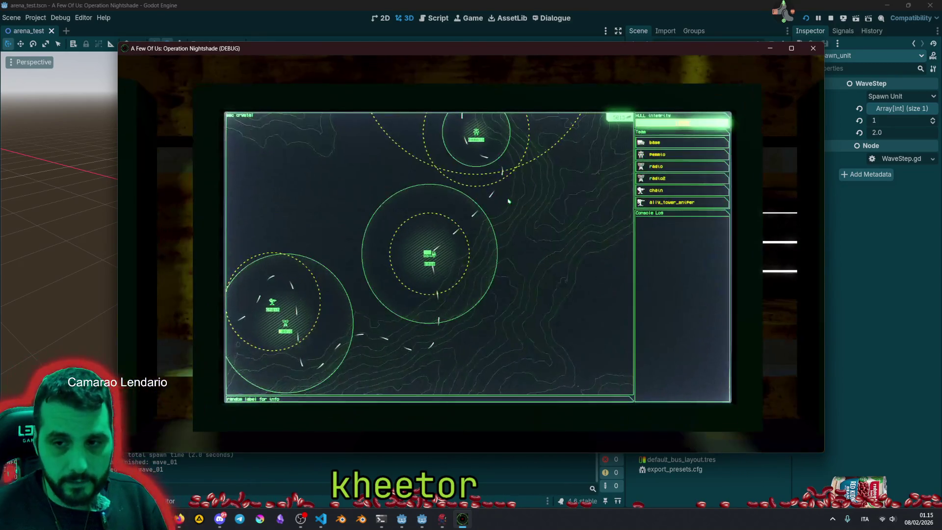
key("Escape")
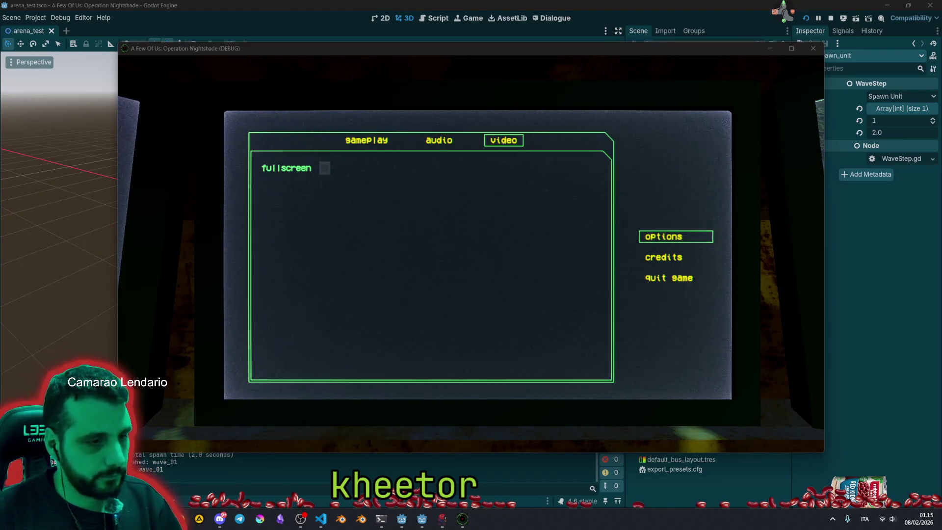
left_click(664, 116)
key("Escape")
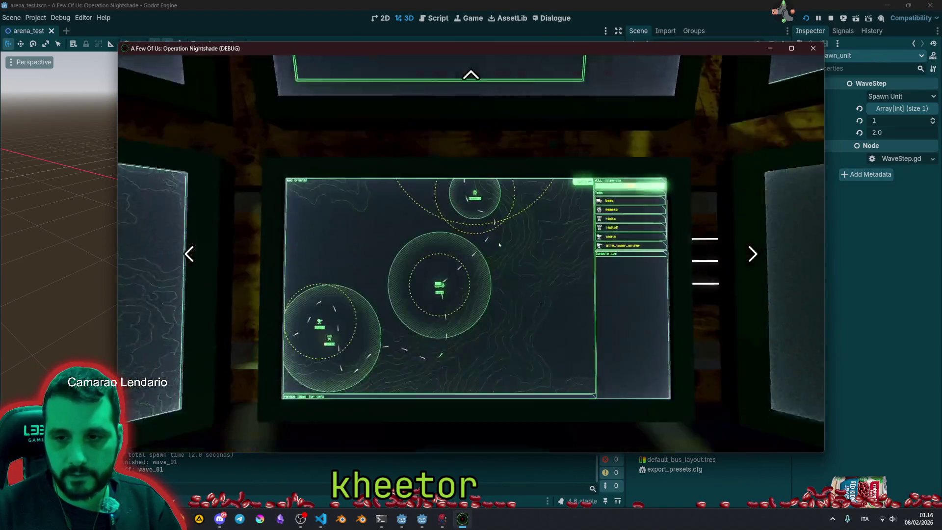
Cycle the in-game monitors with the arrow keys, then stop the game with F8.
key("Right")
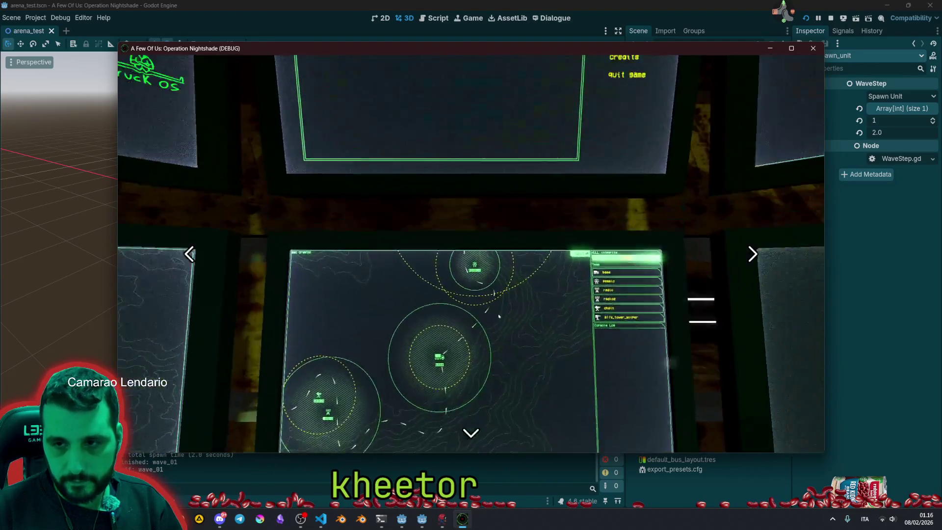
key("Left")
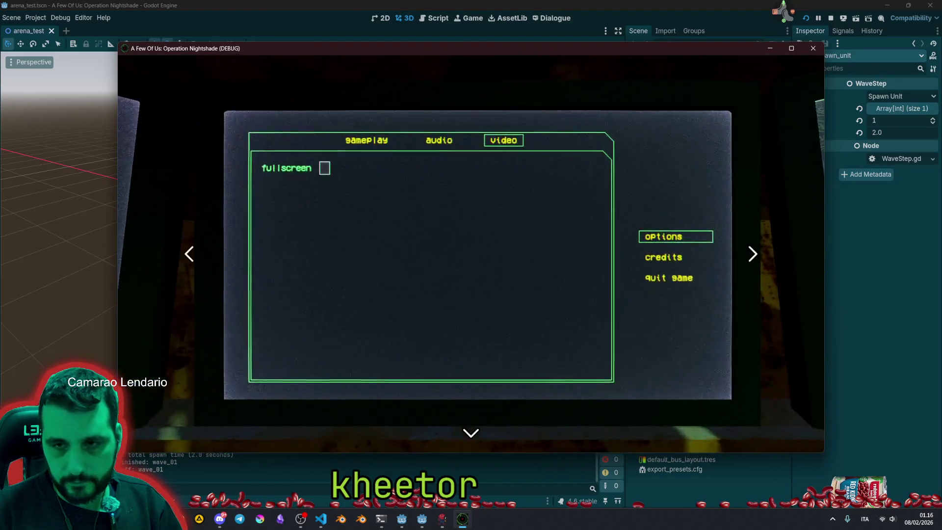
key("Up")
key("Down")
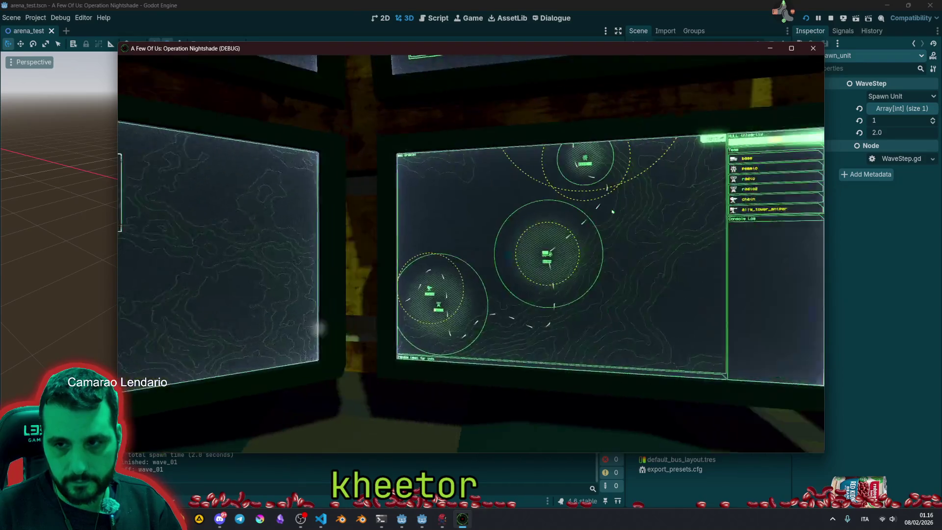
key("F8")
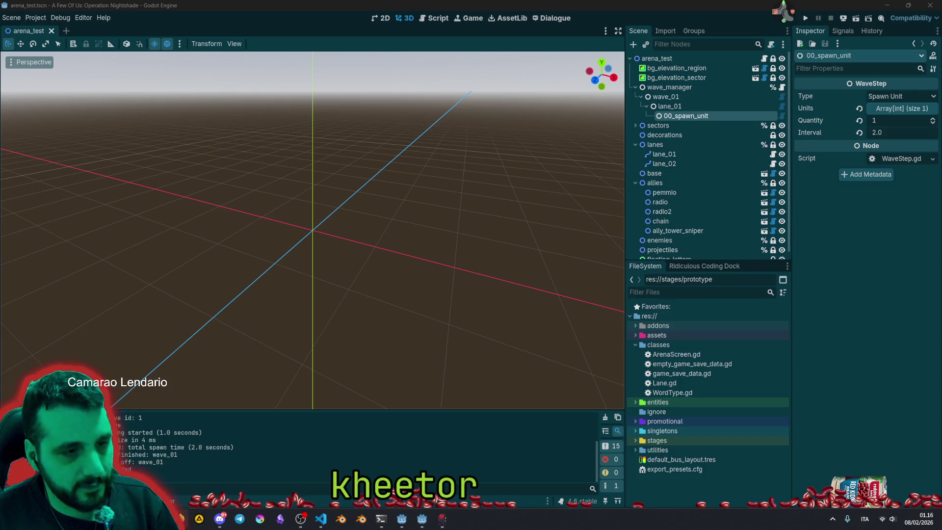
key("shift+alt+o")
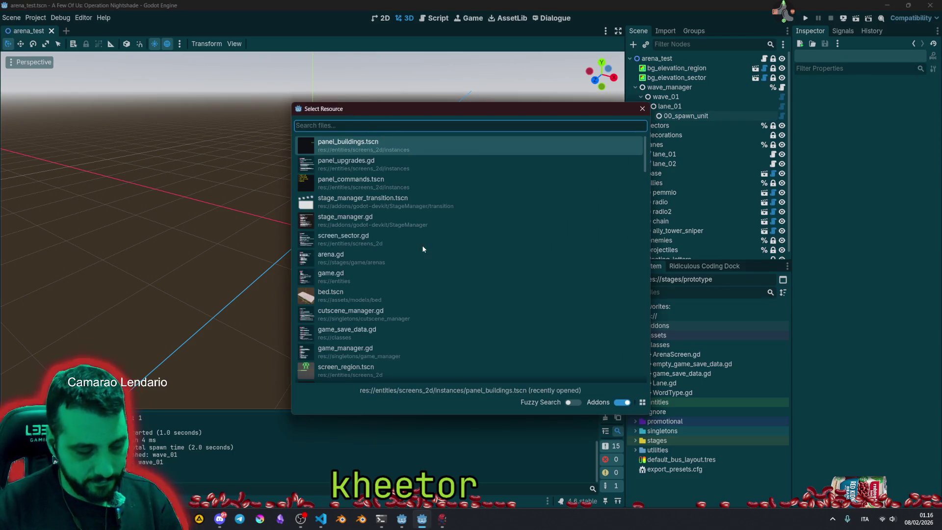
type("screen")
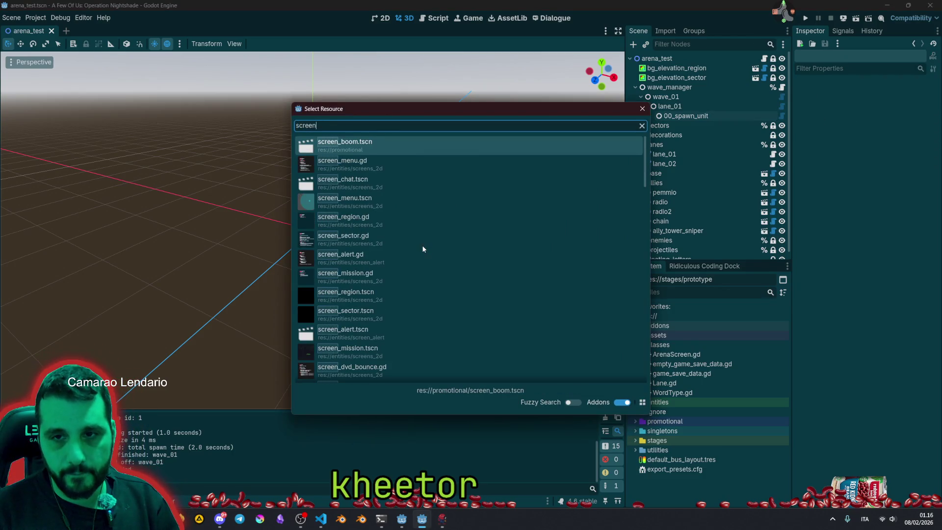
key("Return")
scroll(309, 263, "down", 2)
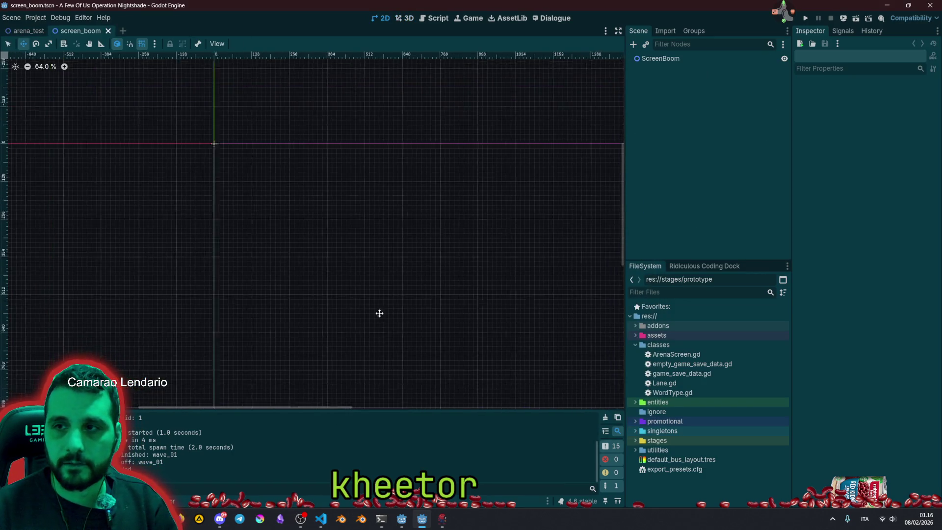
left_click(675, 61)
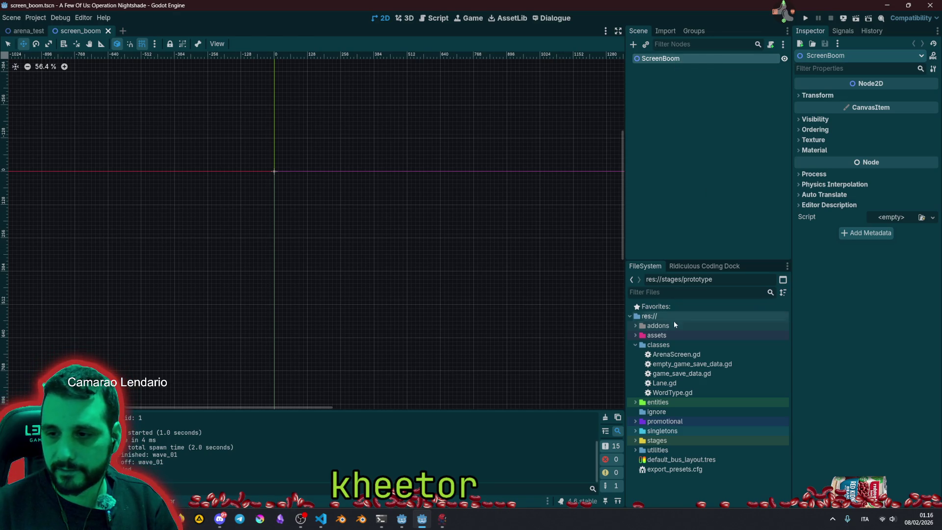
type("boom")
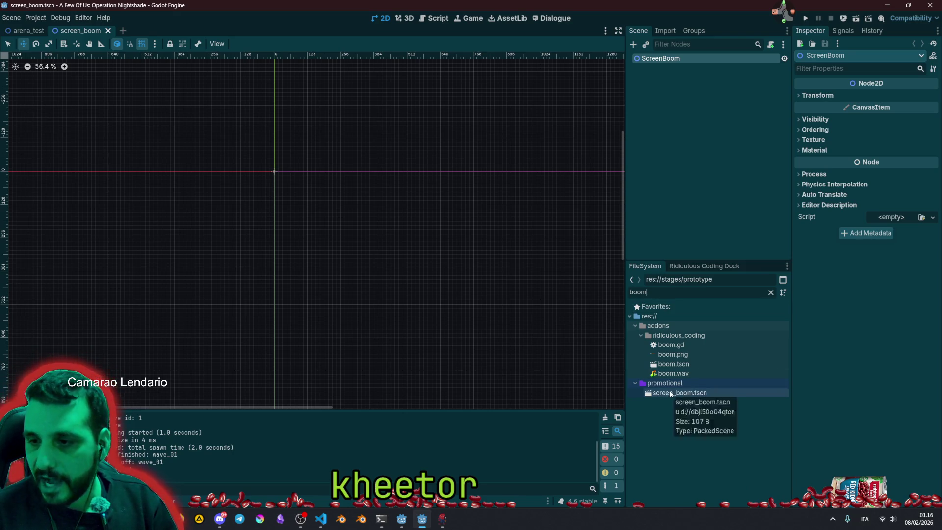
scroll(313, 196, "down", 4)
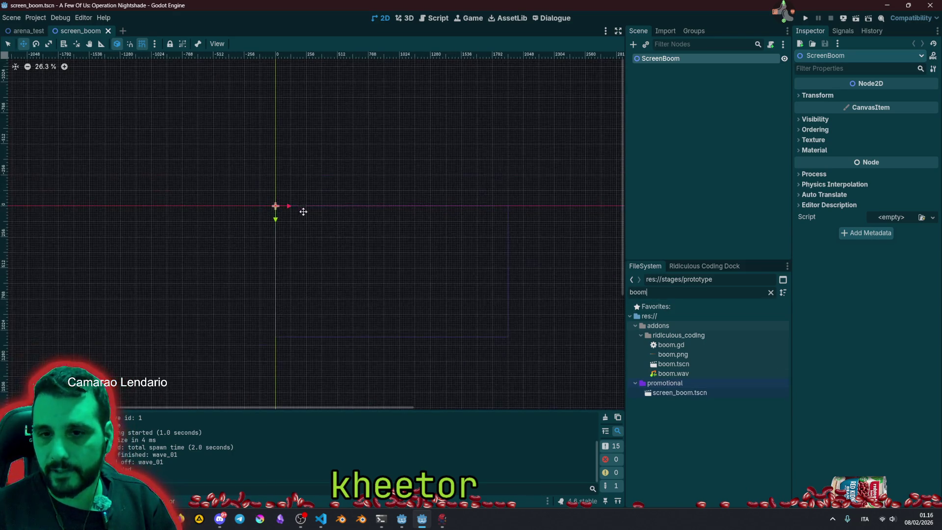
left_click(405, 18)
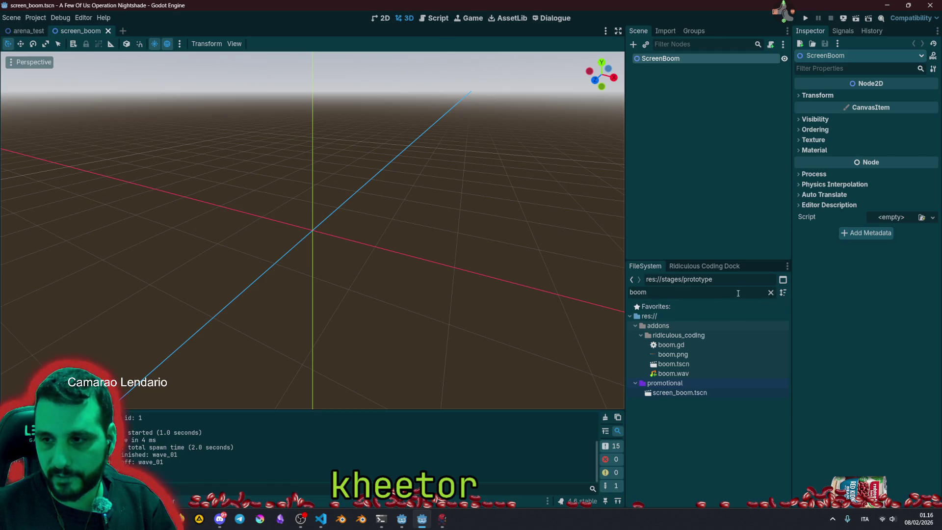
left_click(771, 292)
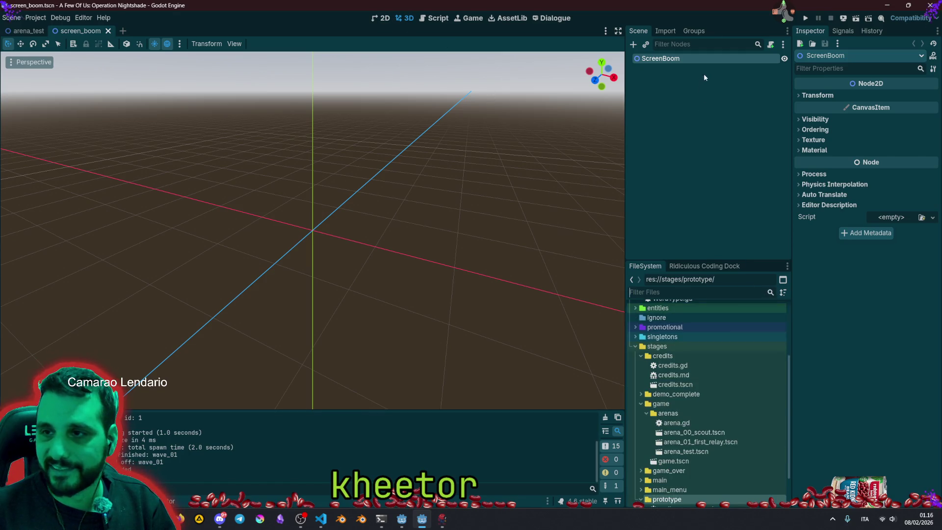
key("ctrl+shift+w")
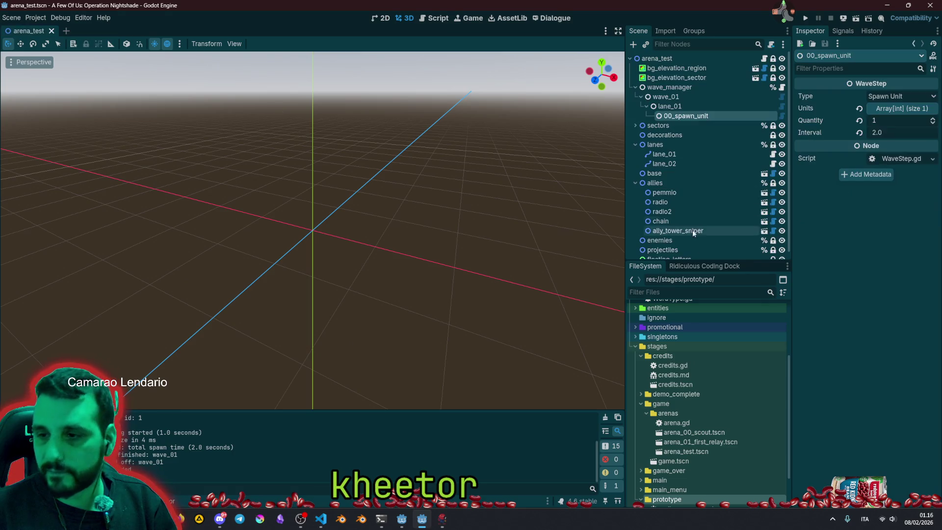
left_click(642, 357)
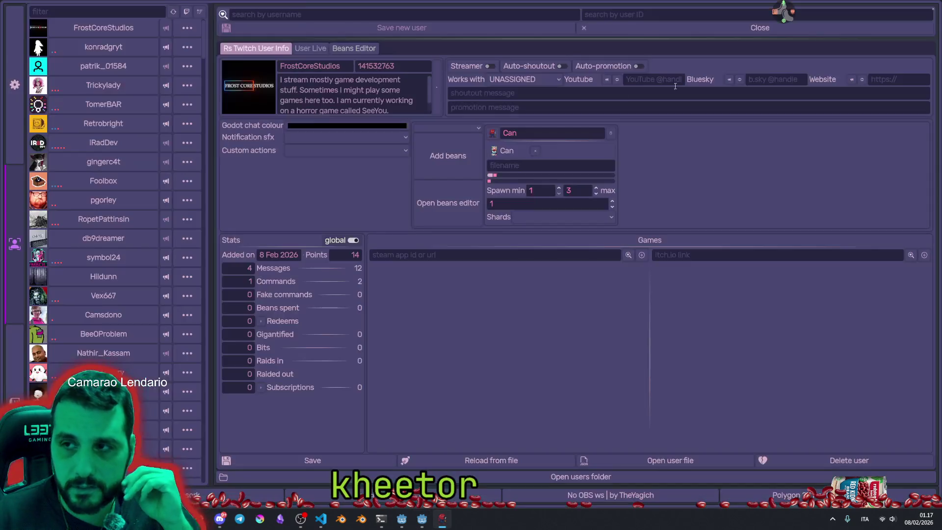
Show the Hemomancer developer's profile and follow its Hemomancer Steam store link.
left_click(118, 11)
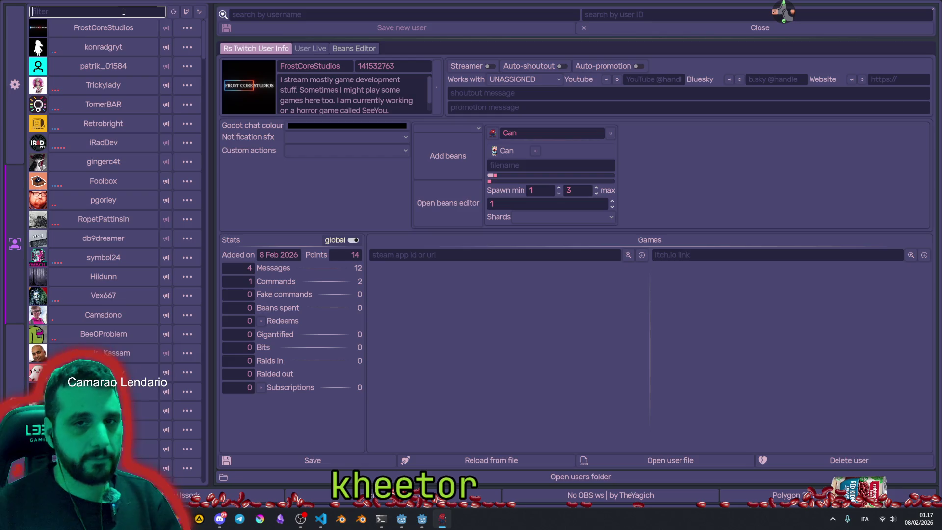
left_click(114, 44)
left_click(613, 270)
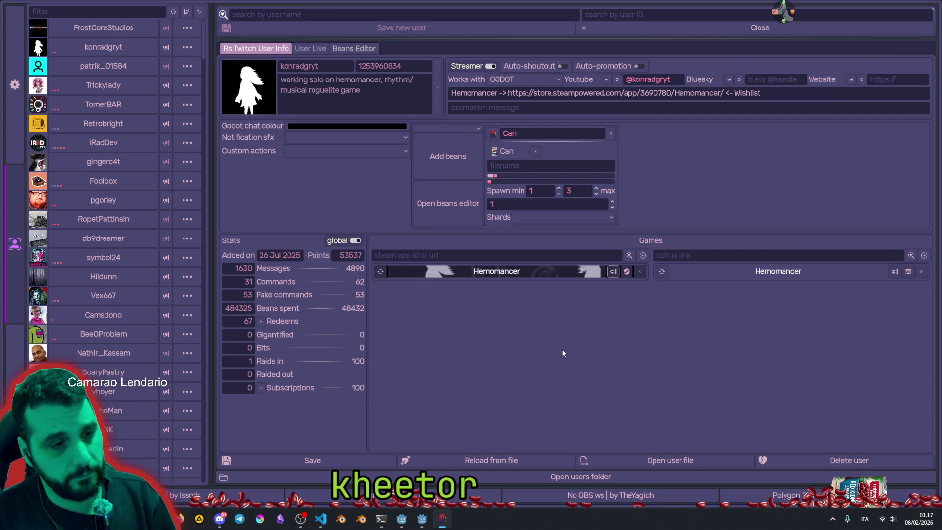
left_click(626, 271)
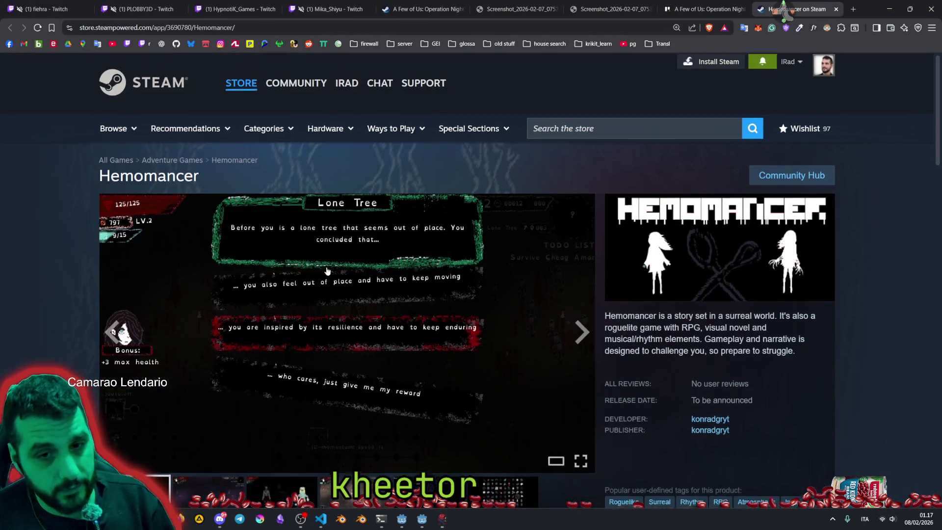
Browse the Hemomancer store page, close the user manager, then close the store tab.
scroll(327, 271, "down", 5)
scroll(143, 313, "up", 5)
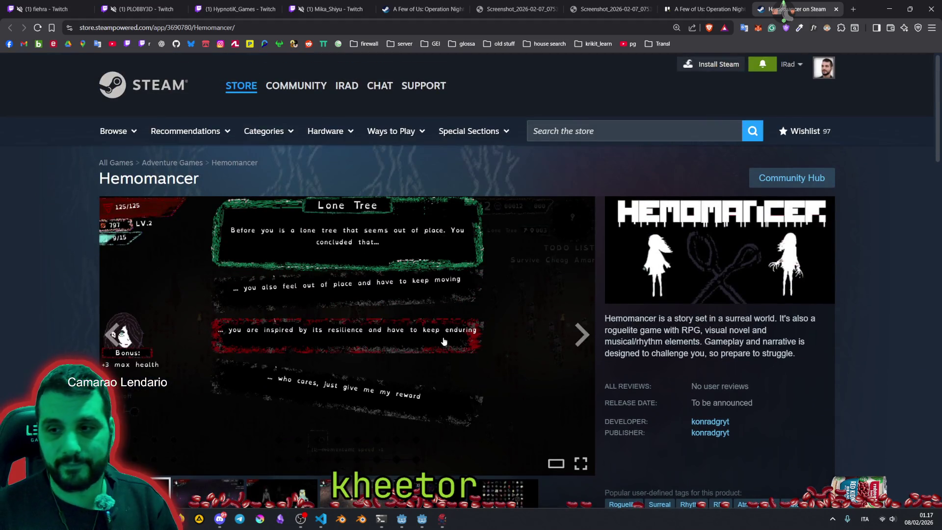
middle_click(783, 22)
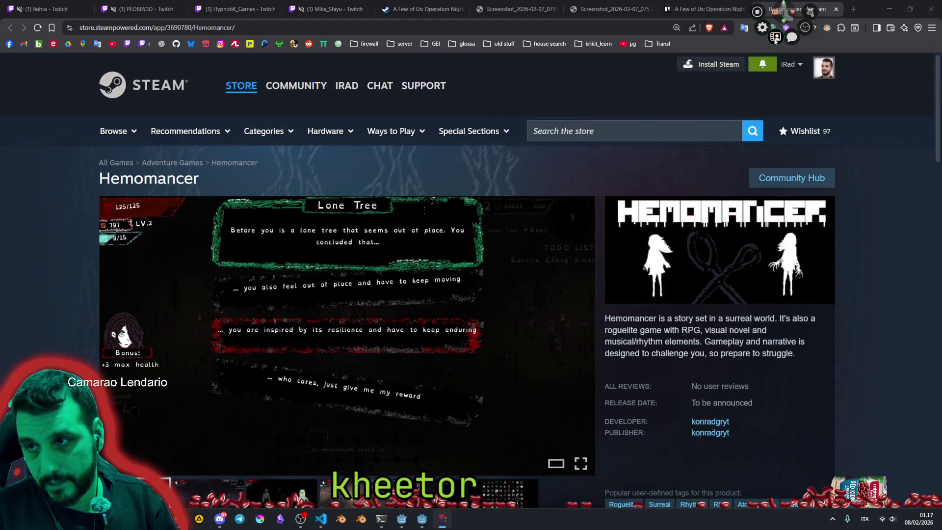
left_click(775, 38)
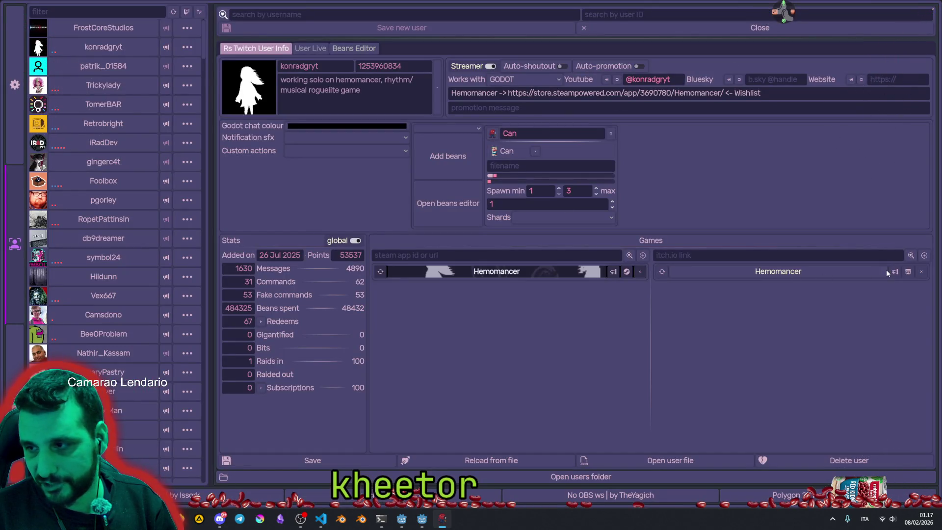
left_click(933, 9)
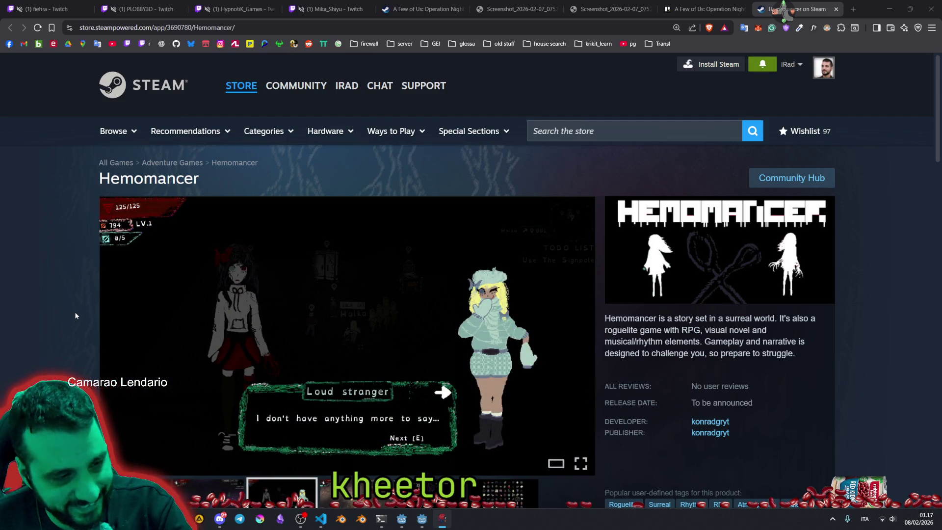
scroll(385, 169, "down", 1)
scroll(385, 166, "down", 5)
scroll(386, 166, "up", 1)
key("ctrl+w")
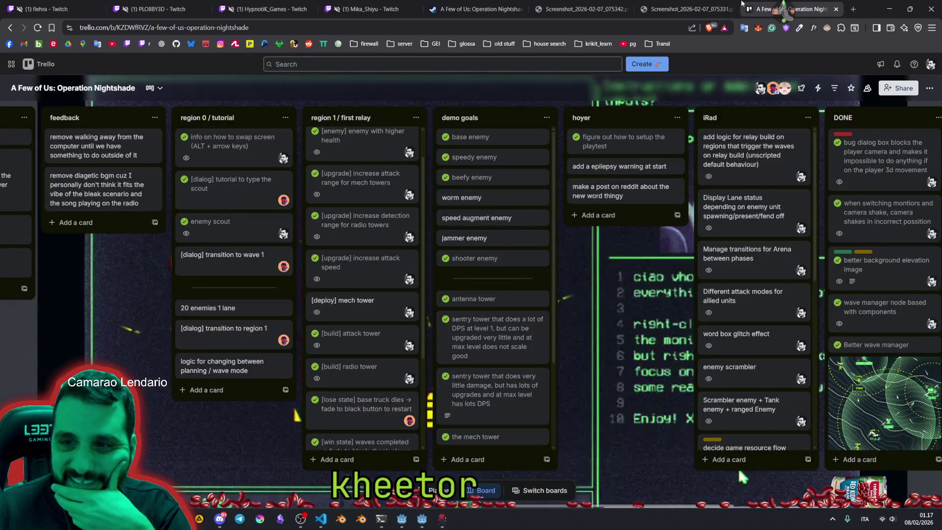
Move the 'Different attack modes for allied units' card into DONE, then return to Godot.
scroll(216, 363, "right", 8)
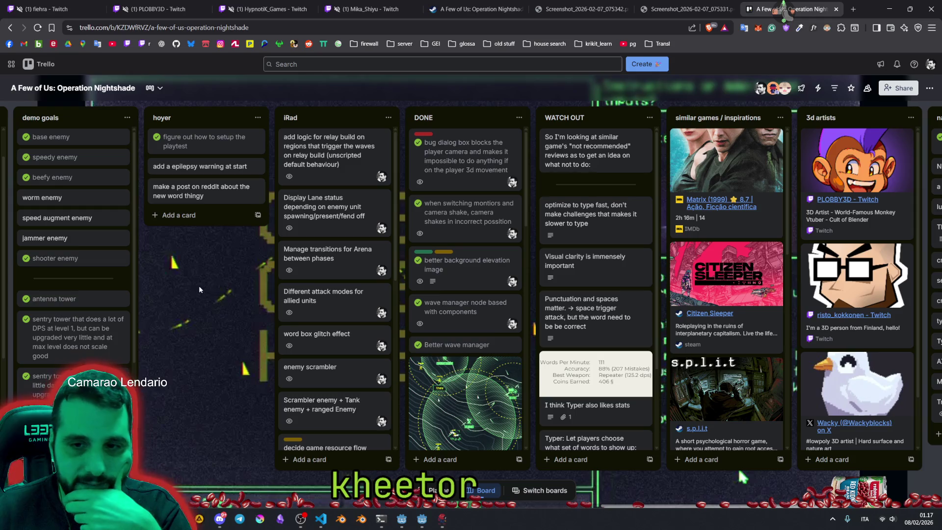
scroll(199, 289, "left", 1)
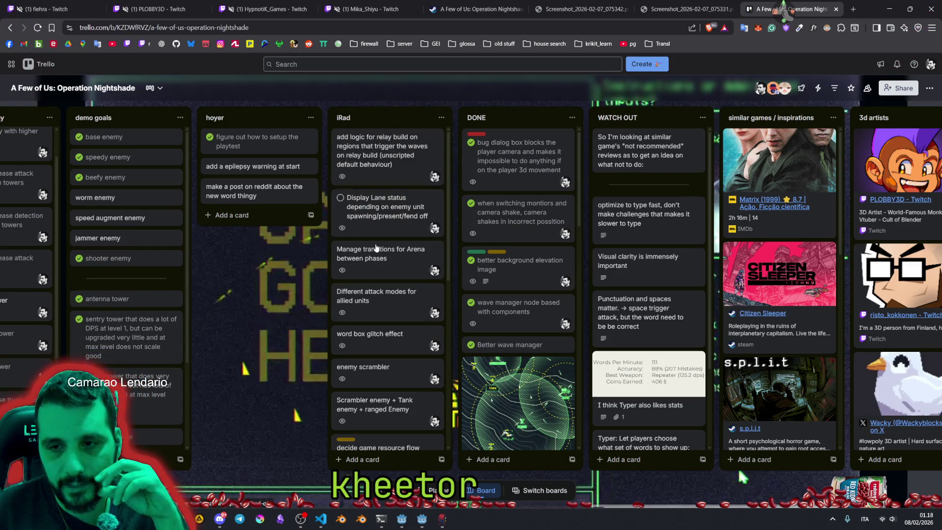
left_click(339, 251)
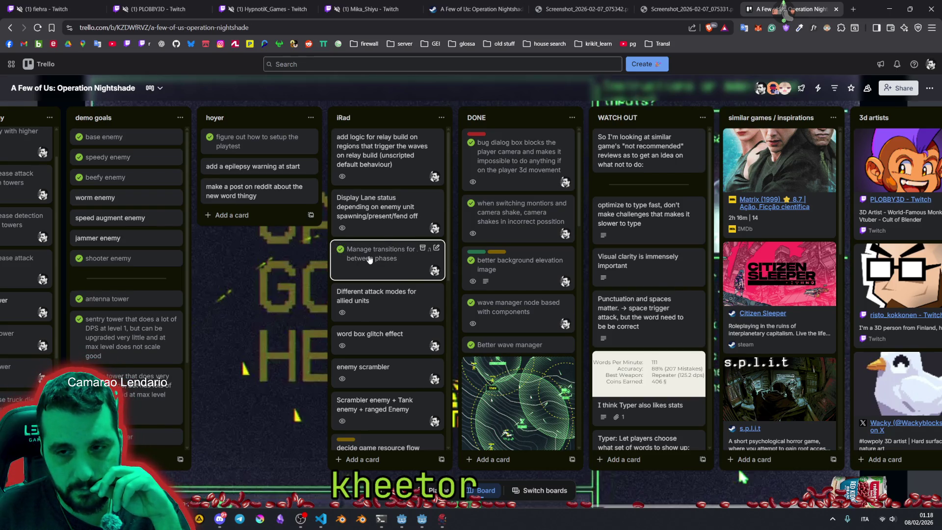
left_click(346, 250)
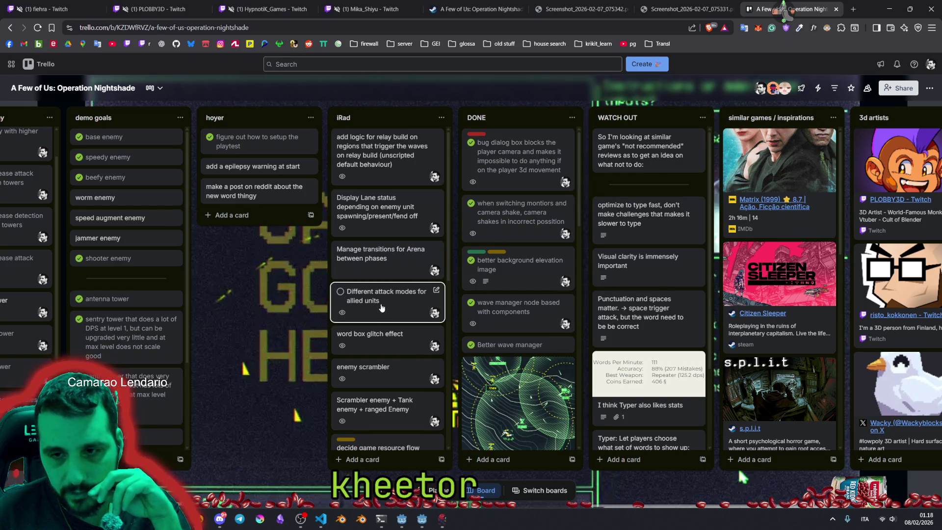
left_click_drag(348, 297, 508, 369)
scroll(506, 374, "down", 3)
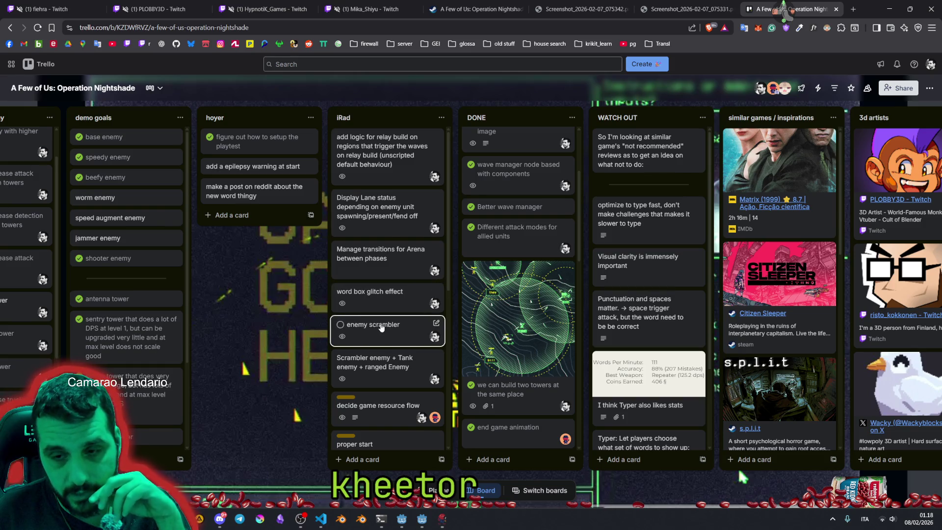
scroll(399, 242, "down", 2)
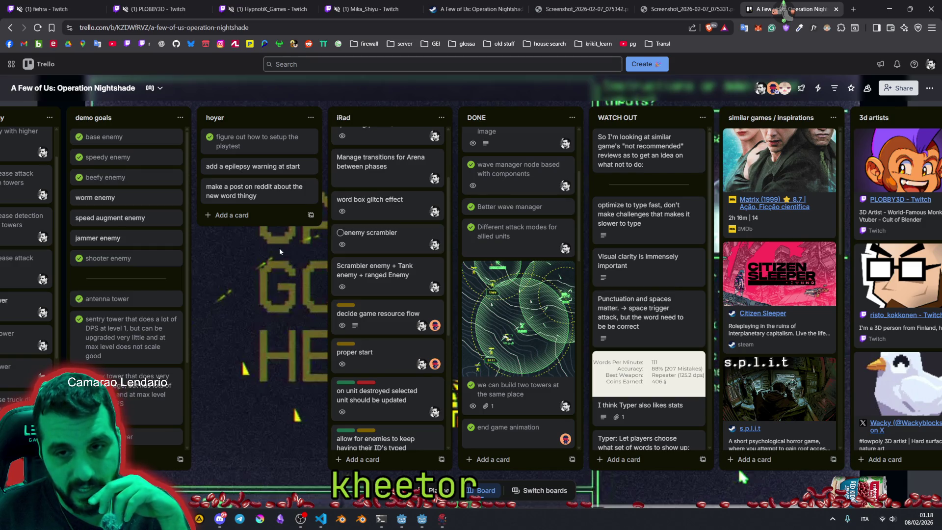
left_click(426, 523)
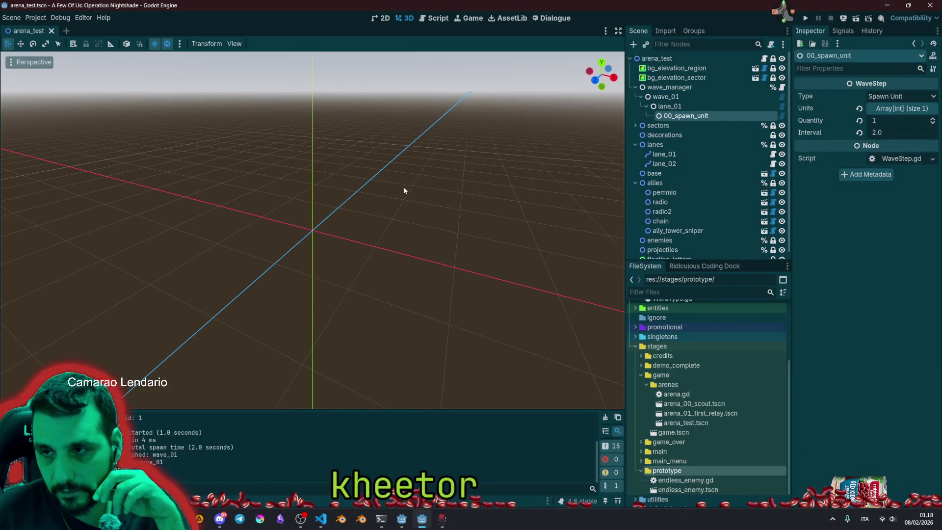
Duplicate enemy_small_speedy.tscn as enemy_scrambler.tscn, finding it via the 'enemy' file filter.
left_click(382, 18)
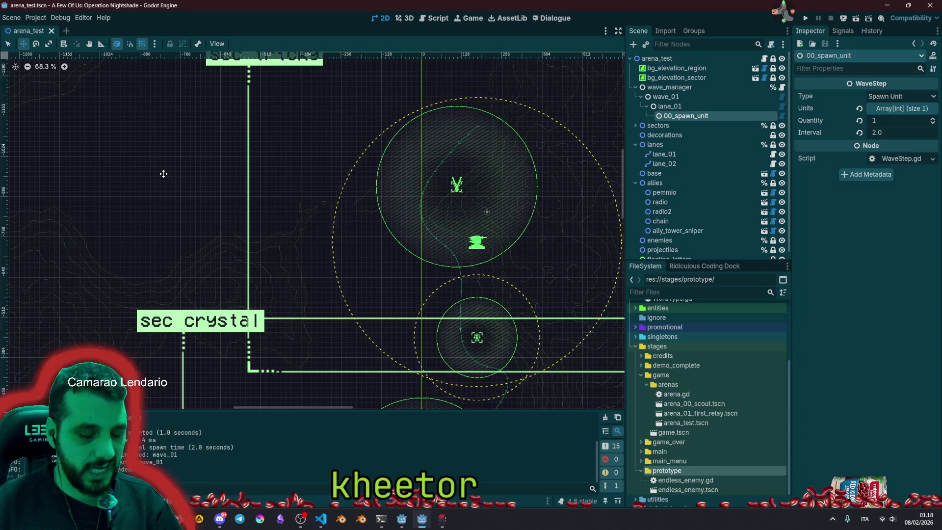
left_click(636, 346)
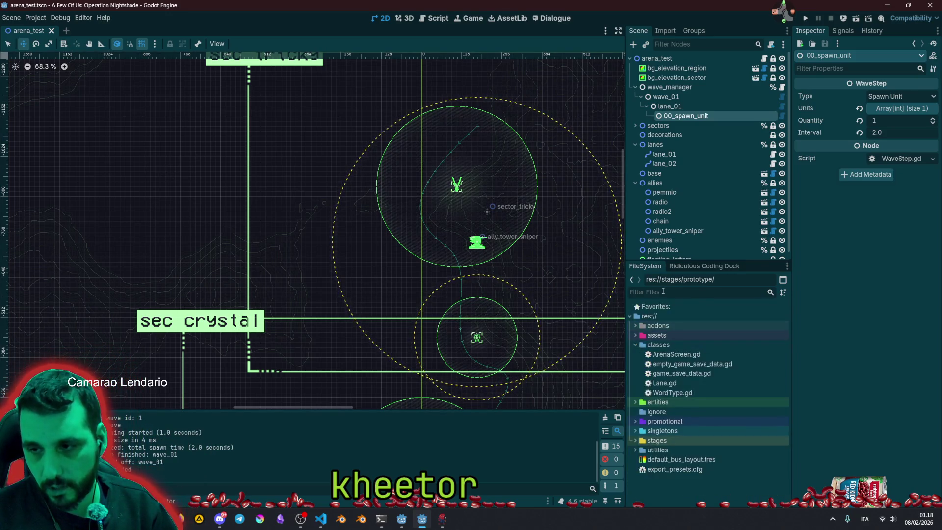
left_click(663, 290)
type("enemy")
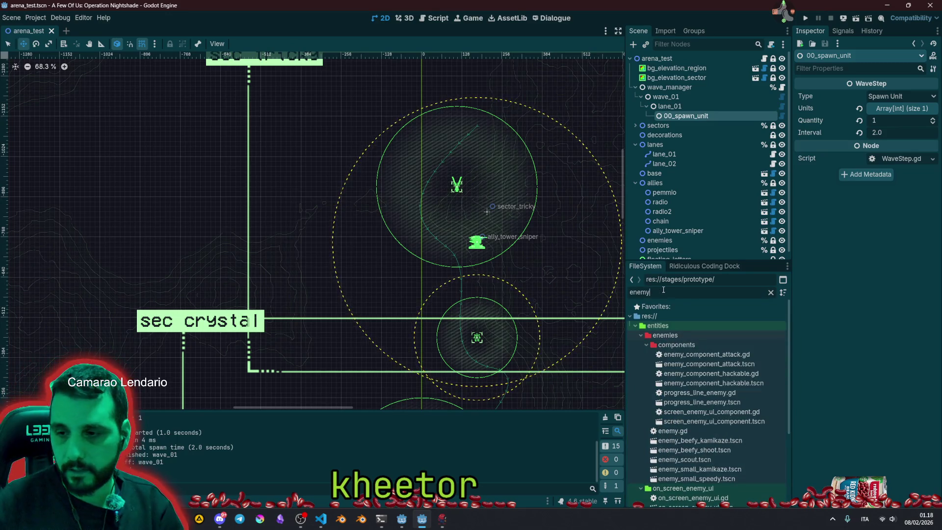
scroll(721, 401, "down", 5)
right_click(697, 365)
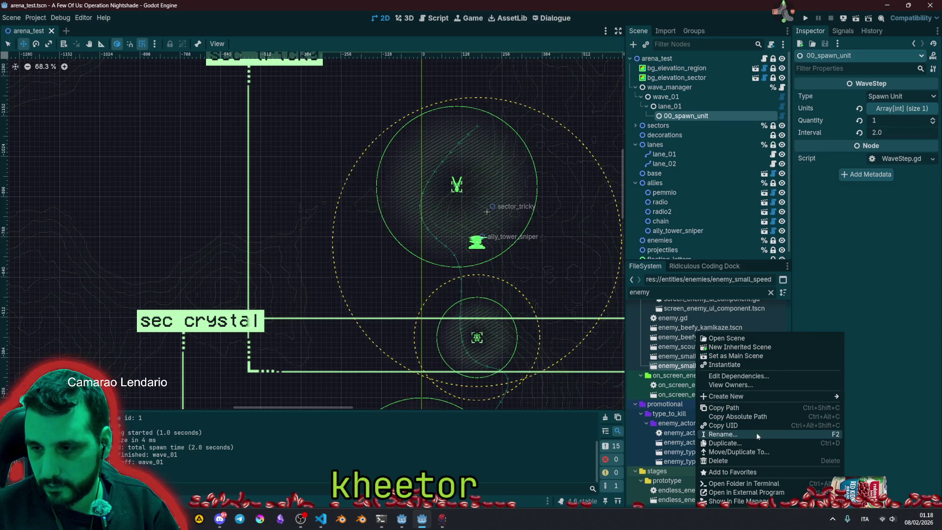
left_click(748, 443)
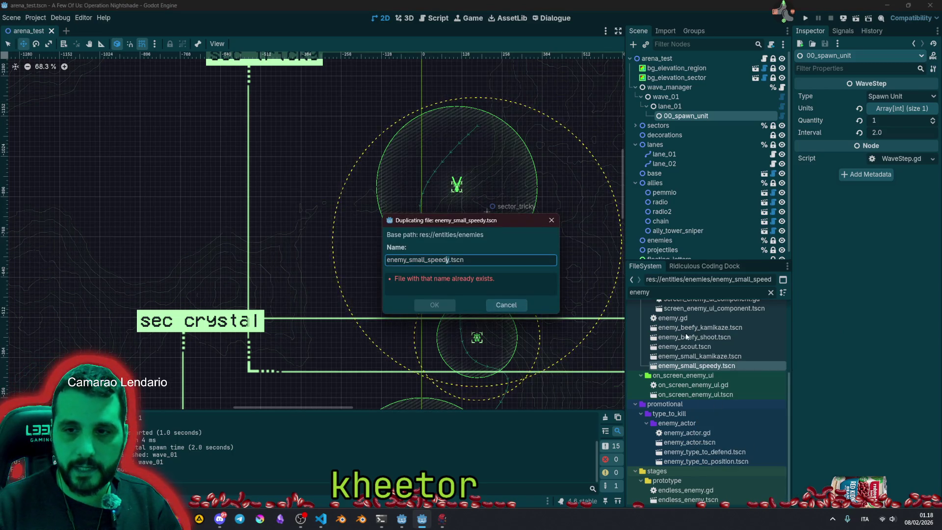
key("shift+Left")
key("shift+Left")
key("shift+Left")
key("shift+Right")
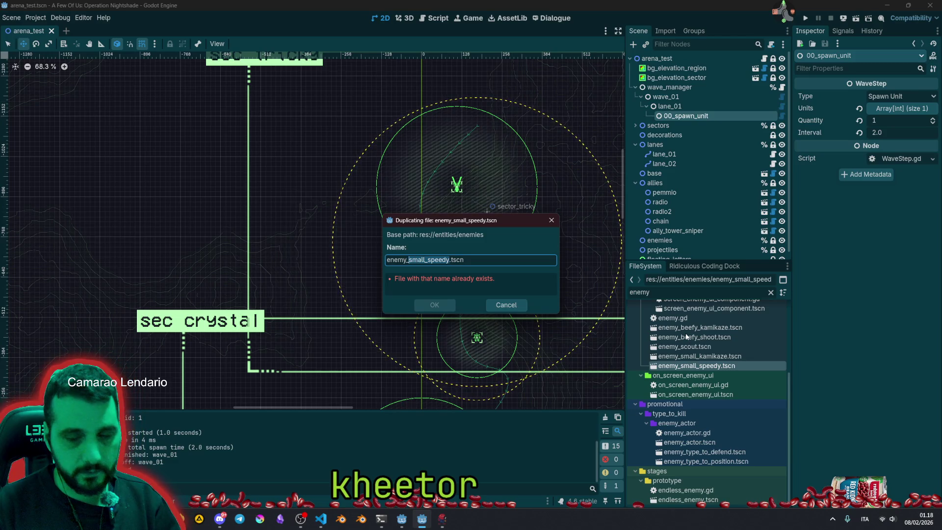
type("bler")
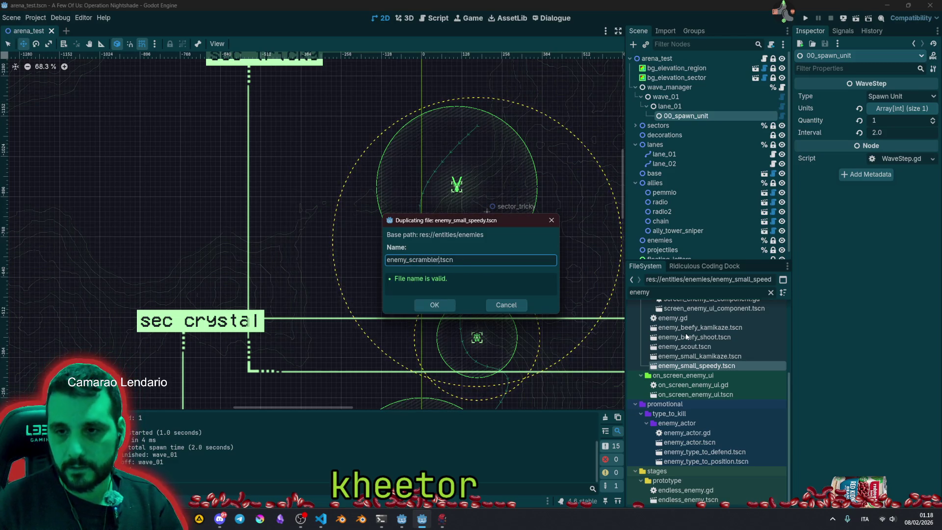
key("Return")
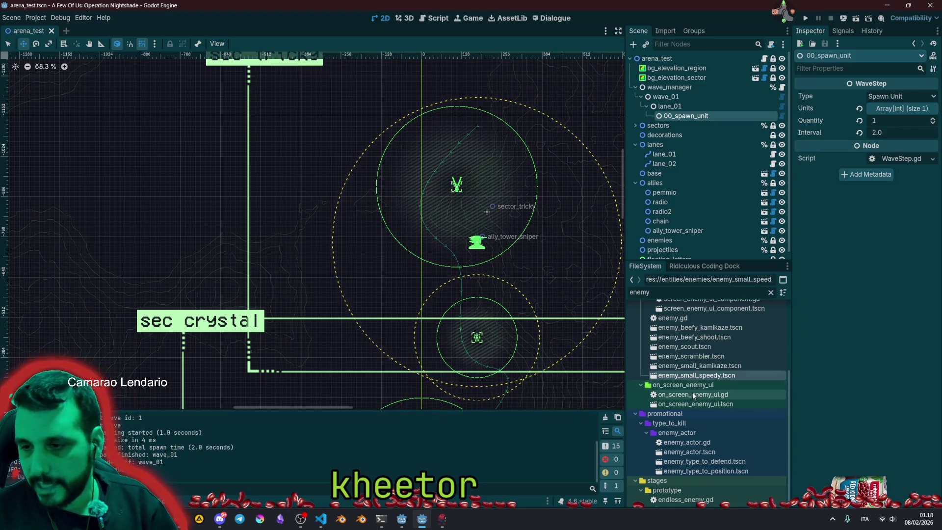
Open enemy_scrambler.tscn, rename its root node to enemy_scrambler and save the scene.
double_click(668, 357)
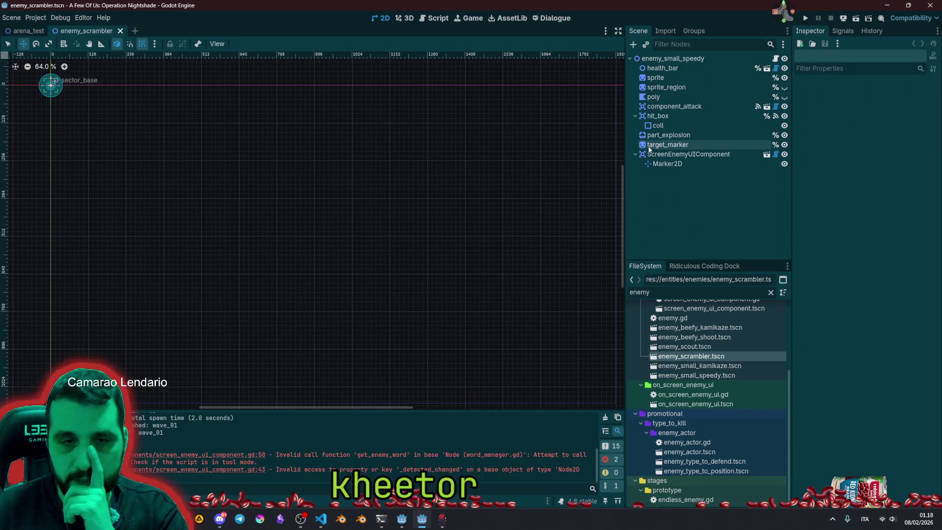
left_click(667, 58)
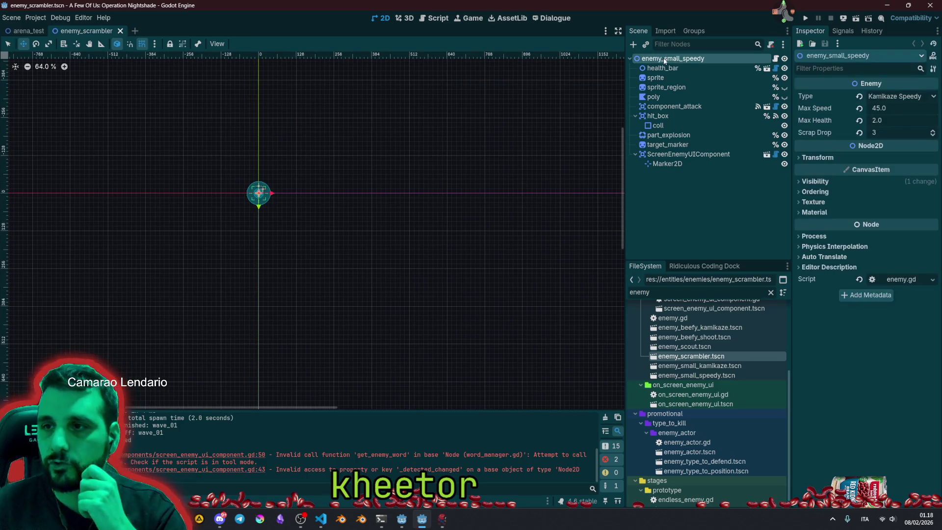
double_click(667, 58)
type("scrambler")
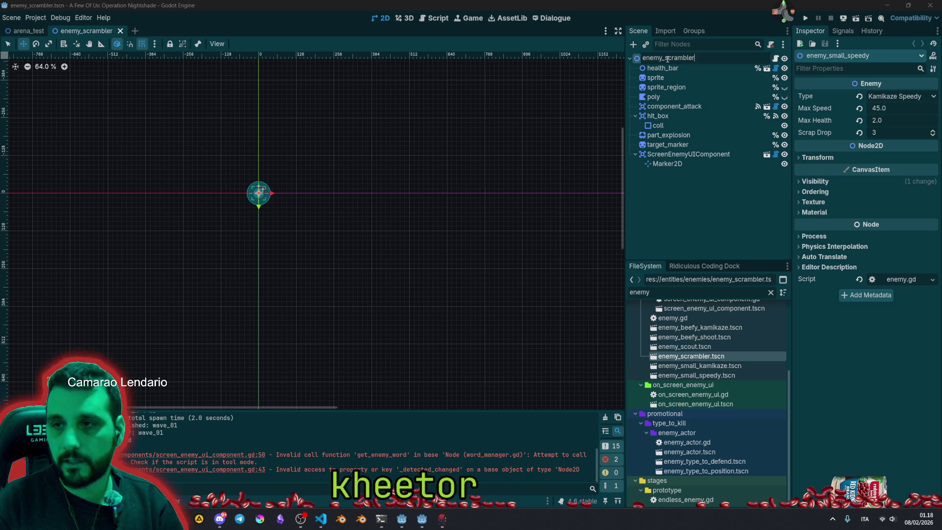
key("Return")
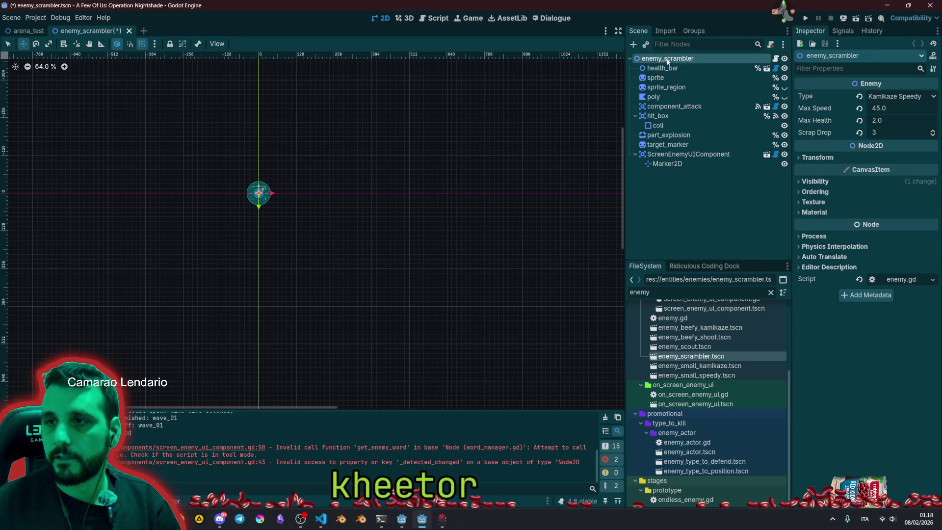
key("ctrl+s")
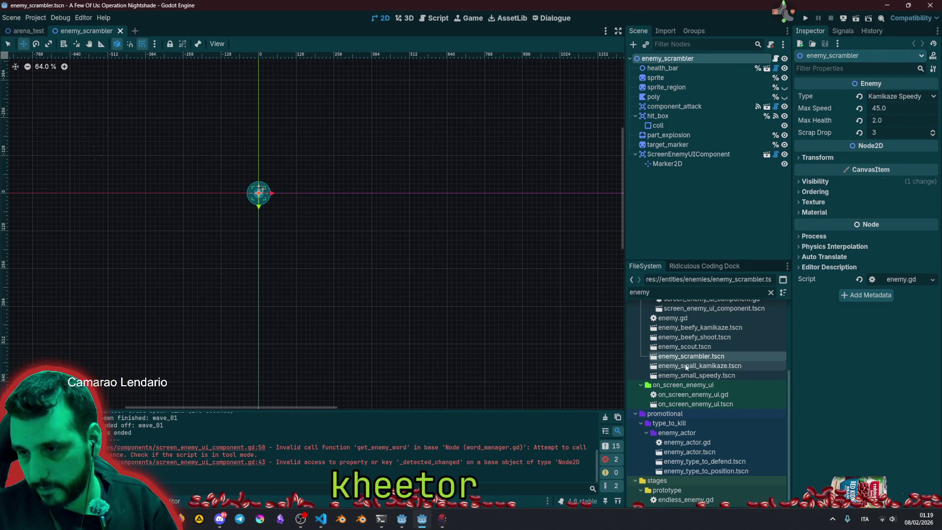
left_click(775, 58)
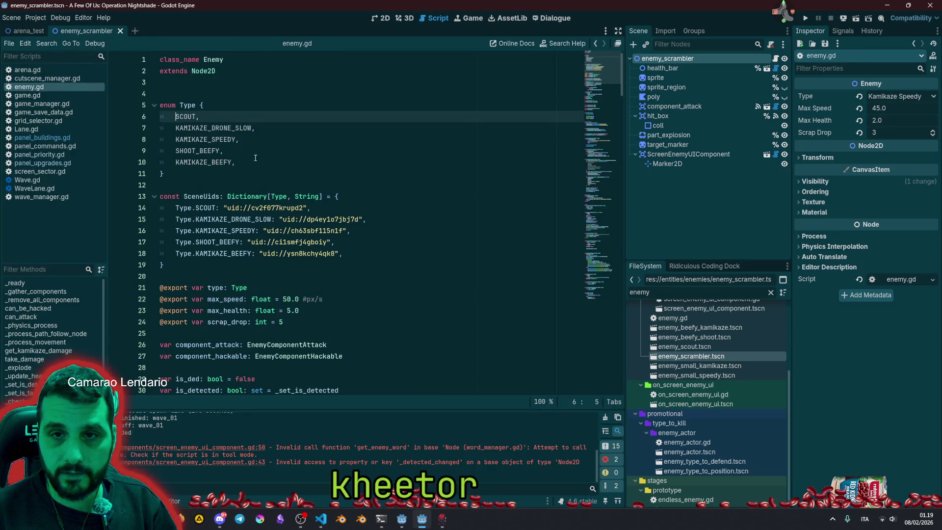
Add a SCRAMBLER entry to the enemy type enum, copied from KAMIKAZE_BEEFY.
triple_click(189, 162)
key("ctrl+shift+d")
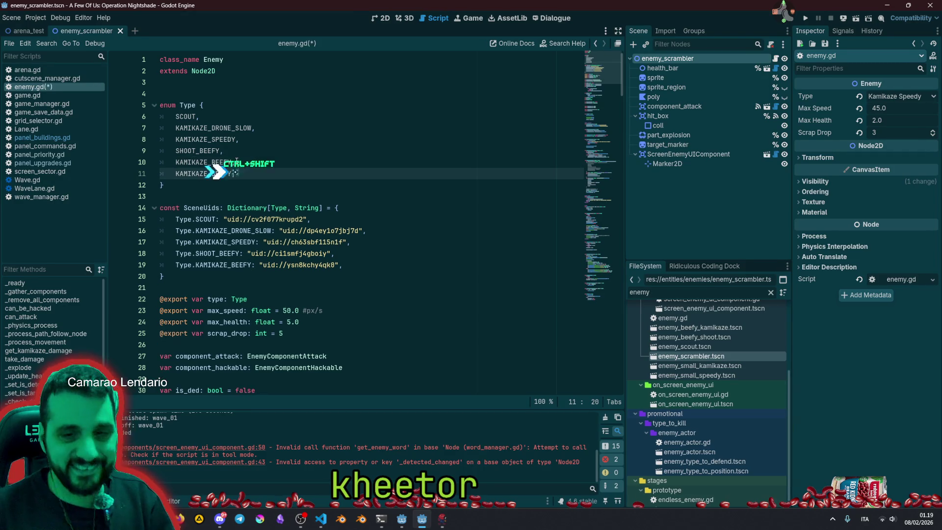
key("ctrl+shift+Left")
type("S")
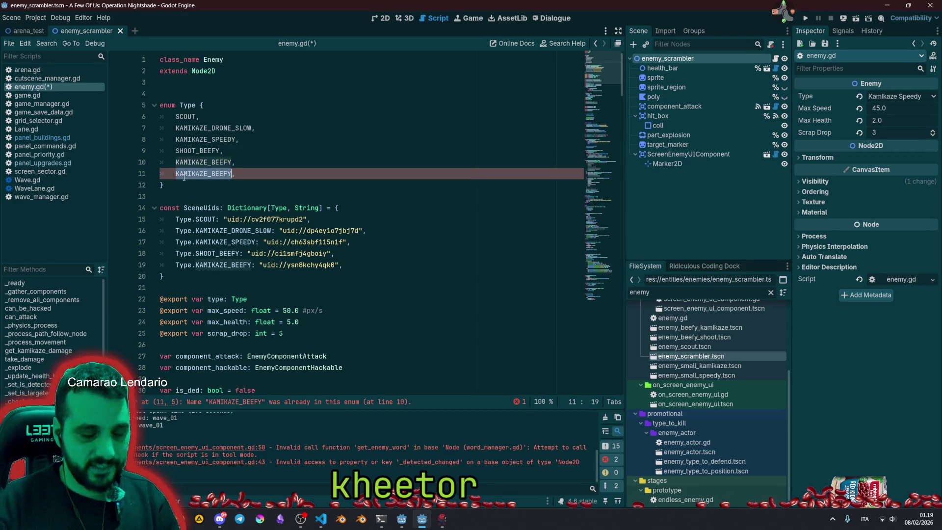
type("CRAMBLER,")
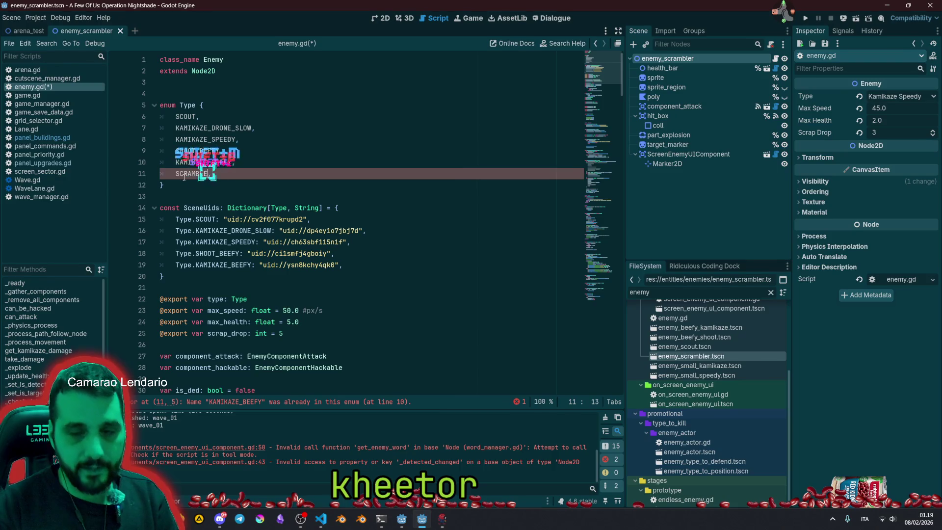
Add a SCRAMBLER line to SceneUids, copied from the KAMIKAZE_BEEFY uid entry.
left_click(241, 255)
key("Down")
key("ctrl+shift+d")
key("ctrl+d")
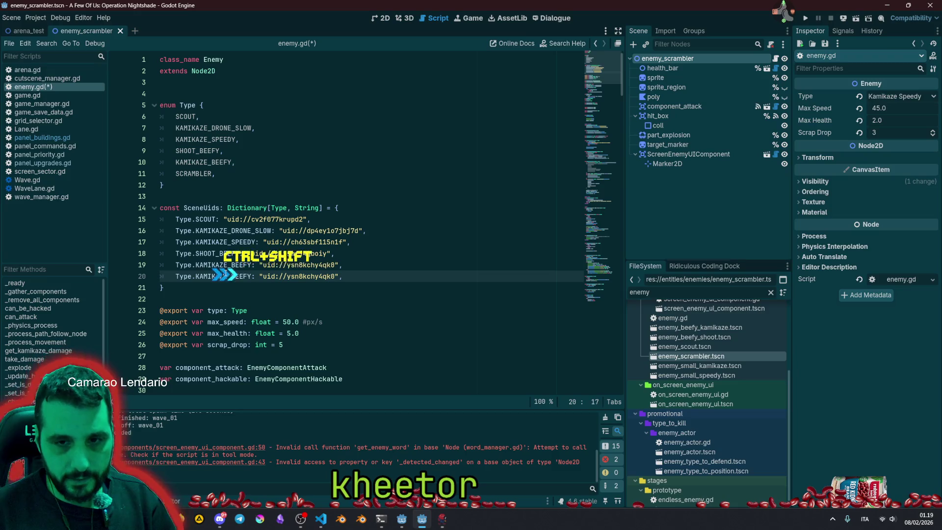
type("SCRAMBLER")
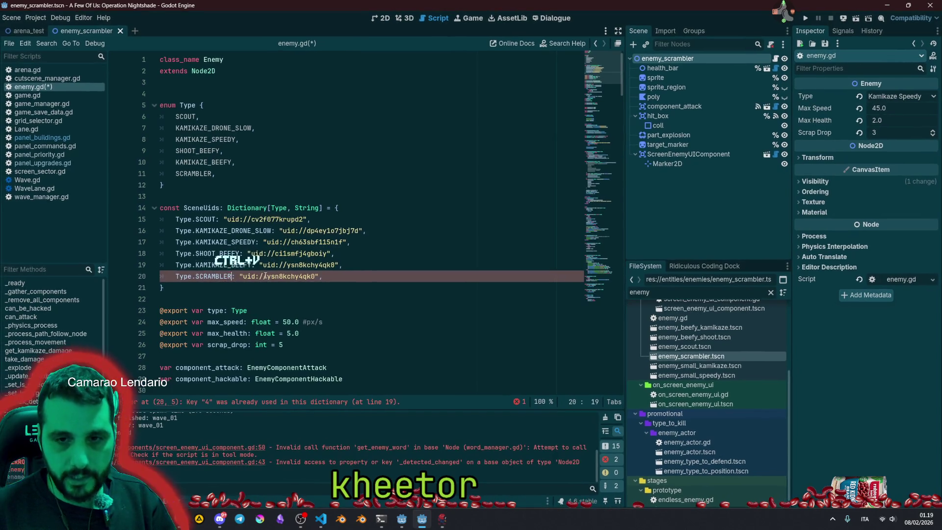
Replace that line's uid with enemy_scrambler.tscn's copied UID and save enemy.gd.
left_click_drag(244, 277, 317, 276)
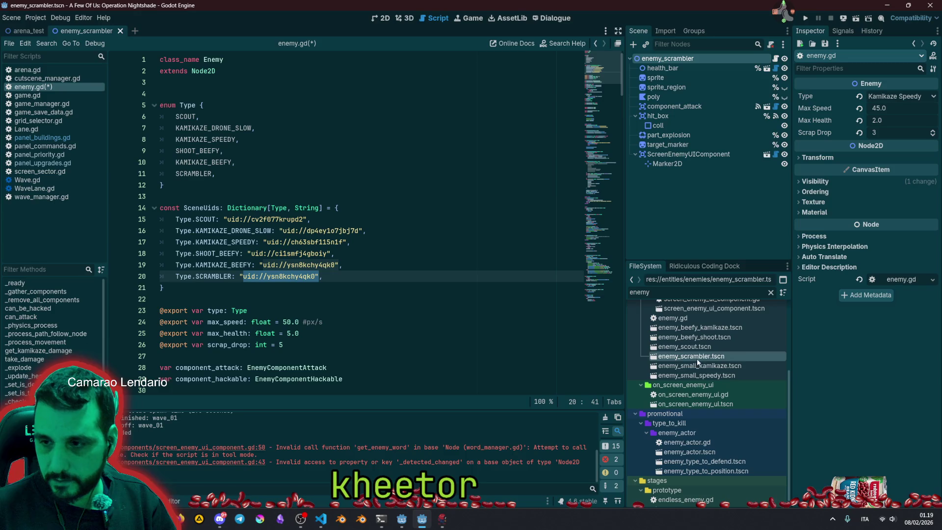
left_click(239, 278)
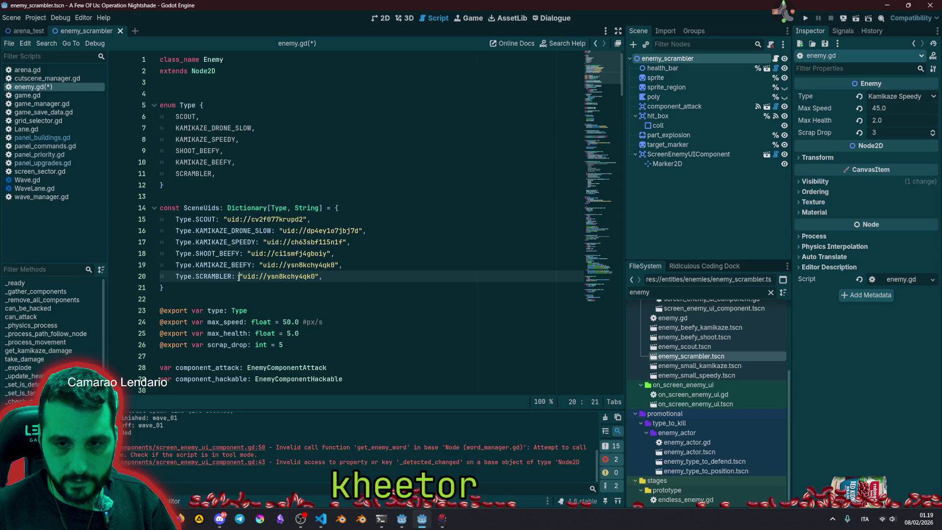
left_click(317, 276, "shift")
right_click(680, 356)
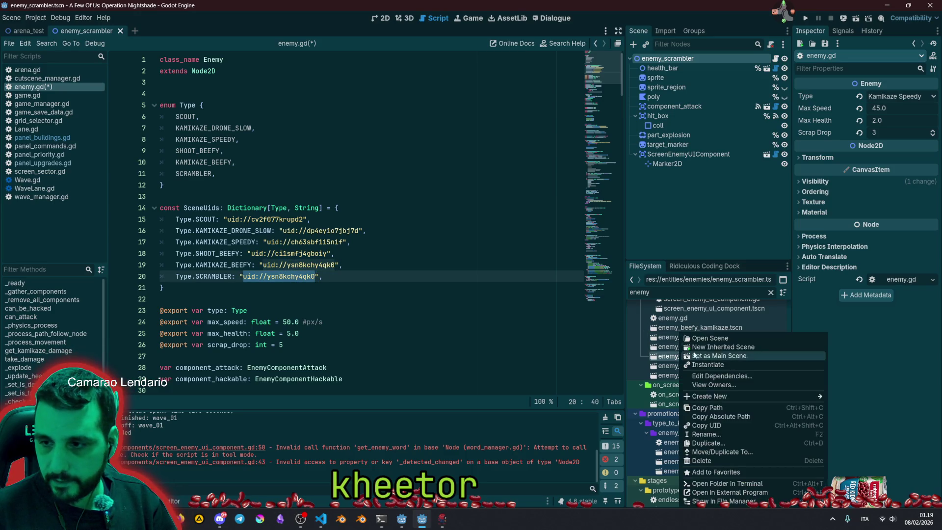
left_click(723, 425)
right_click(287, 278)
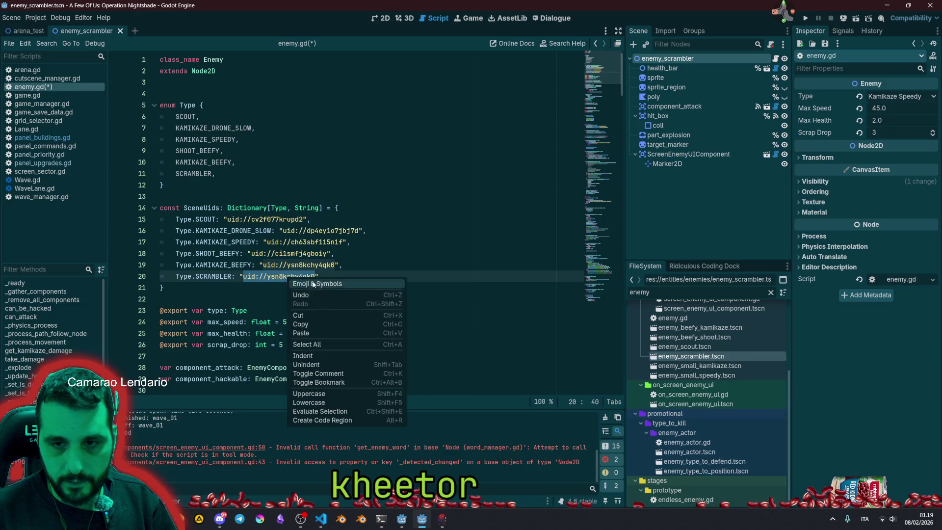
left_click(326, 332)
left_click(343, 265)
key("ctrl+s")
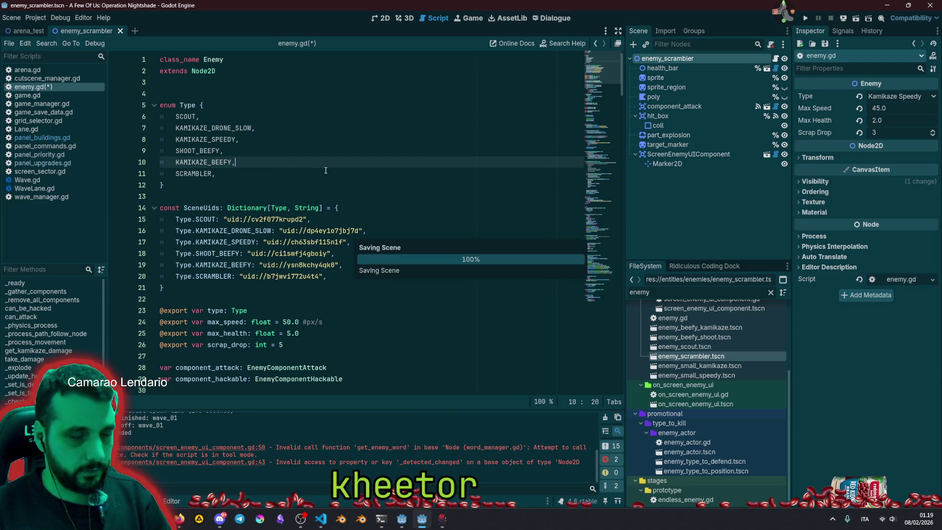
Return to the 2D scene view, then switch to the Trello board in the browser.
left_click(351, 148)
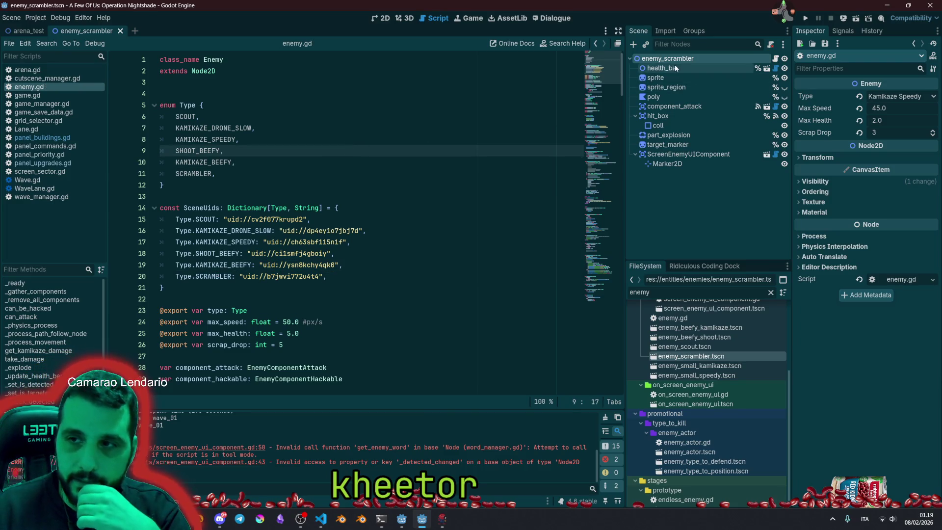
left_click(380, 18)
scroll(295, 196, "up", 5)
scroll(296, 196, "up", 5)
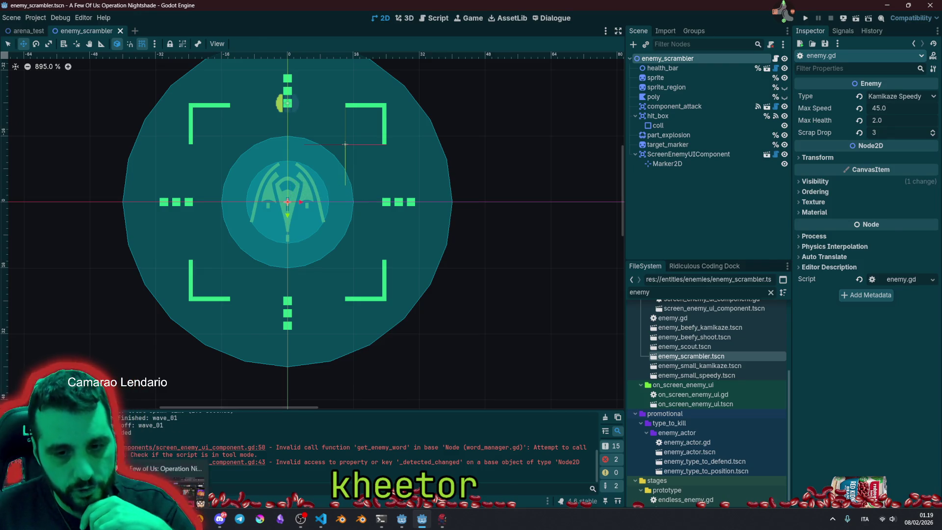
key("alt+Tab")
left_click(493, 27)
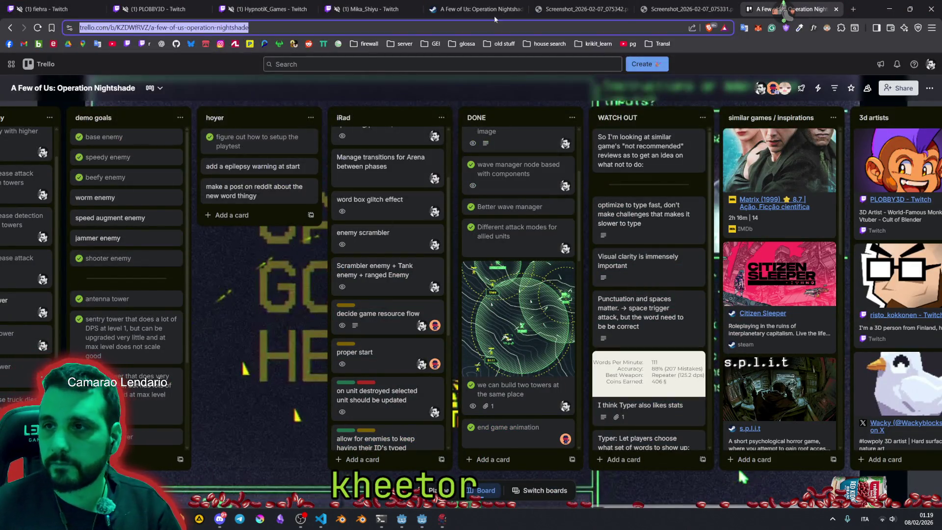
Switch through the browser tabs to the Truck Details design-sketch screenshot and scroll around it.
left_click(606, 6)
left_click(246, 27)
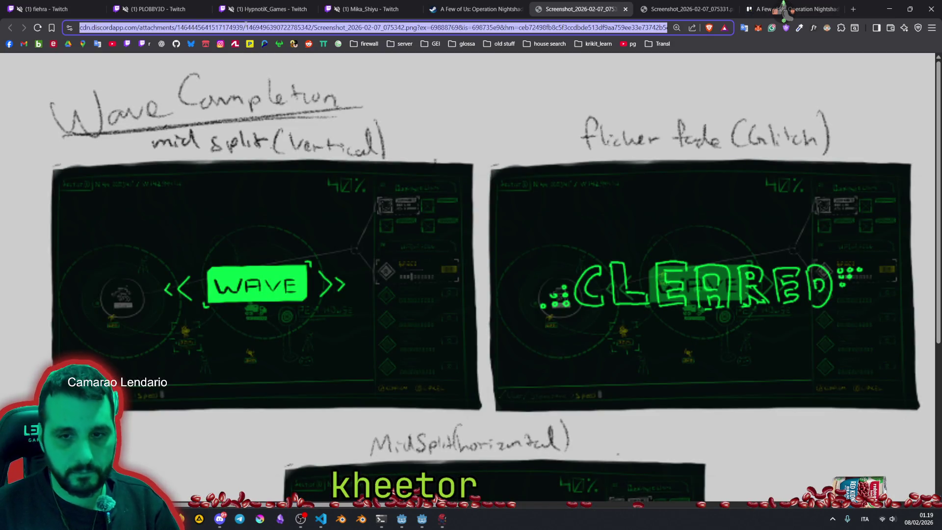
left_click(464, 4)
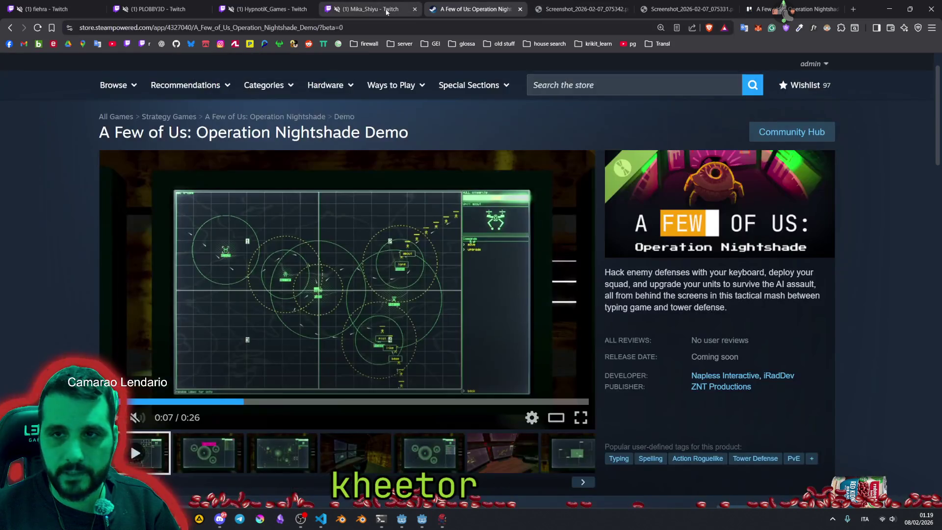
left_click(690, 6)
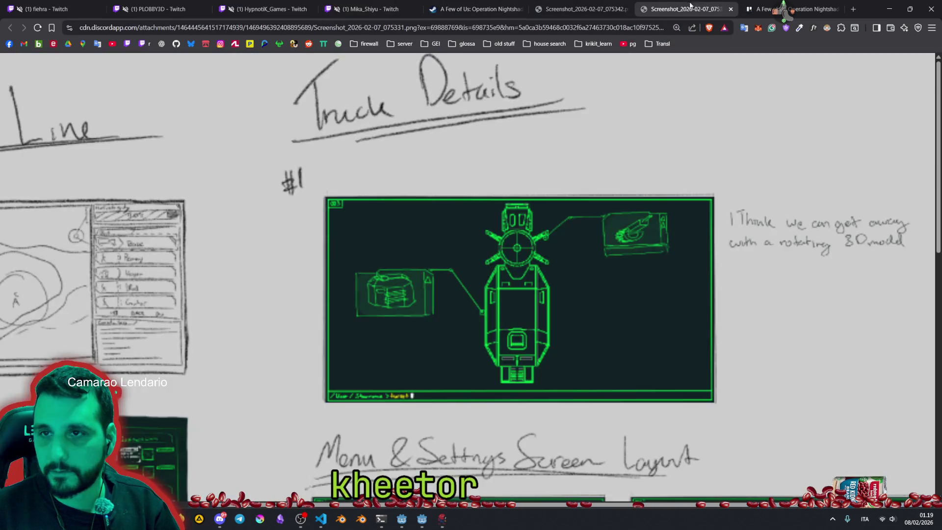
scroll(447, 309, "down", 9)
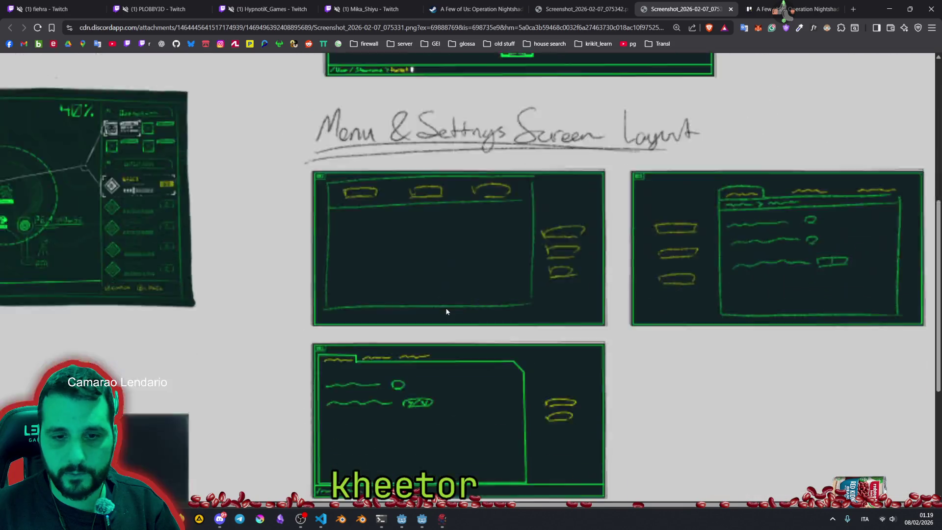
scroll(346, 165, "left", 5)
scroll(347, 165, "up", 3)
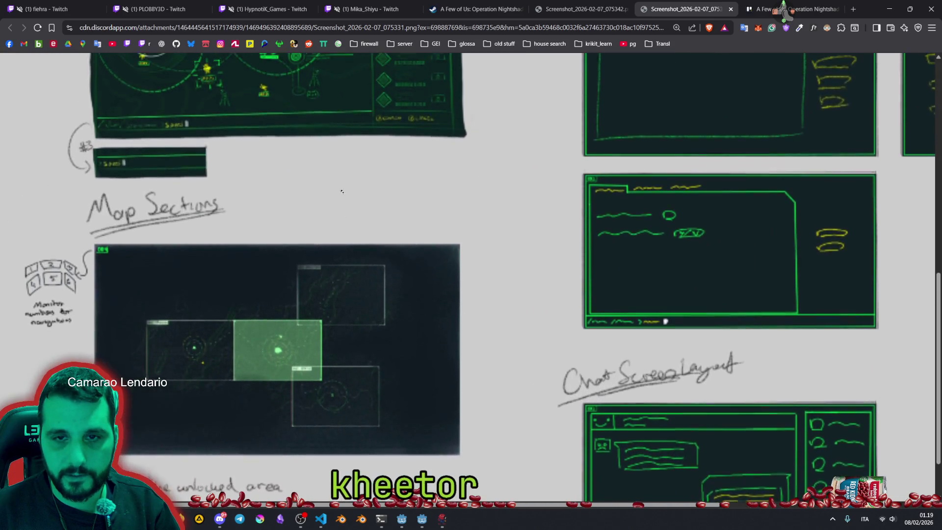
scroll(368, 252, "up", 6)
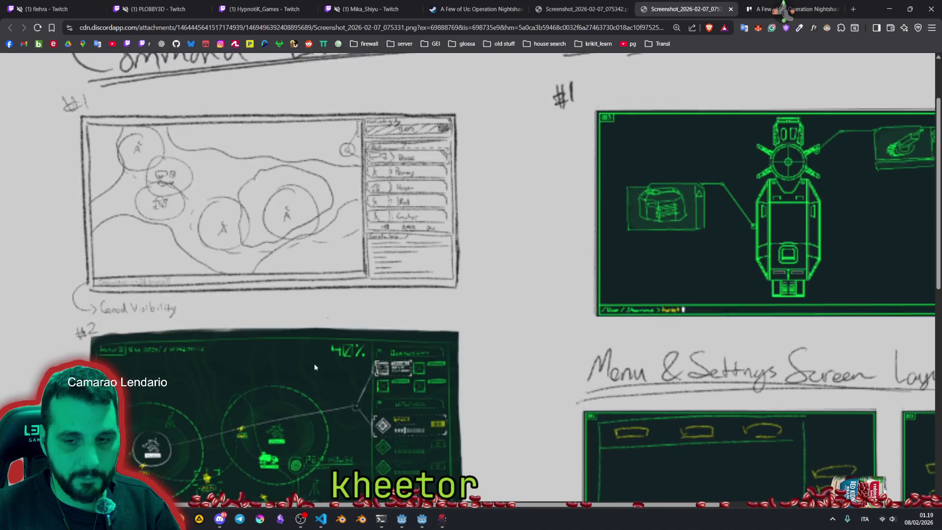
scroll(696, 335, "down", 7)
scroll(687, 334, "down", 3)
scroll(687, 334, "right", 5)
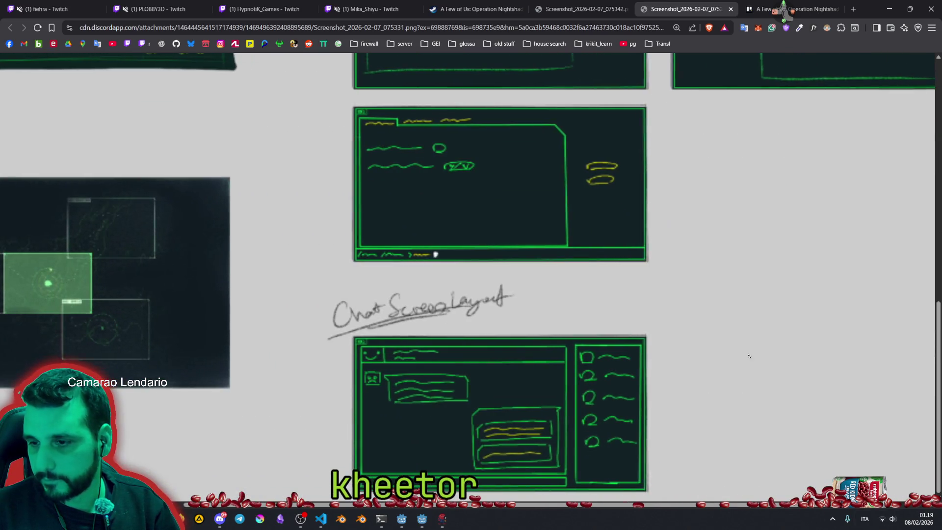
left_click(932, 81)
scroll(689, 109, "up", 1)
Load game-icons.net in a new tab from the 'free game' address suggestions.
key("ctrl+t")
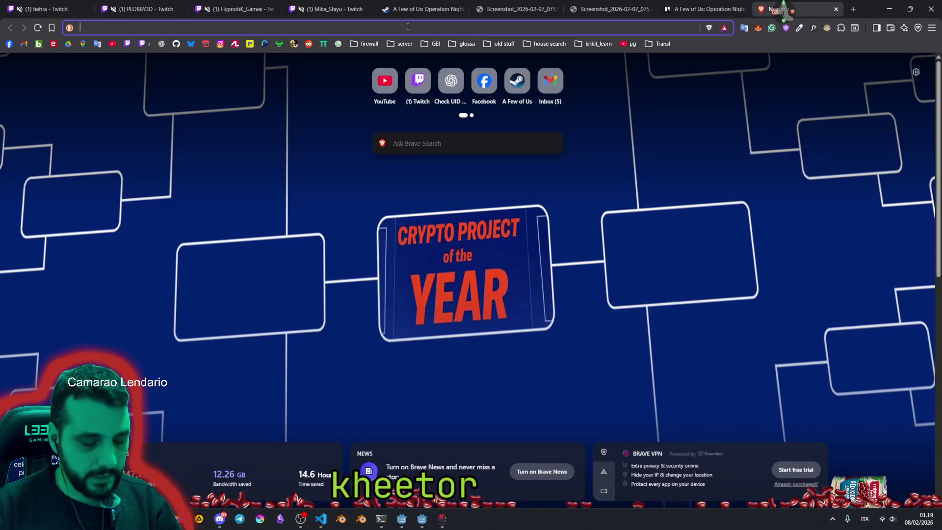
type("uid://b7jwvi772u4t4")
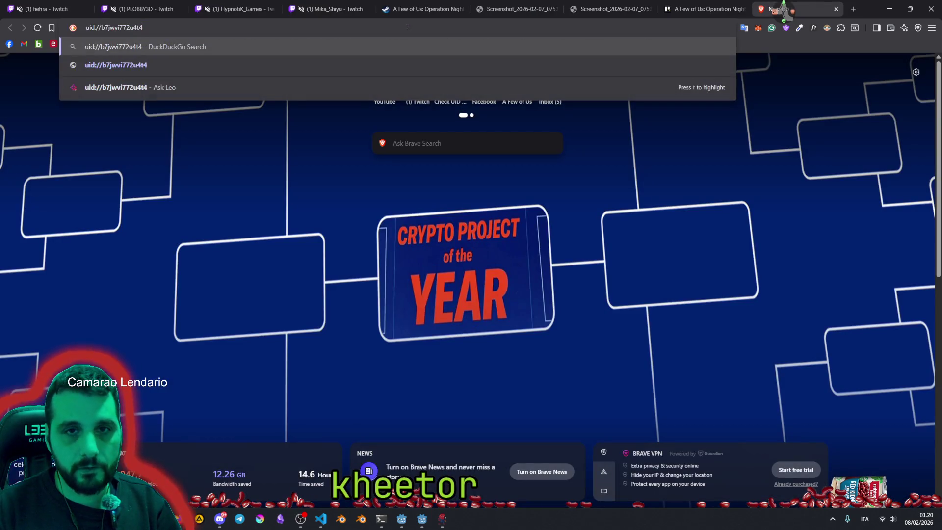
key("BackSpace")
key("BackSpace")
key("BackSpace")
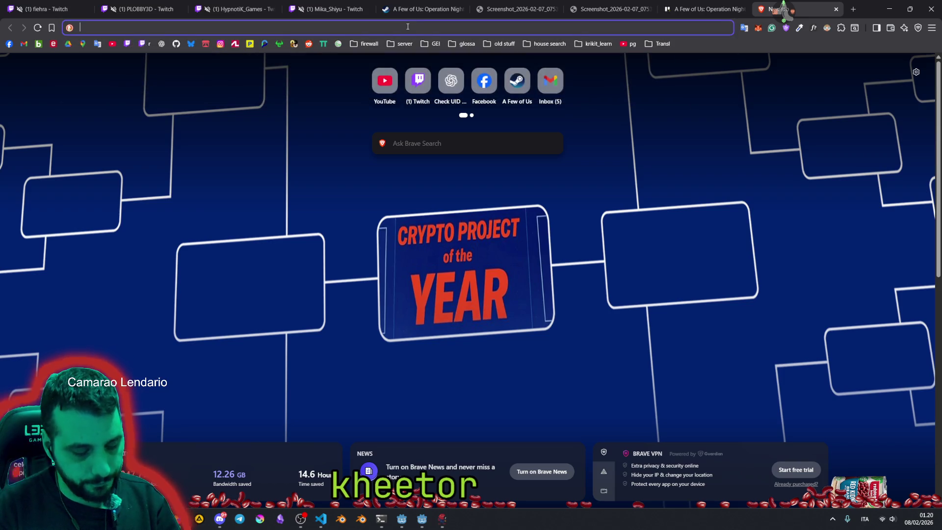
type("game")
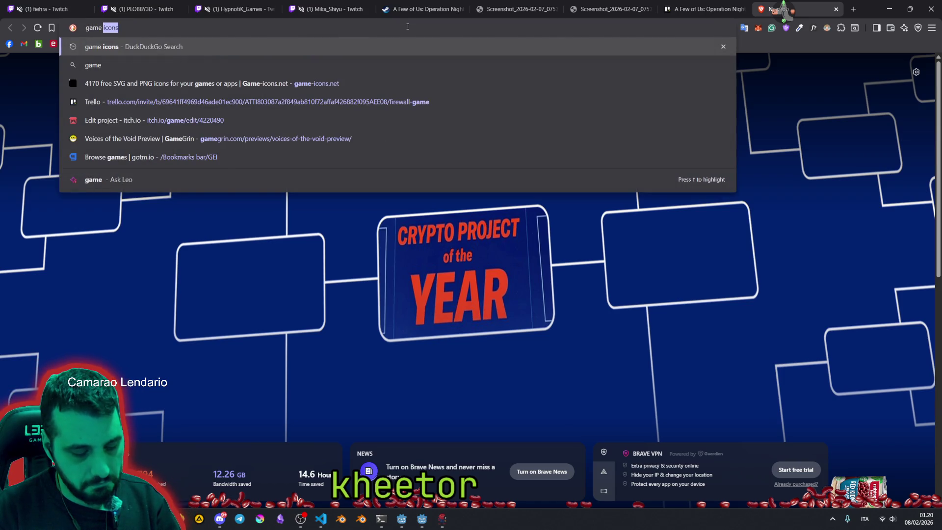
key("Home")
type("free")
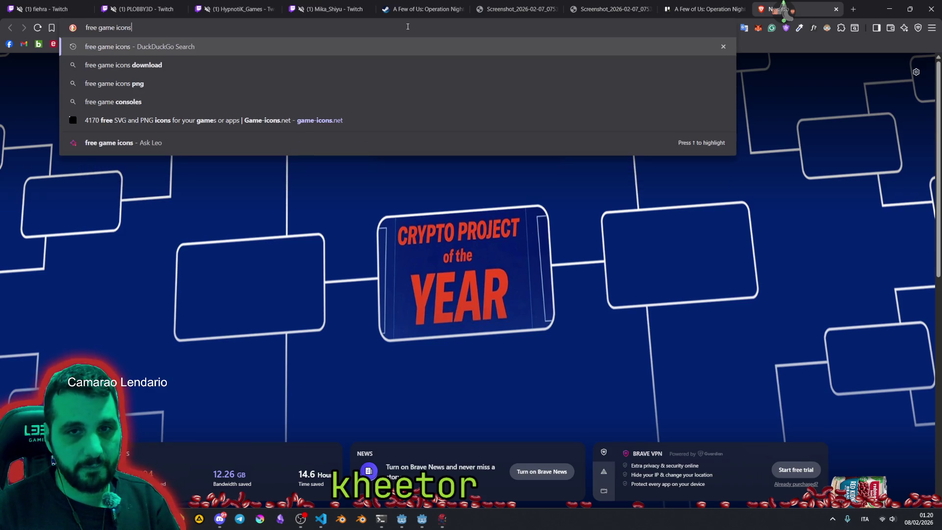
key("Down")
key("Down")
key("Down")
key("Down")
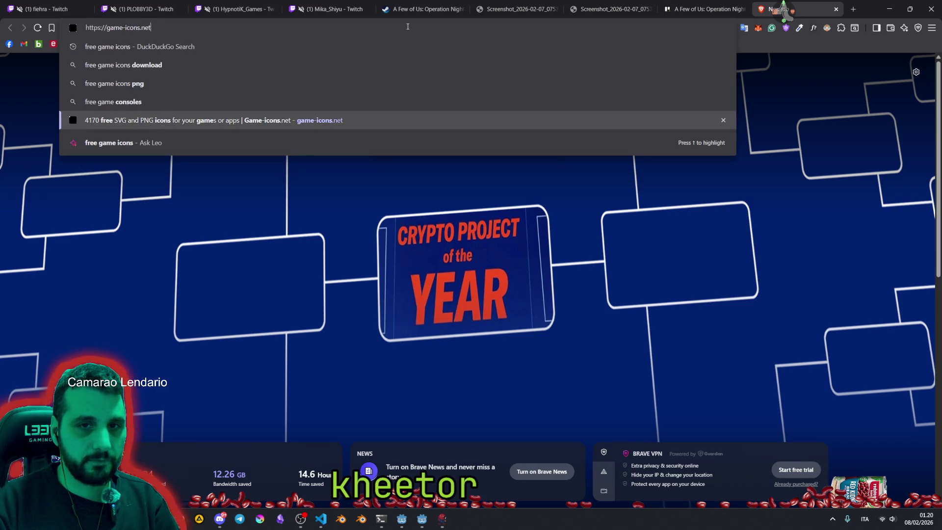
key("Return")
double_click(108, 27)
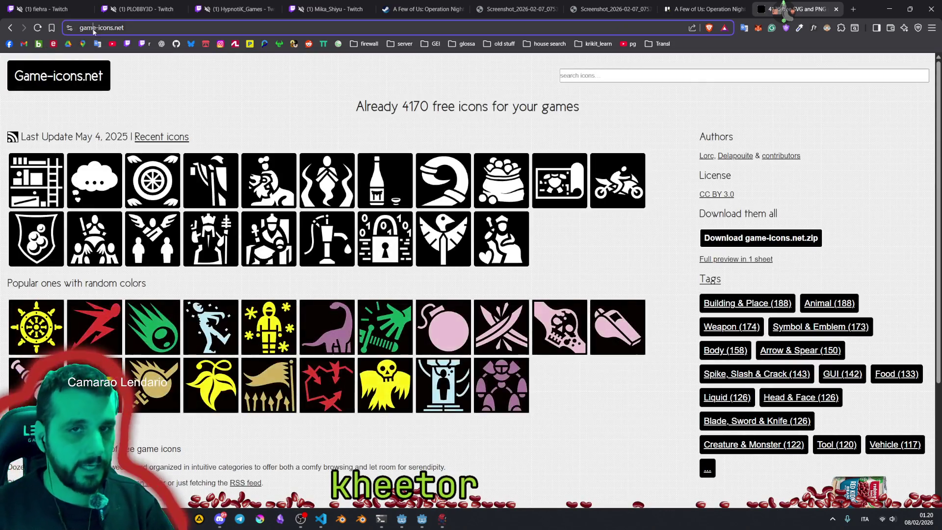
Search 'tank', open Great war tank, then browse all icons tagged vehicle.
left_click(588, 75)
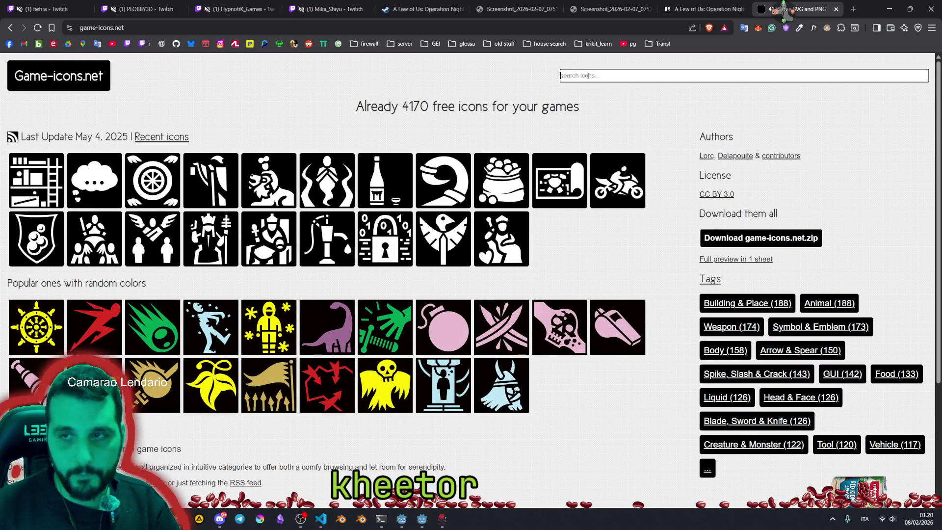
type("lotank")
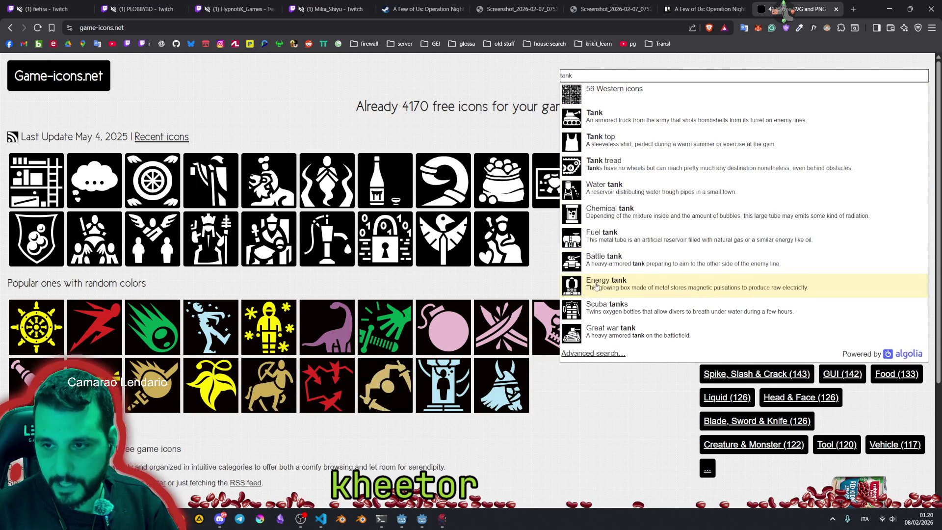
left_click(608, 336)
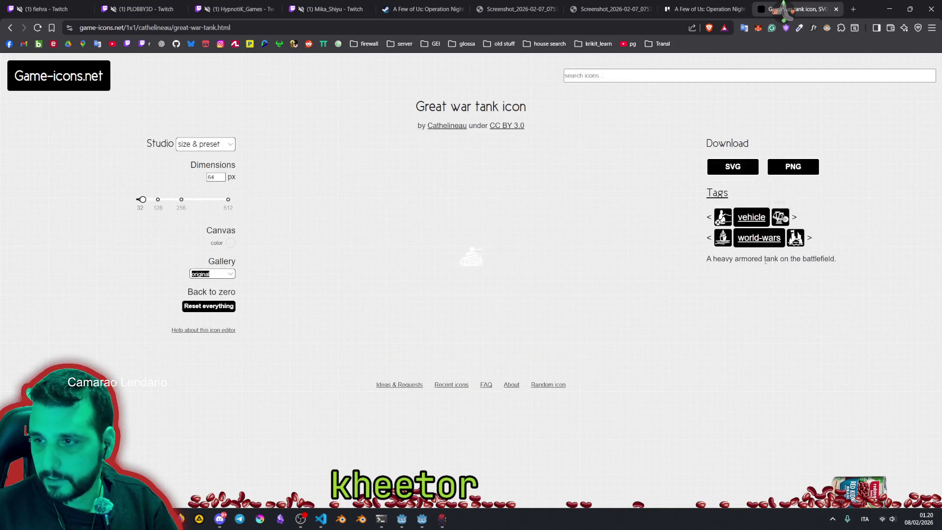
left_click(747, 217)
scroll(473, 296, "down", 3)
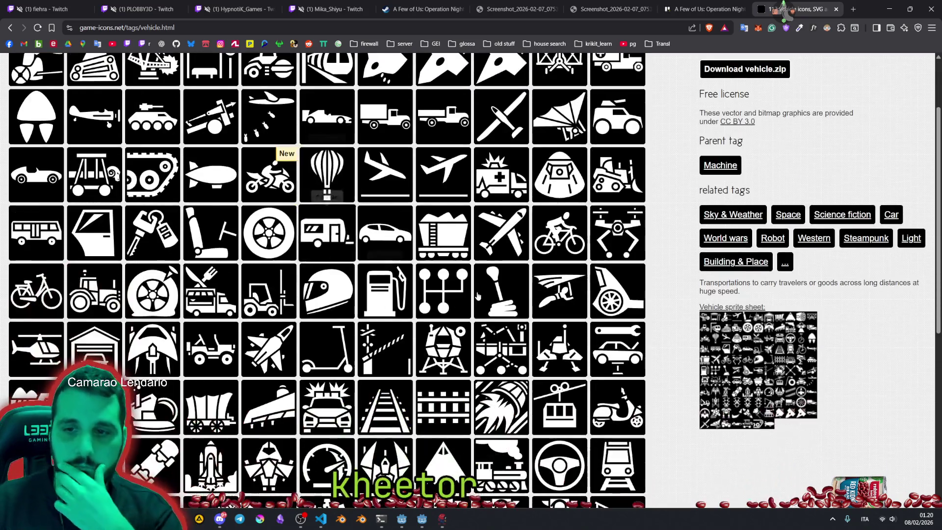
scroll(473, 296, "down", 2)
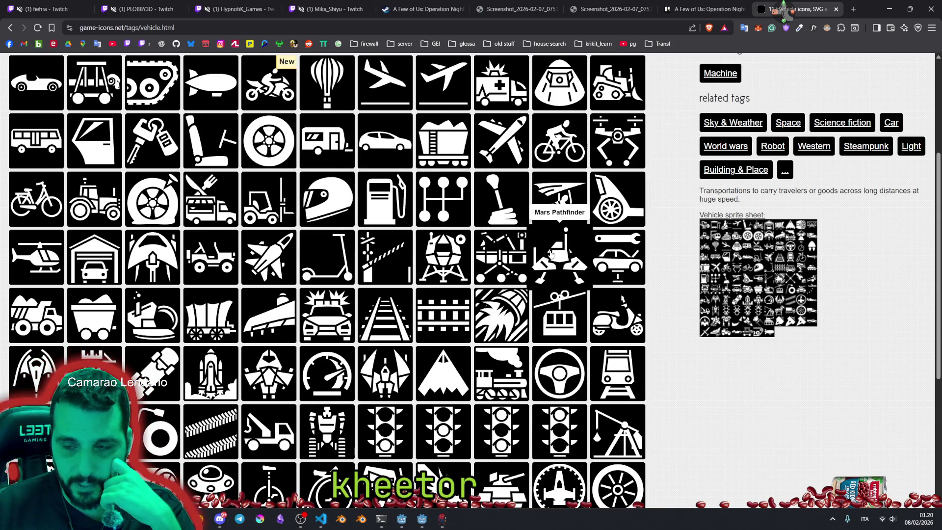
scroll(550, 255, "down", 2)
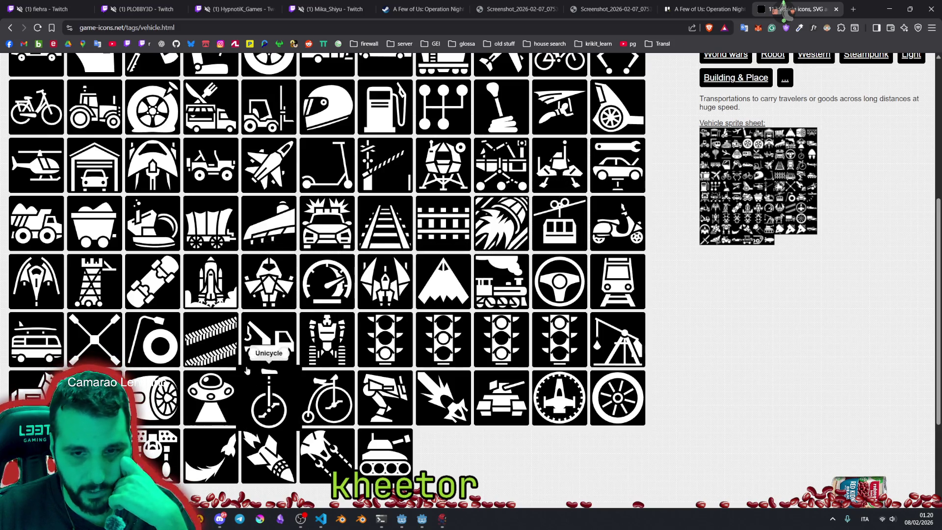
scroll(425, 393, "down", 2)
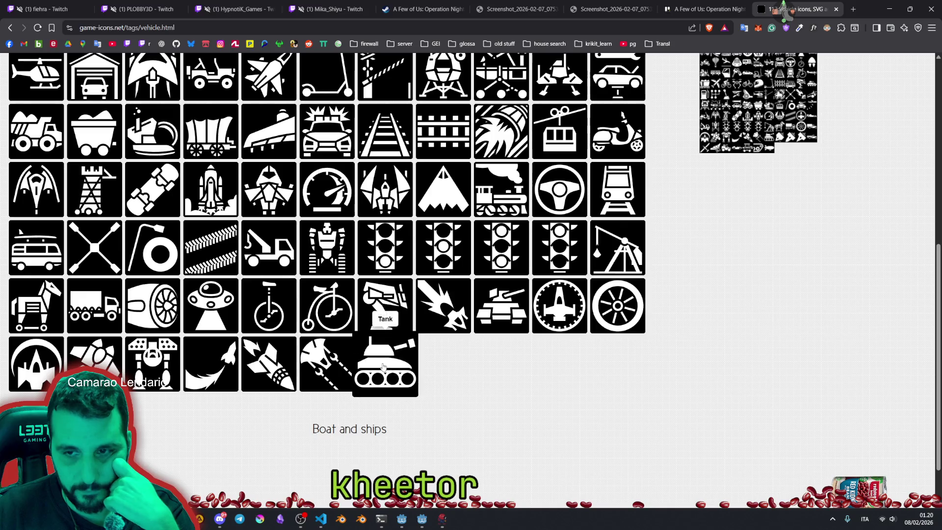
scroll(333, 363, "up", 1)
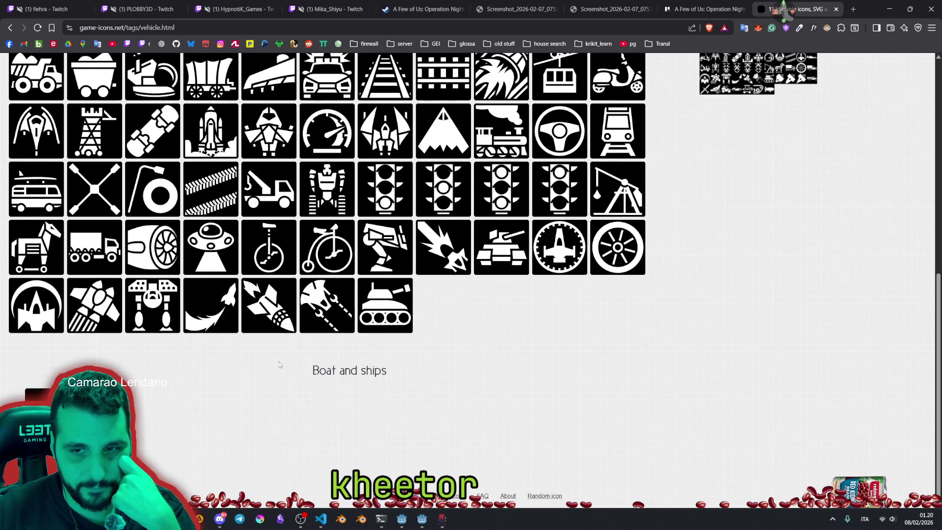
scroll(278, 361, "up", 6)
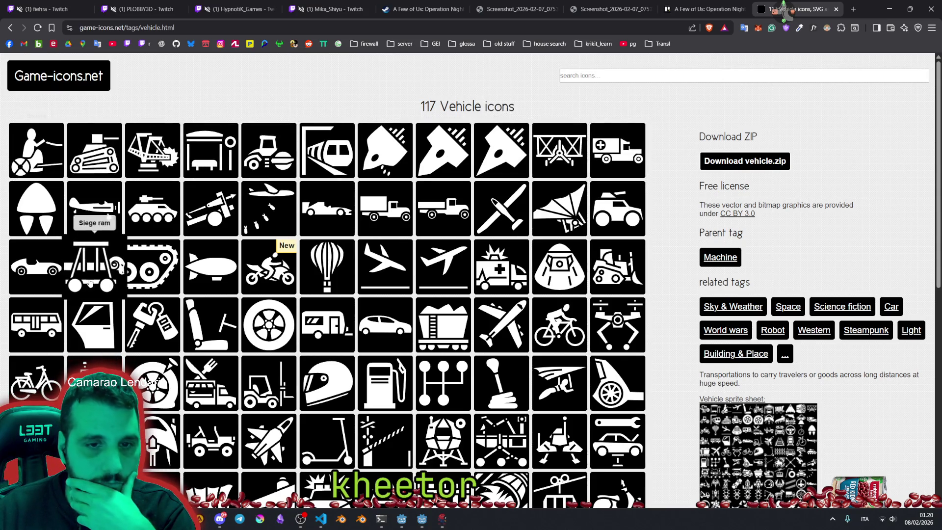
scroll(122, 230, "down", 3)
scroll(356, 407, "up", 3)
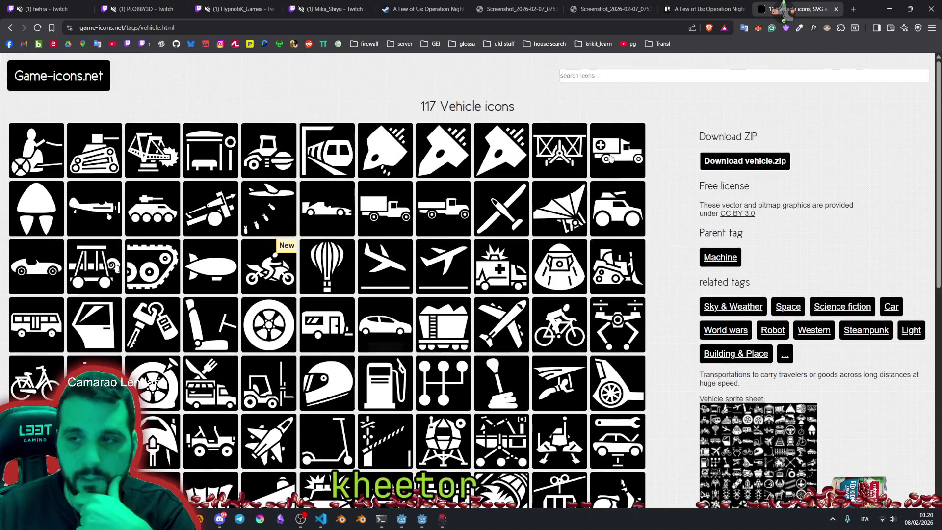
Search the icons for satellite, antenna and dish, looking over the results.
left_click(656, 74)
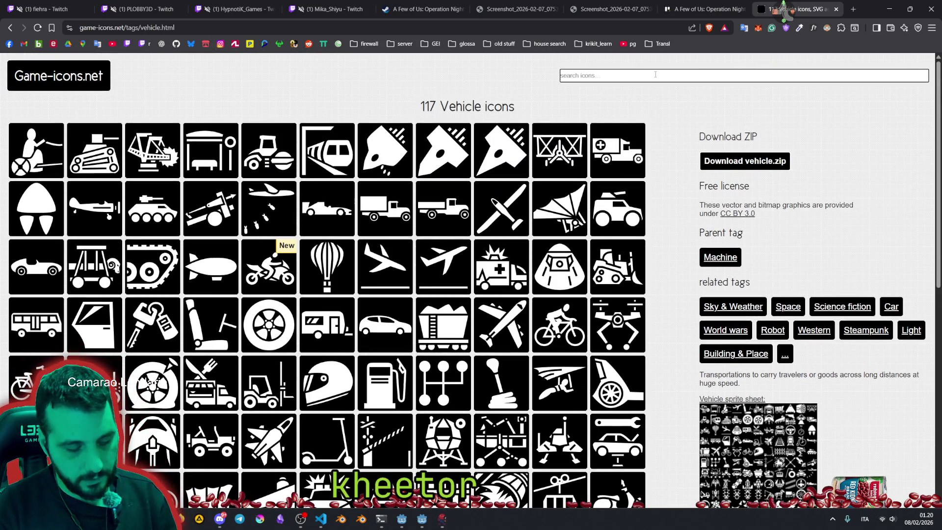
type("satellite")
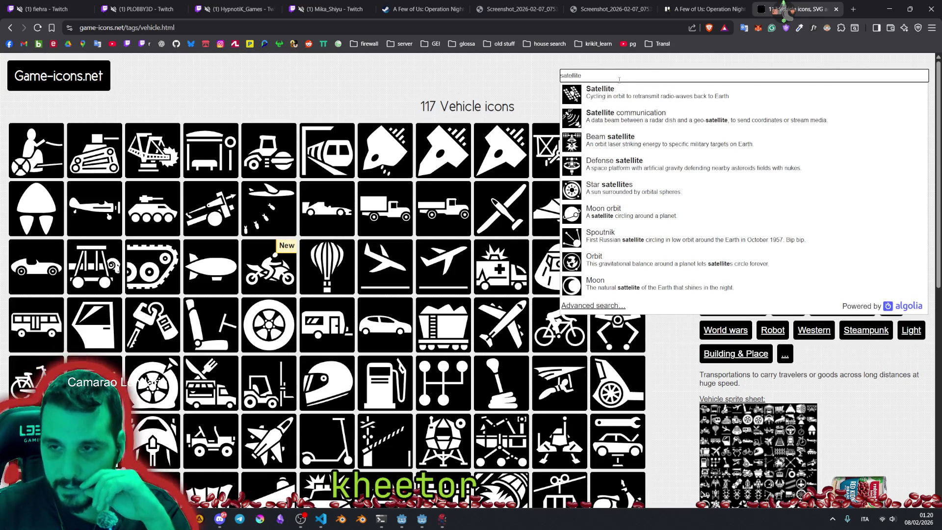
left_click(593, 305)
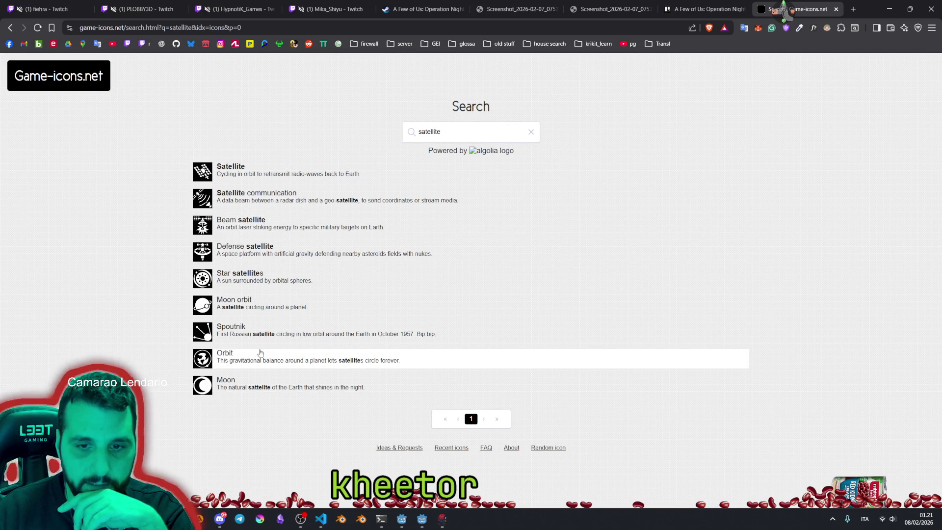
type("antenna")
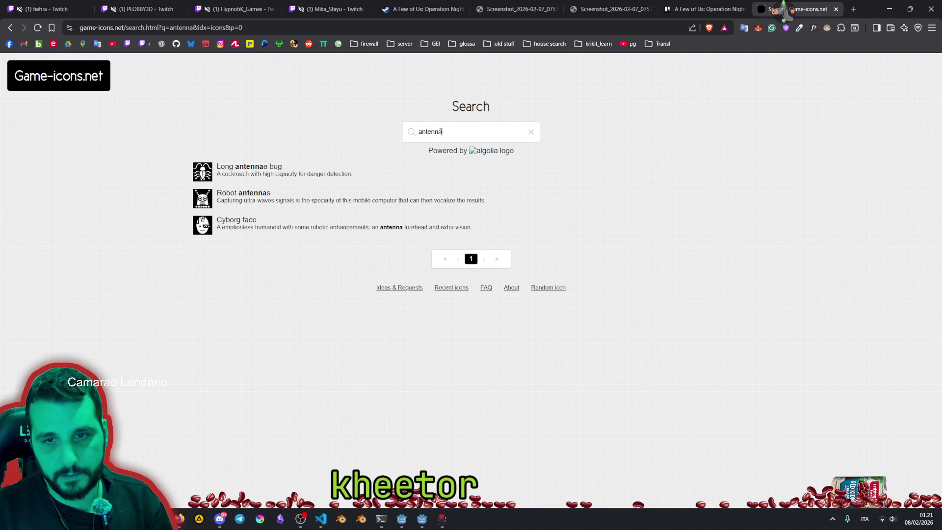
key("BackSpace")
key("BackSpace")
key("BackSpace")
type("dish")
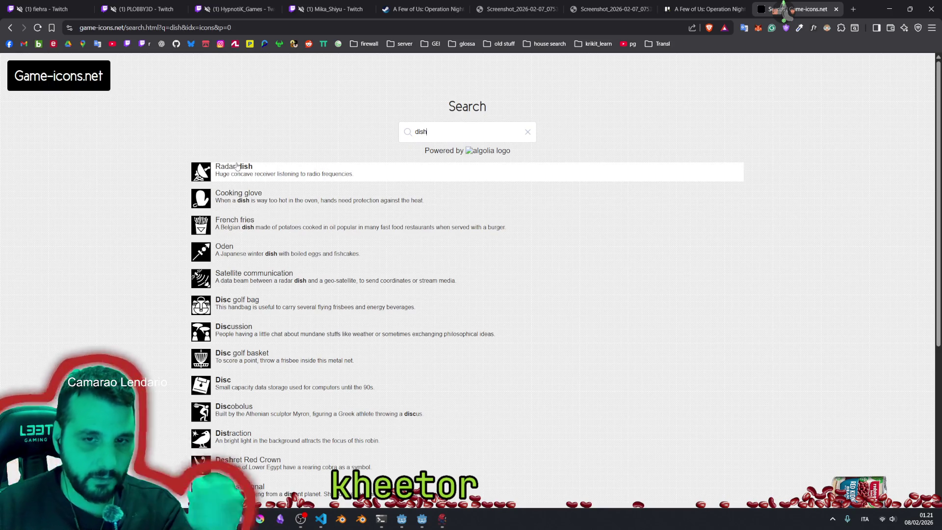
scroll(230, 169, "down", 5)
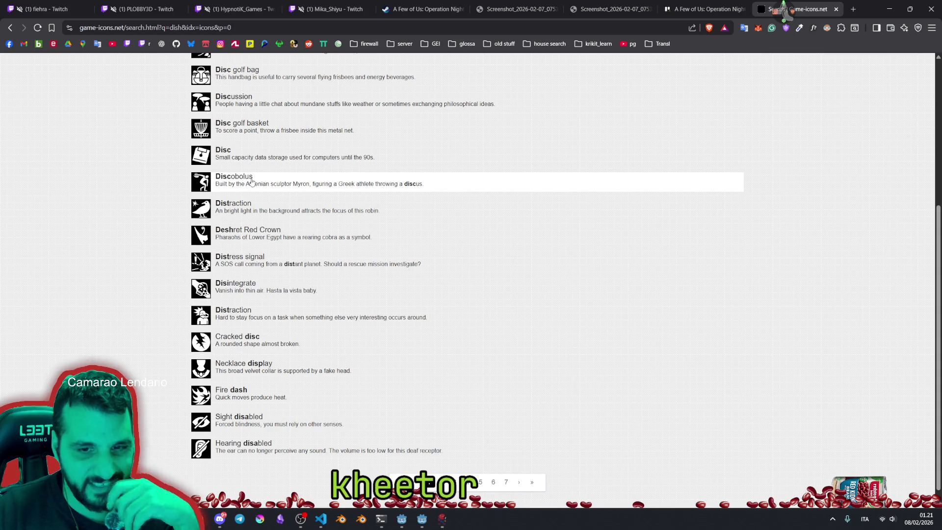
scroll(264, 275, "up", 5)
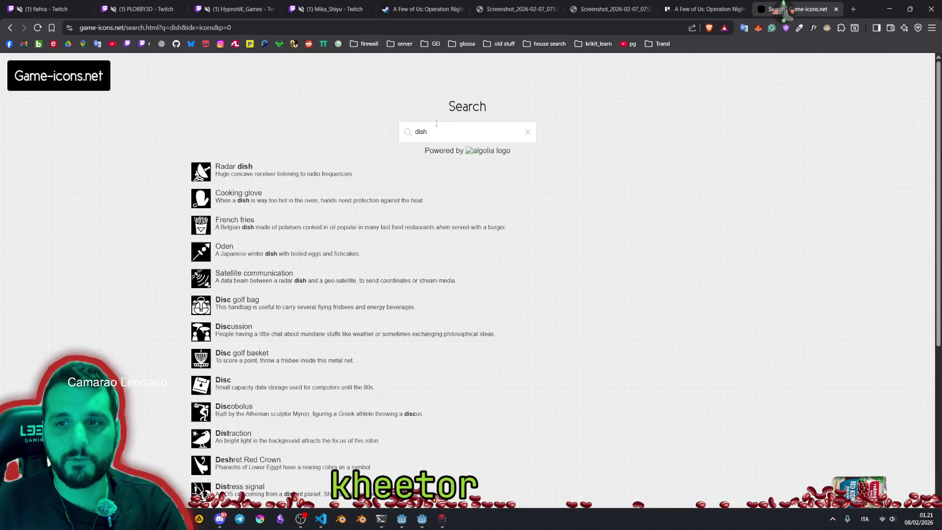
Search for radar, then vehicle, and scroll down the first results page.
type("radar")
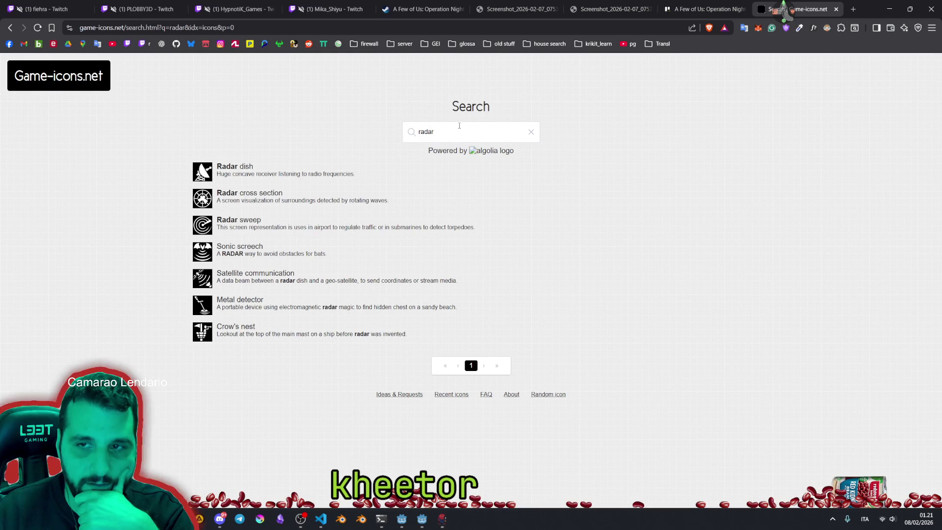
type("vehicle")
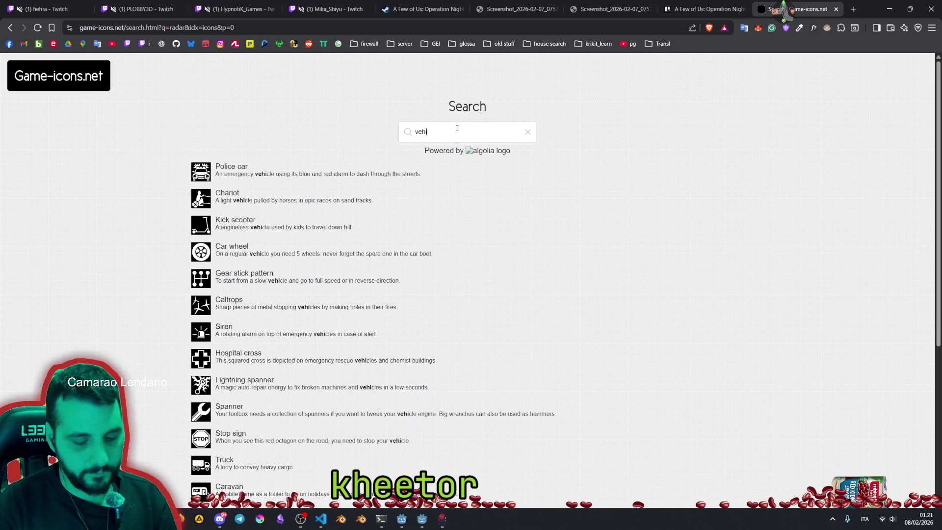
scroll(295, 216, "down", 5)
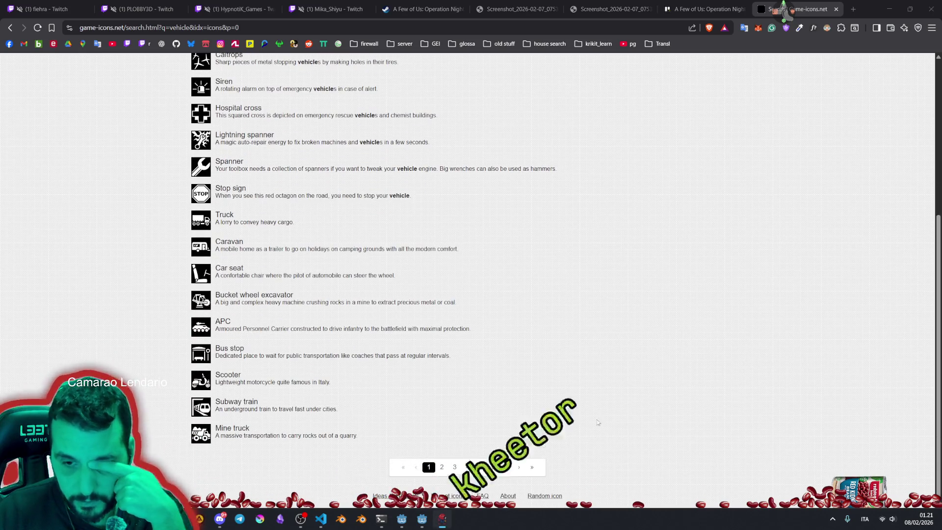
Browse vehicle results pages 2, 3 and 4.
left_click(441, 467)
scroll(260, 304, "up", 3)
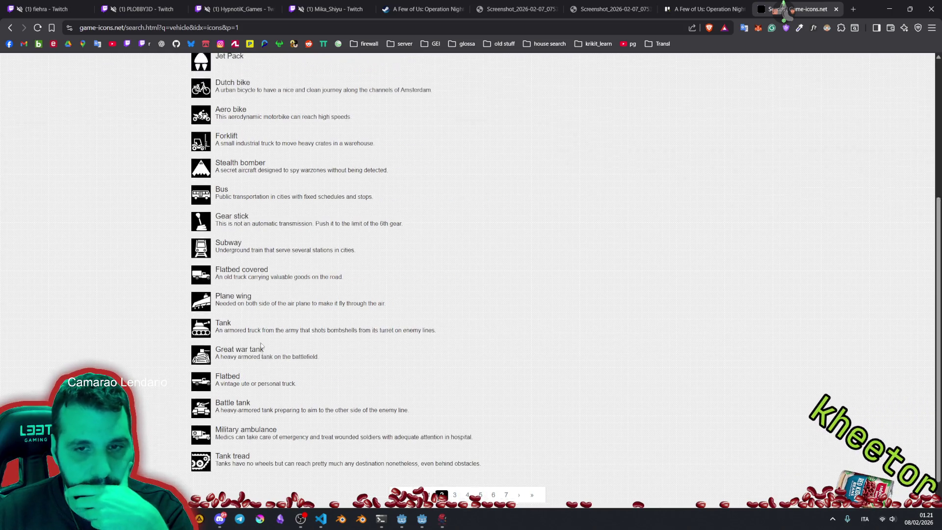
scroll(242, 283, "up", 3)
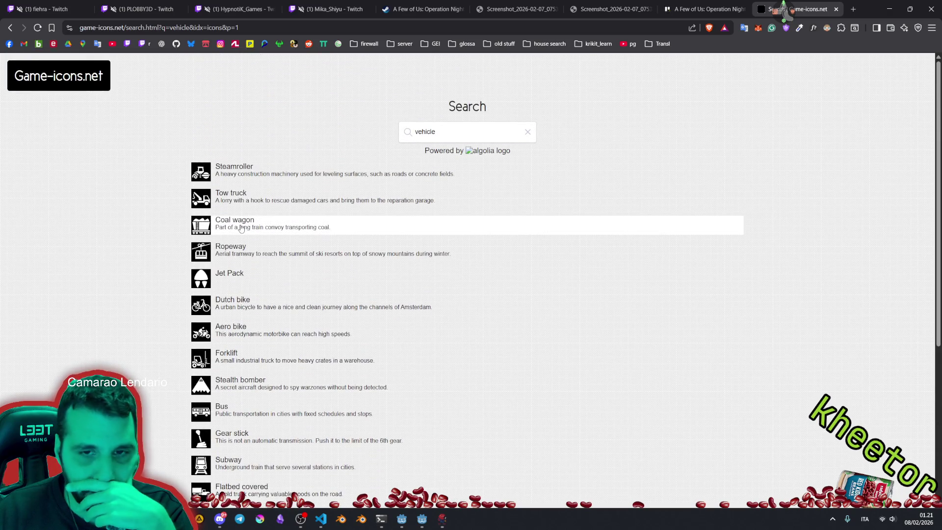
scroll(241, 209, "down", 5)
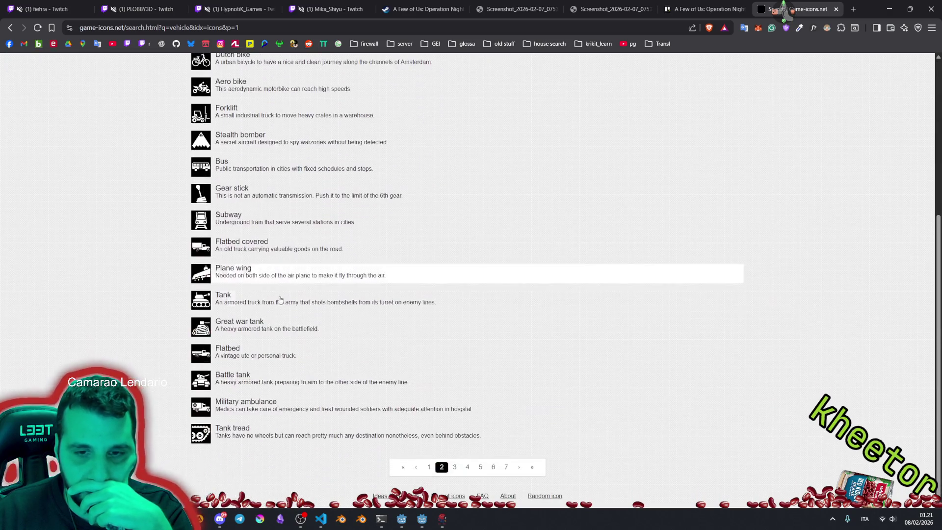
left_click(455, 466)
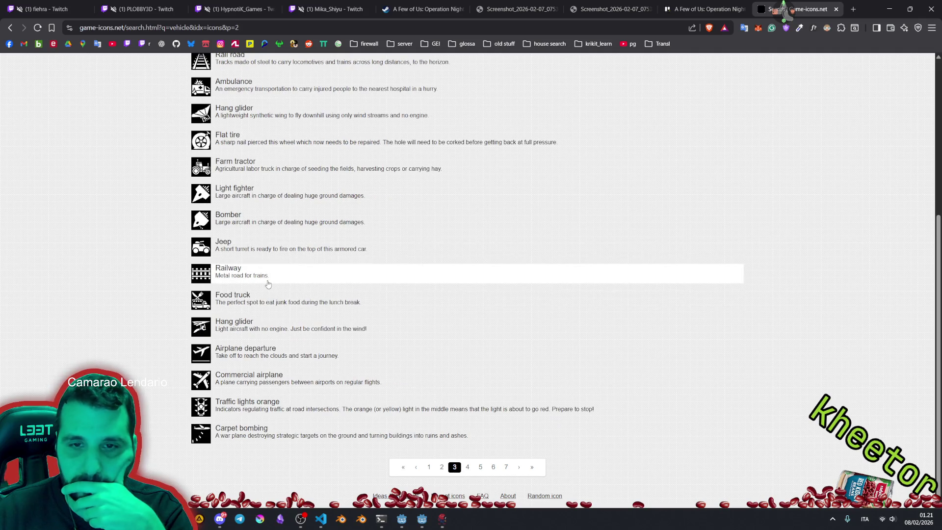
scroll(265, 282, "up", 3)
scroll(268, 284, "up", 2)
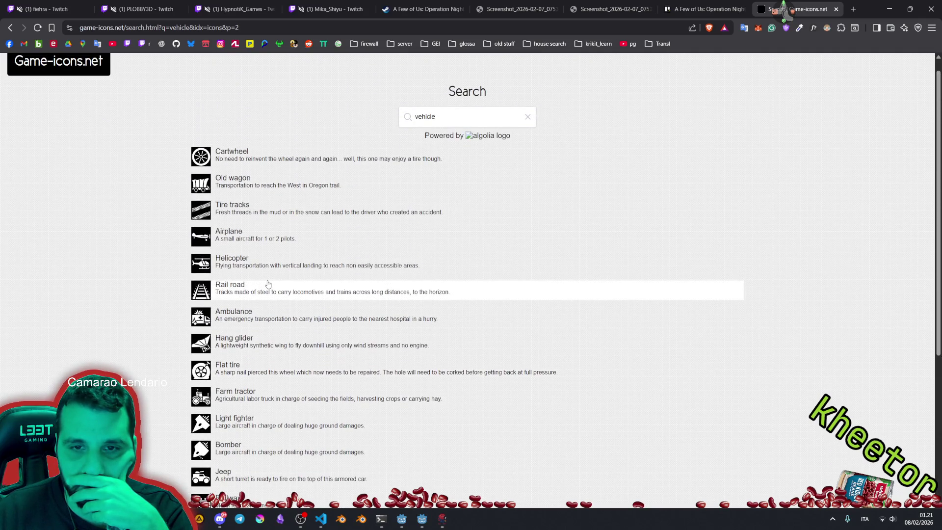
scroll(265, 157, "down", 5)
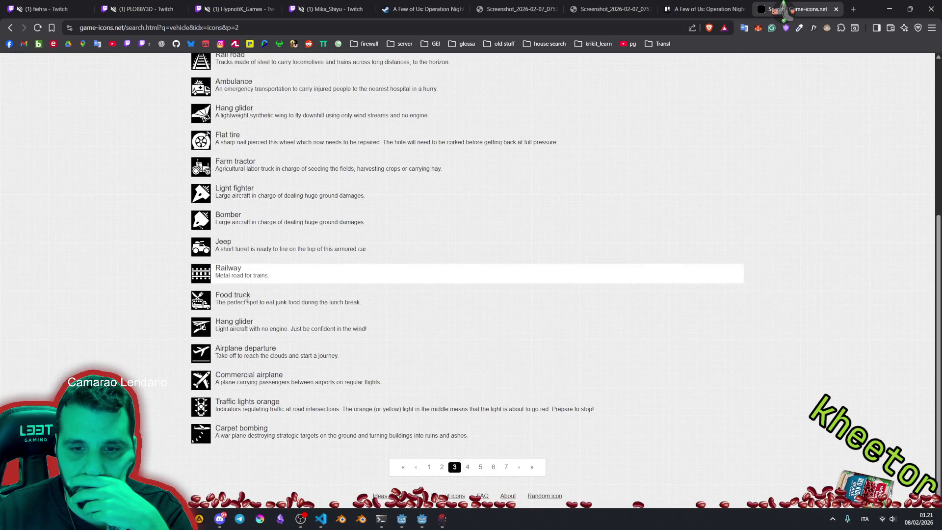
left_click(469, 467)
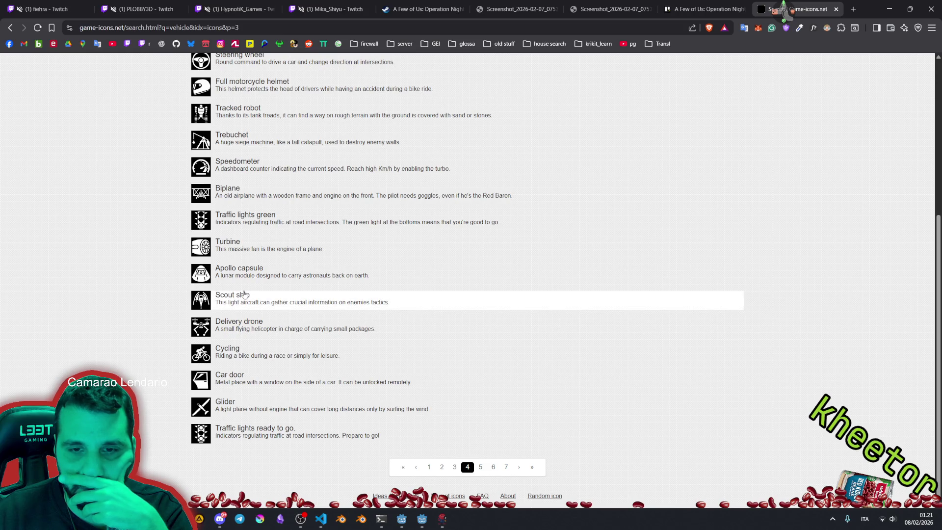
scroll(240, 408, "up", 1)
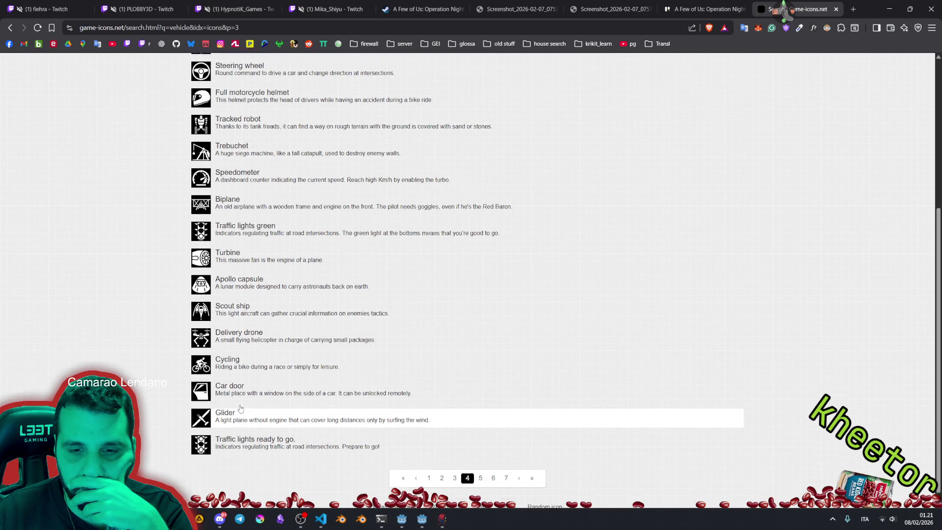
scroll(240, 408, "up", 5)
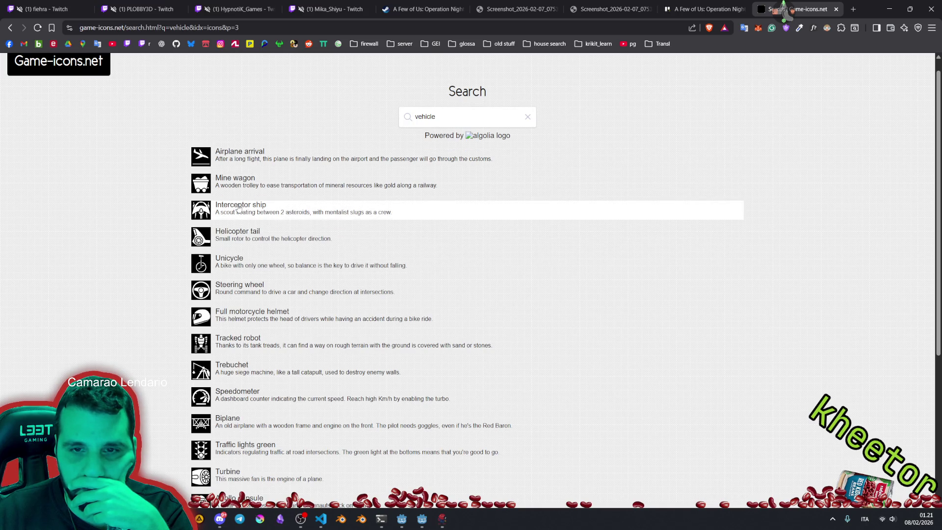
scroll(239, 208, "down", 5)
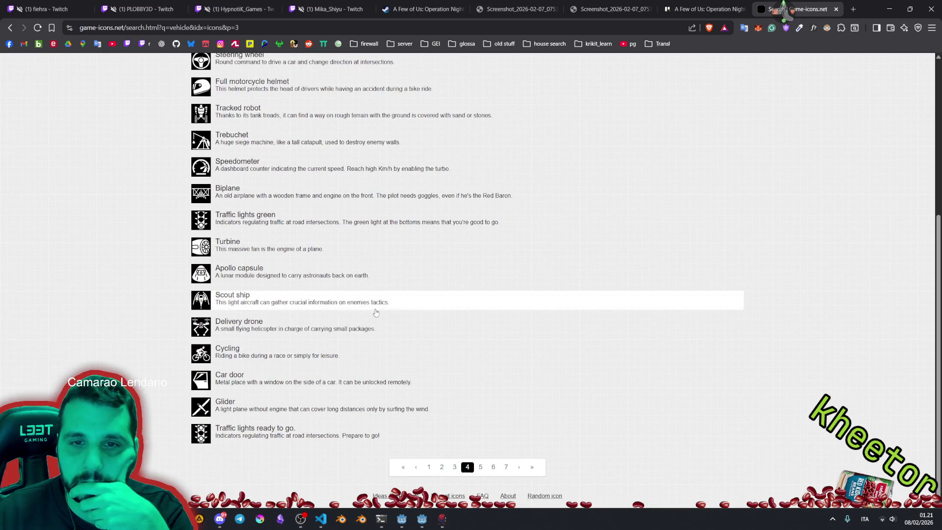
Browse vehicle results pages 5 and 6, then go to page 7.
left_click(484, 471)
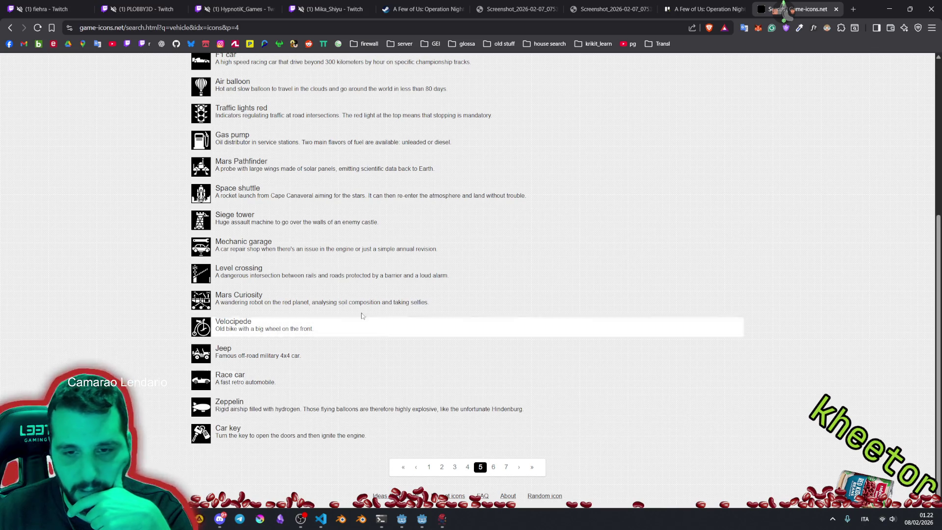
scroll(238, 376, "up", 3)
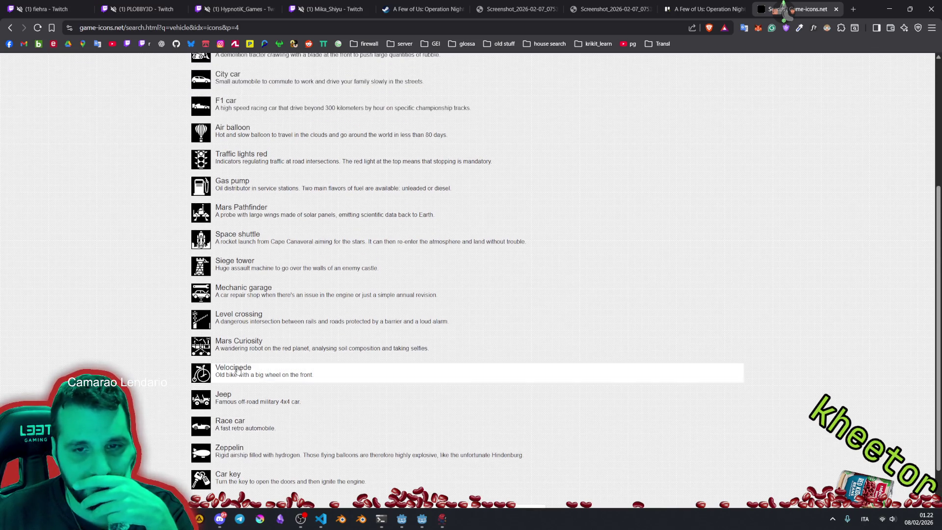
scroll(234, 293, "up", 2)
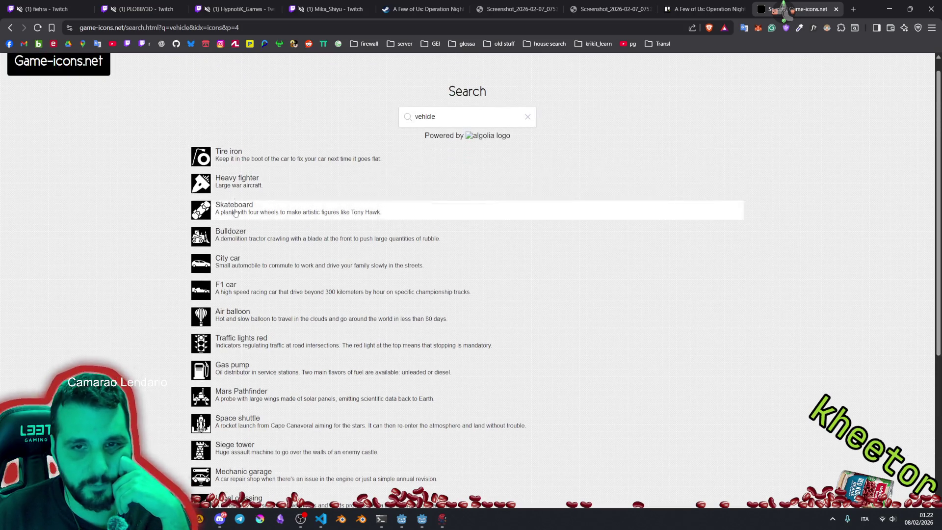
scroll(231, 245, "down", 5)
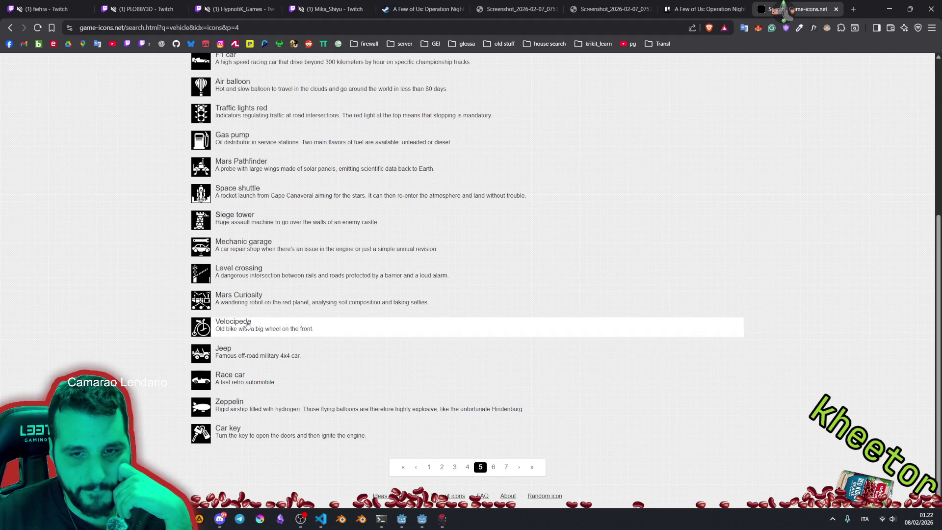
left_click(492, 468)
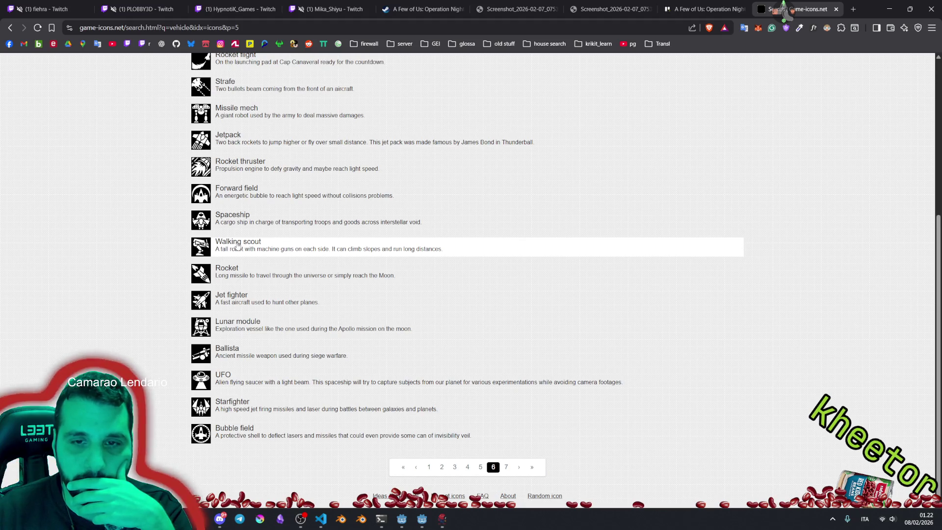
scroll(237, 258, "up", 3)
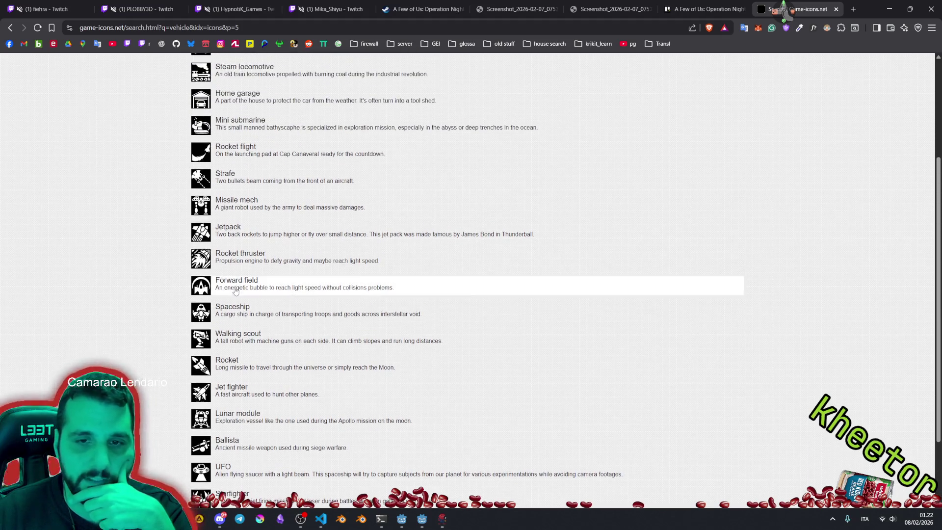
scroll(233, 331, "up", 1)
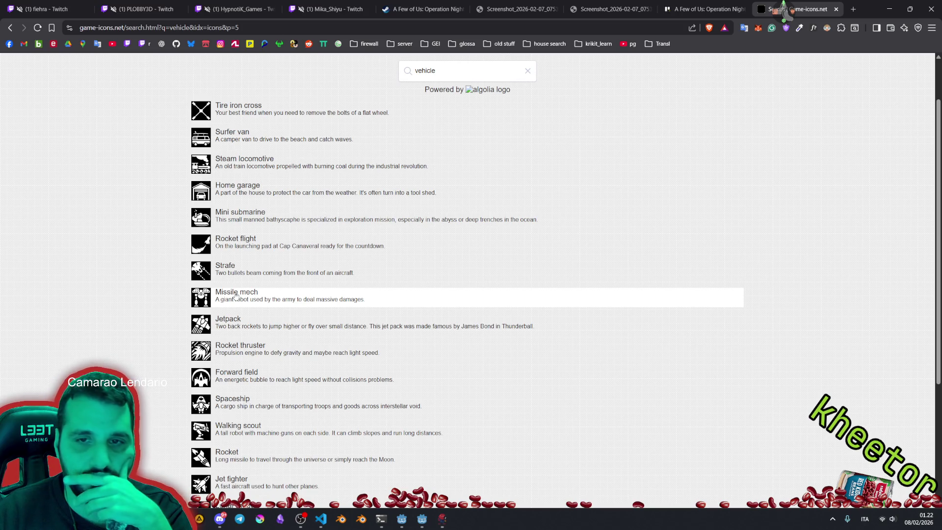
scroll(530, 475, "down", 4)
left_click(506, 467)
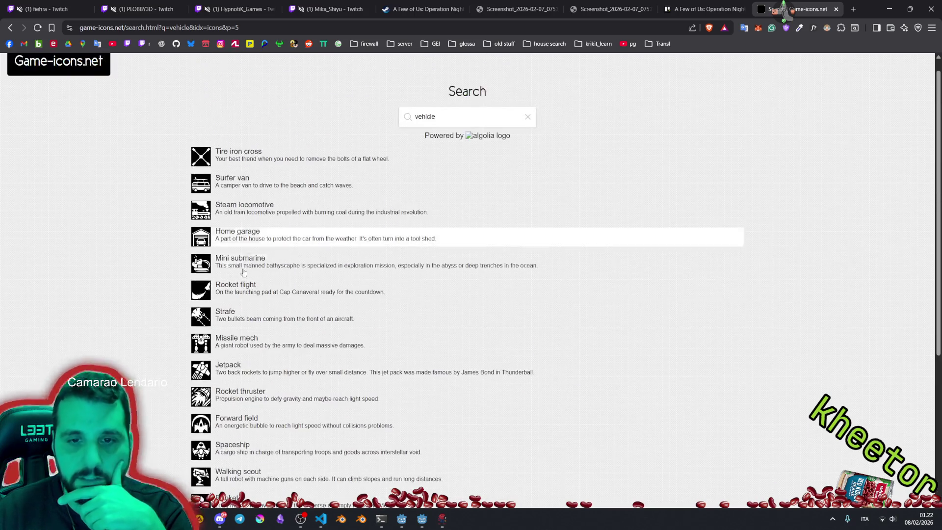
Download the Missile mech icon as missile-mech.svg into firewall-game/assets/UI.
left_click(263, 352)
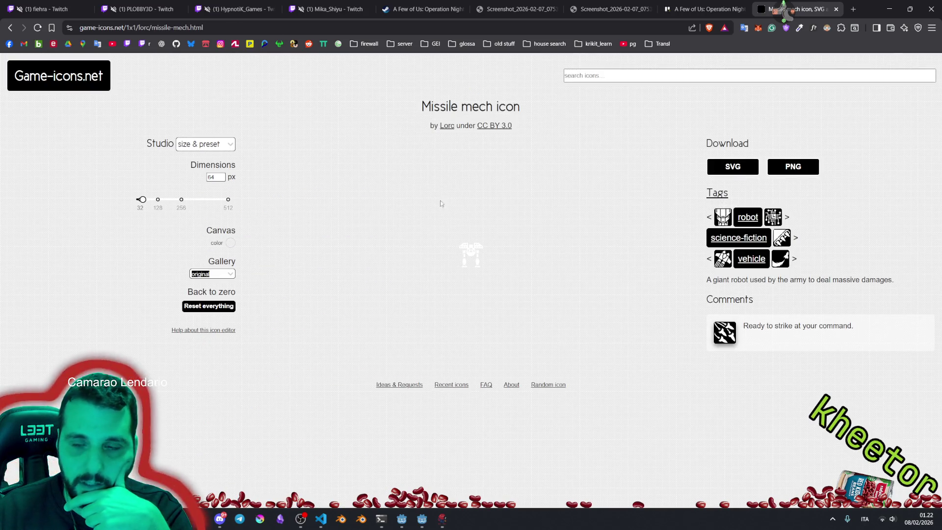
left_click(733, 167)
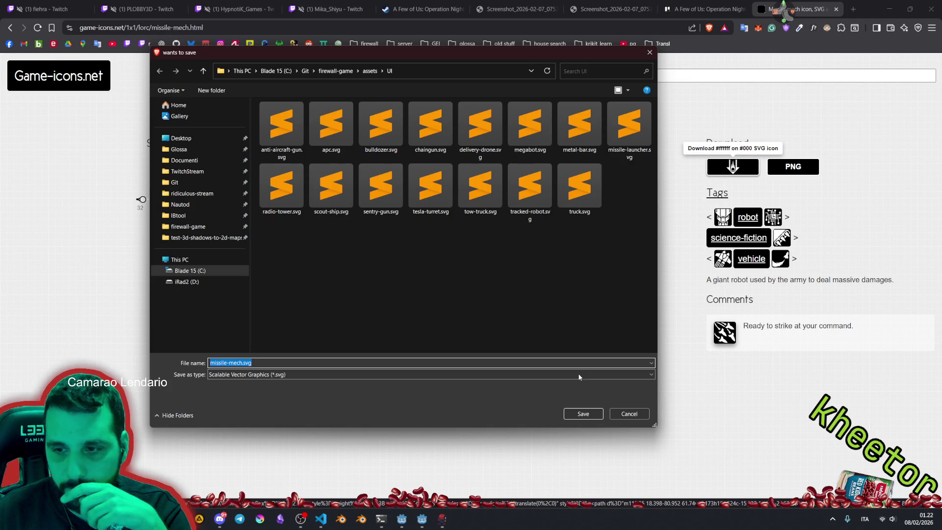
left_click(582, 413)
Copy the icon page's URL and return to the Godot editor.
key("ctrl+l")
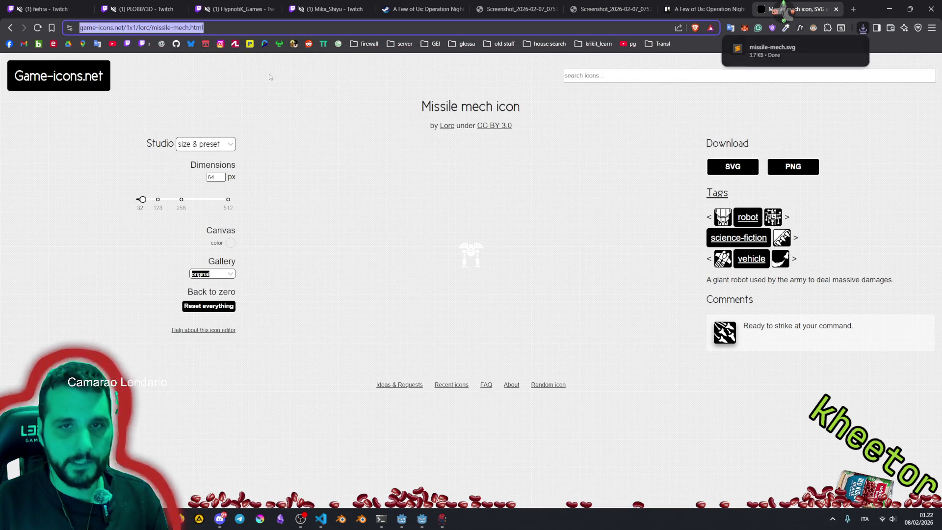
left_click(343, 153)
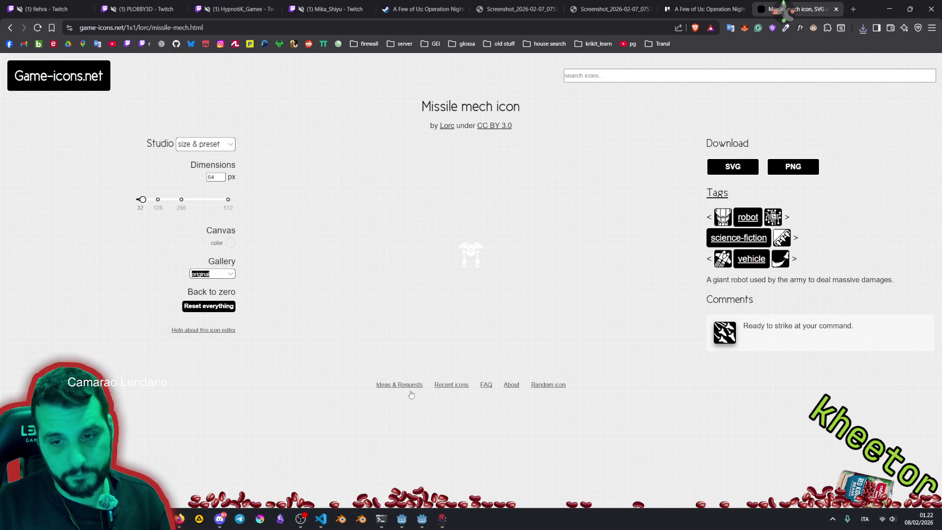
left_click(422, 519)
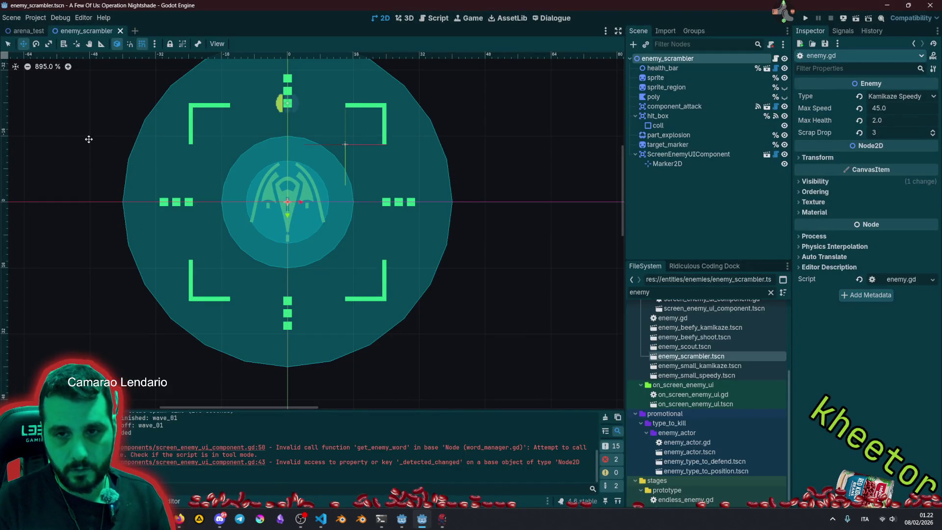
In credits.md, duplicate the Missile Launcher credit line and paste in the Missile mech page link.
type("credits")
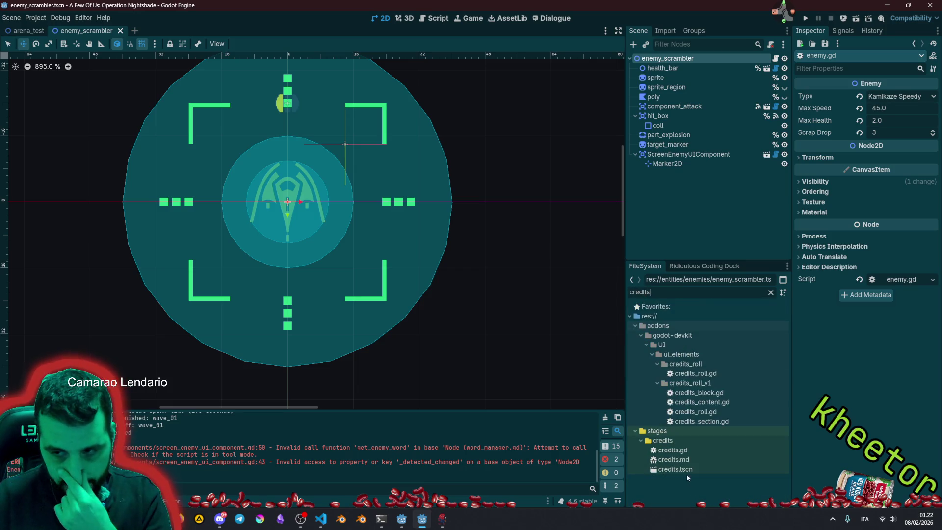
double_click(673, 459)
left_click(236, 197)
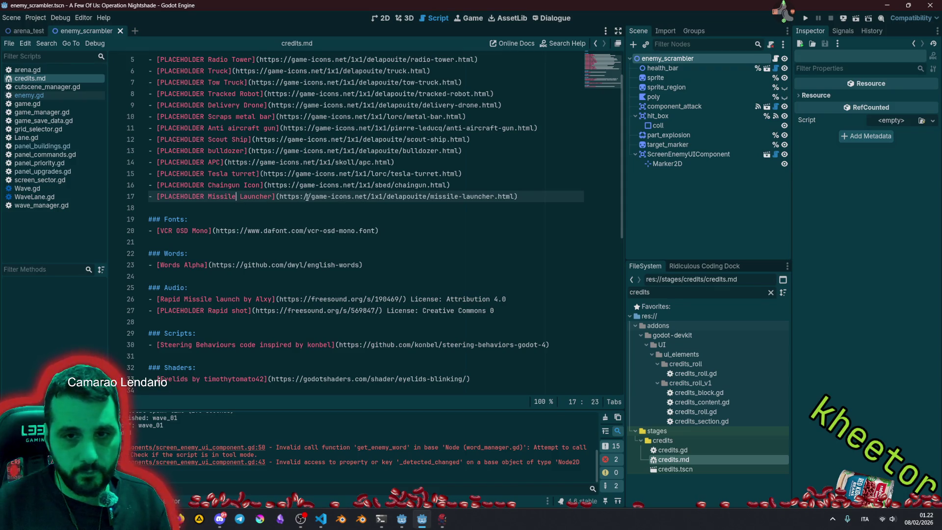
key("ctrl+shift+d")
left_click(280, 208)
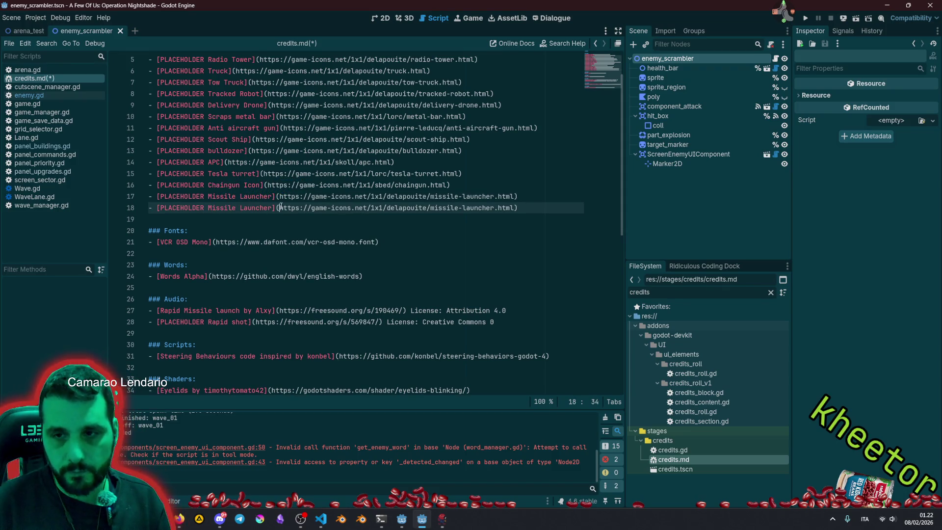
key("shift+End")
key("shift+Left")
type("https://game-icons.net/1x1/lorc/missile-mech.html")
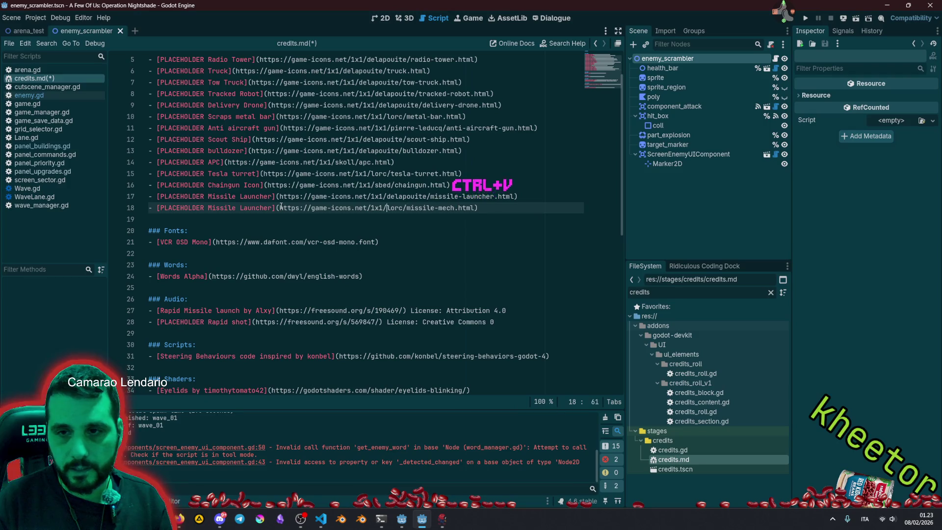
Rename the new credit entry to Missile Mech and save credits.md.
key("ctrl+shift+Right")
type("Mech")
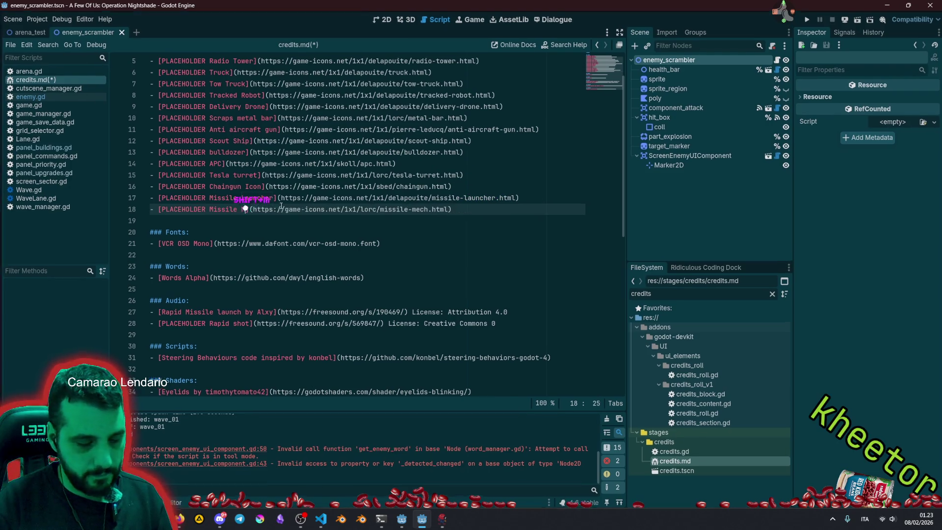
left_click(414, 206)
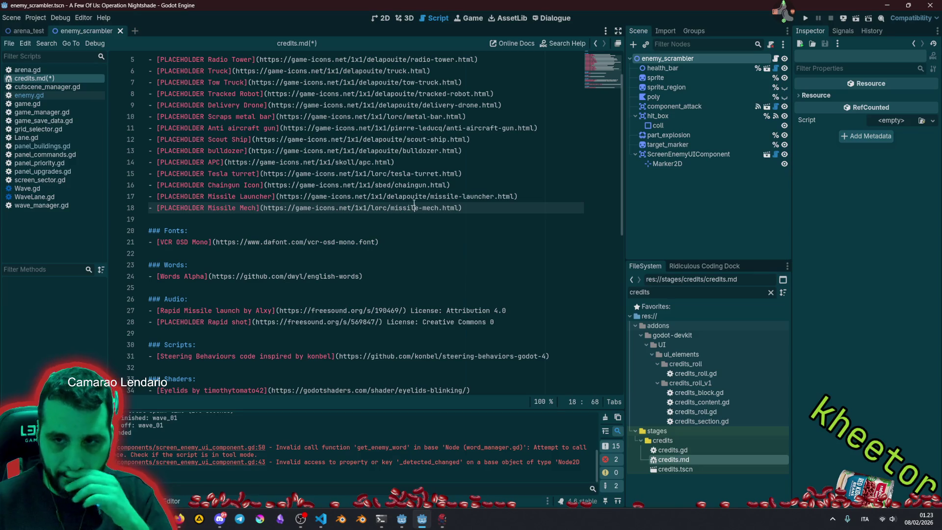
double_click(379, 208)
scroll(384, 201, "up", 3)
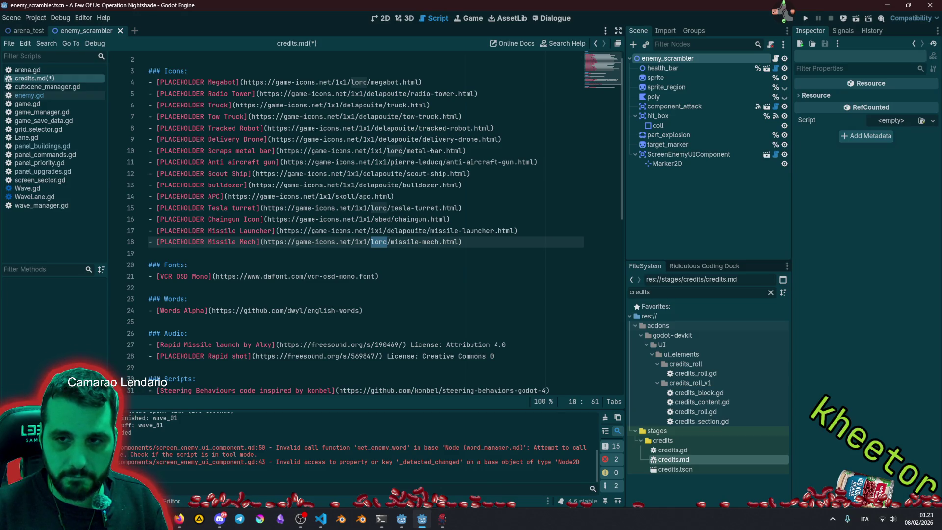
left_click(471, 230)
key("ctrl+s")
Touch up the credit lines, save credits.md again, and return to the 2D view.
left_click(482, 174)
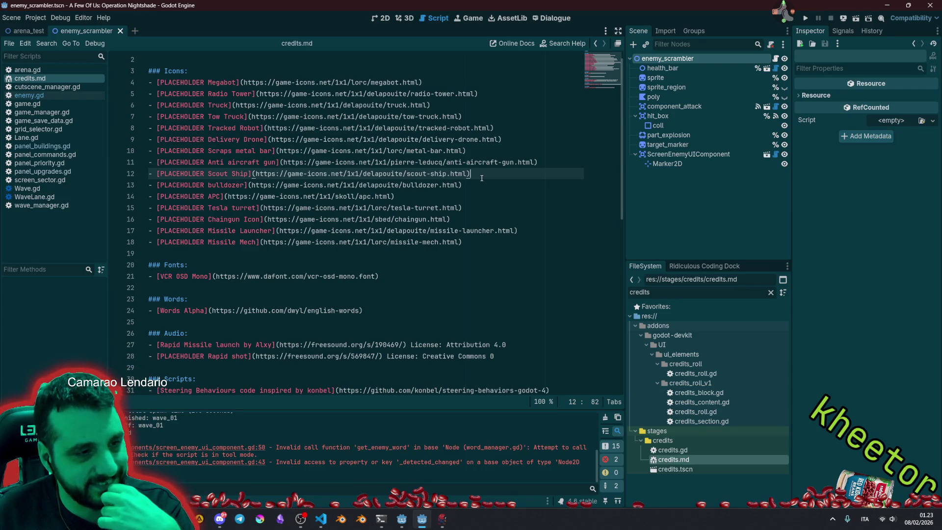
left_click(474, 207)
scroll(456, 147, "up", 1)
left_click(439, 117)
key("ctrl+s")
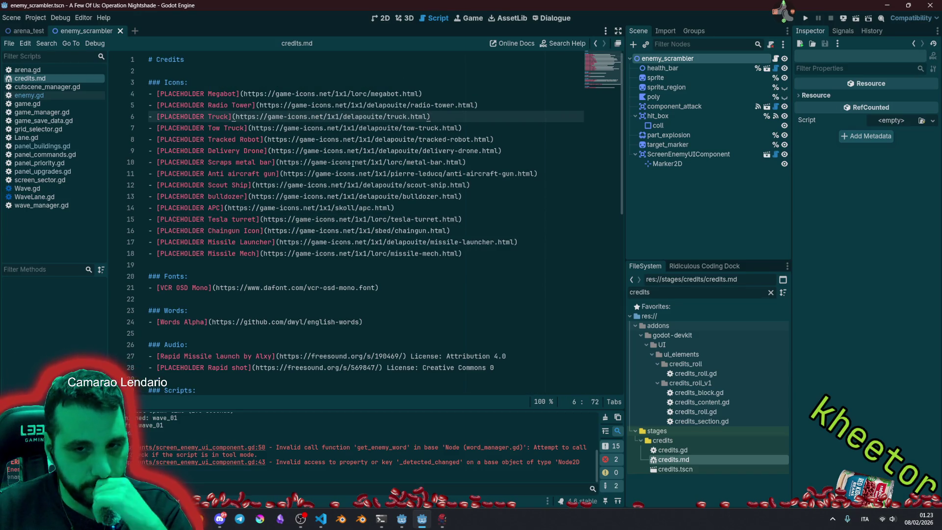
left_click(381, 19)
scroll(285, 211, "up", 2)
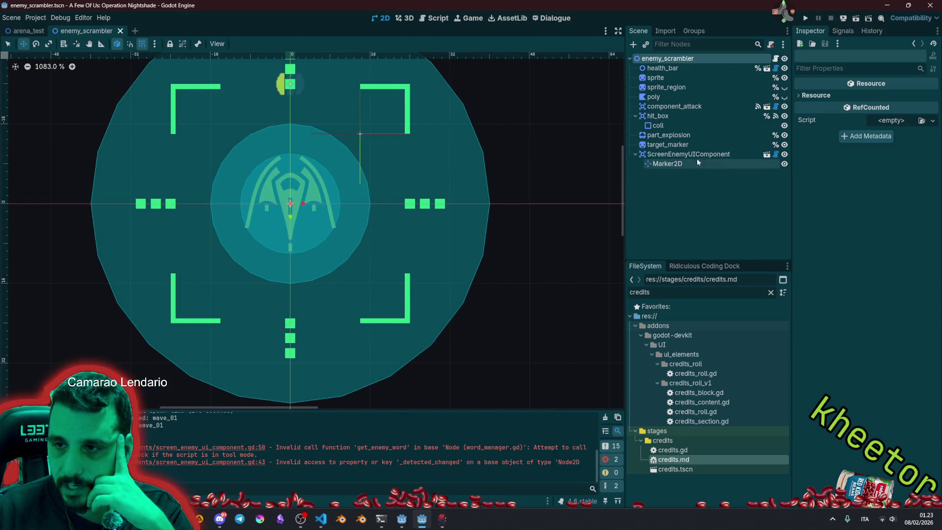
Hide the ScreenEnemyUIComponent overlay in the enemy_scrambler scene.
left_click(783, 164)
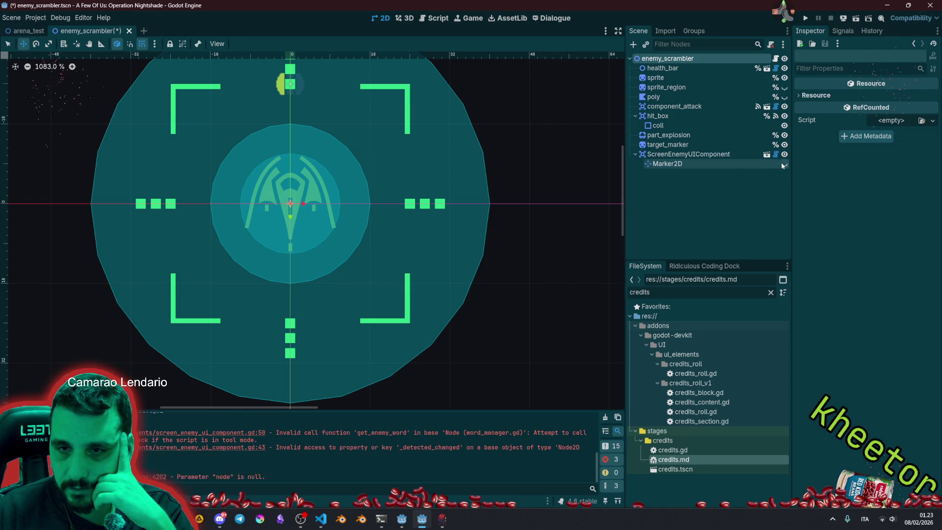
left_click(784, 155)
left_click(784, 155)
left_click(785, 155)
left_click(785, 155)
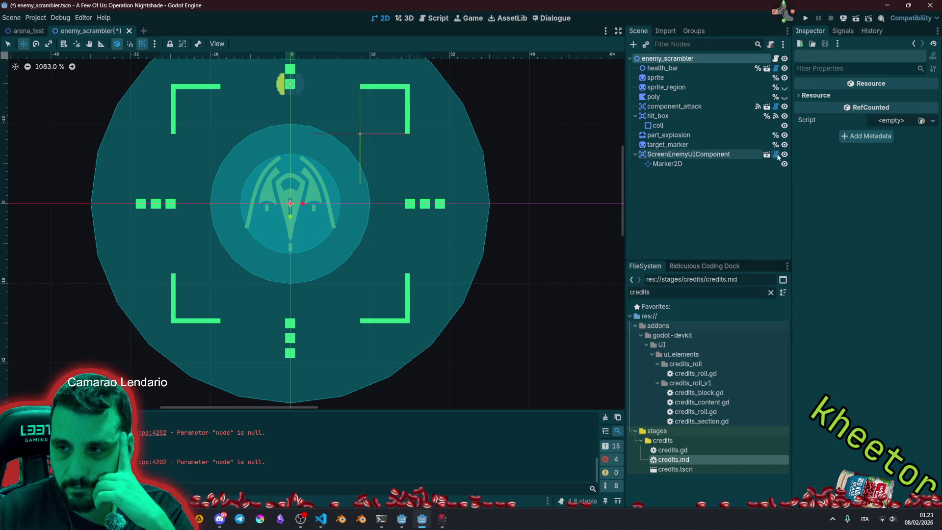
left_click(785, 155)
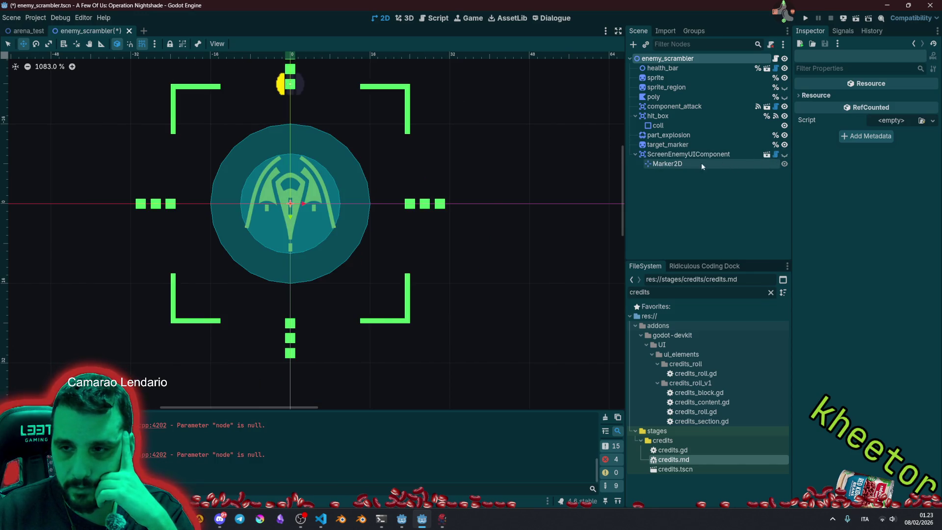
Set missile-mech.svg as the enemy sprite's texture.
left_click(691, 183)
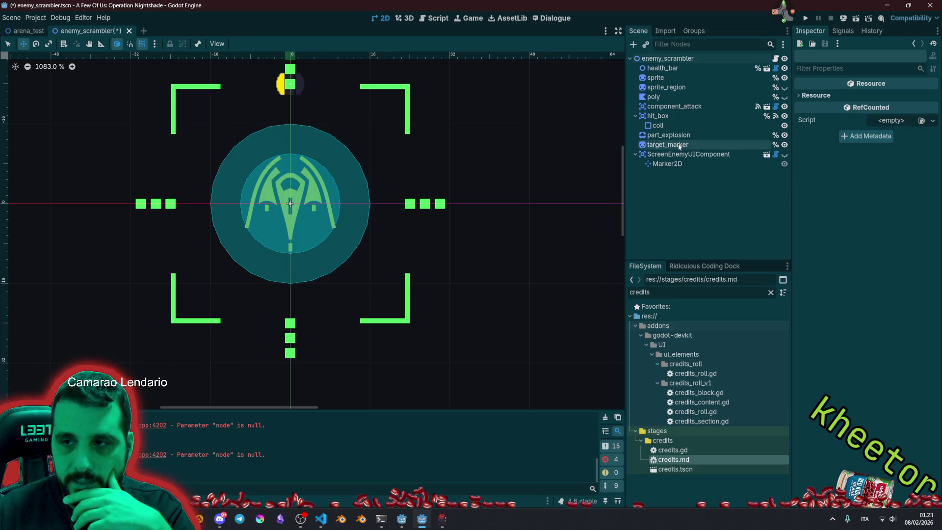
left_click(656, 78)
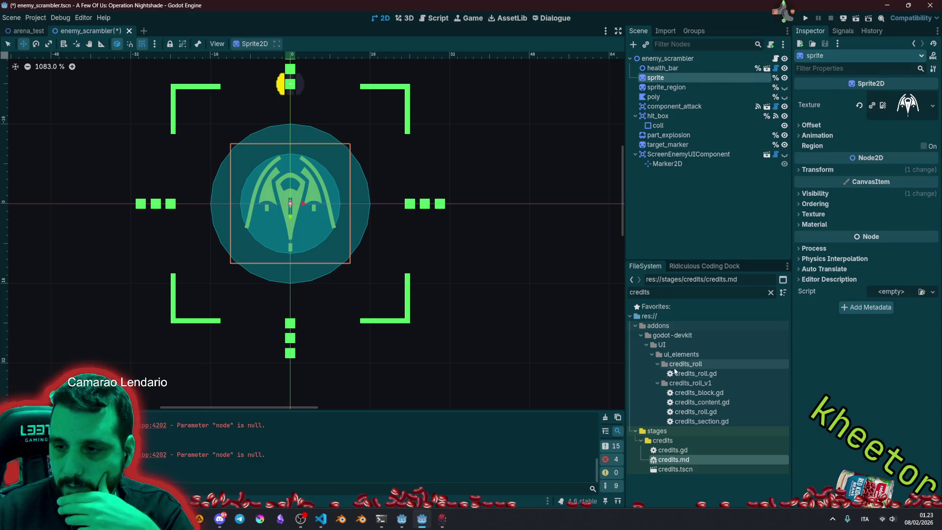
double_click(645, 293)
type("mech")
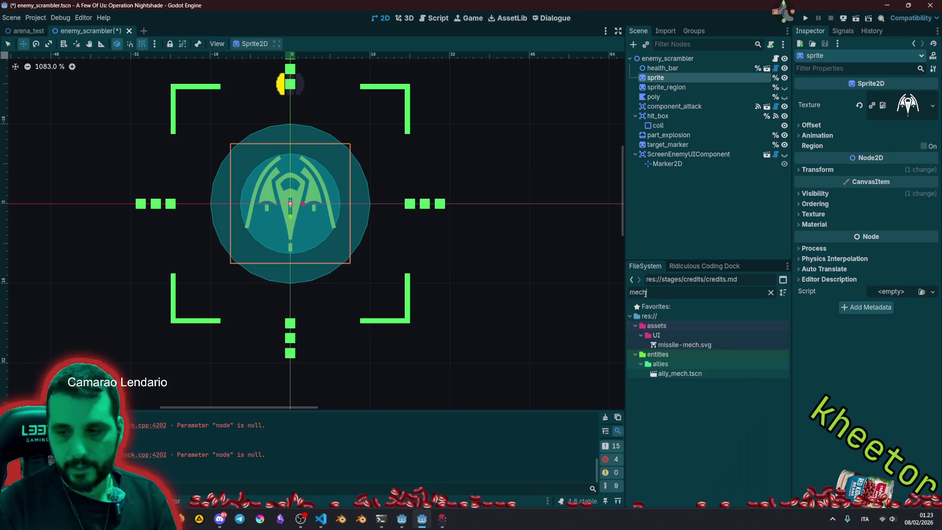
mouse_move(685, 345)
left_mouse_down()
mouse_move(728, 326)
mouse_move(922, 109)
left_mouse_up()
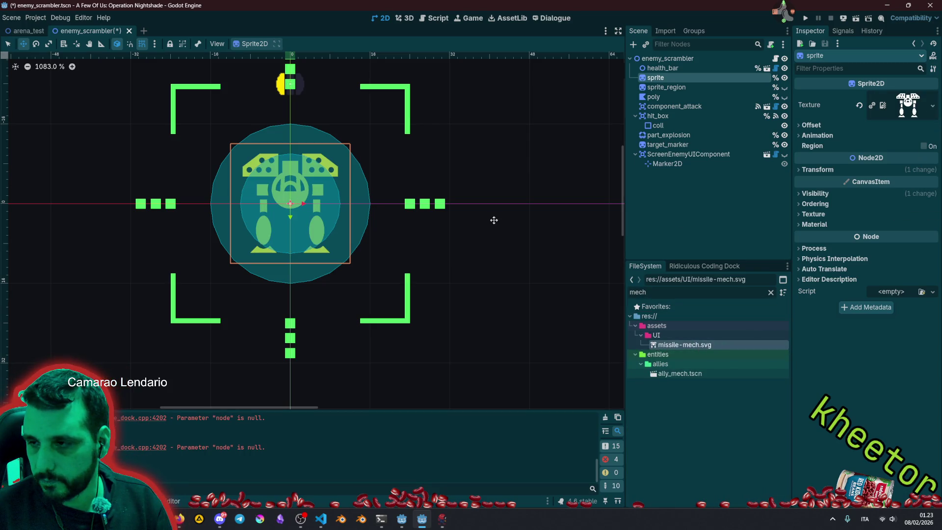
left_click(671, 199)
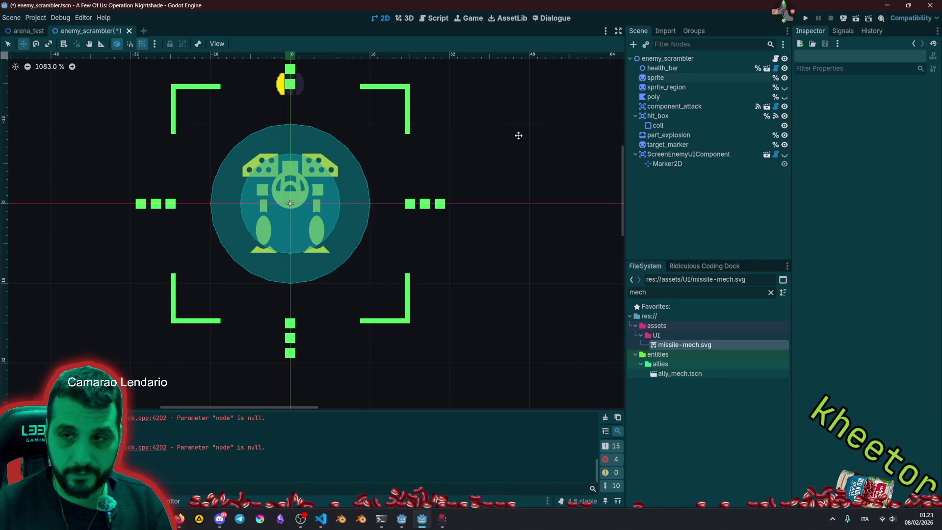
left_click(660, 78)
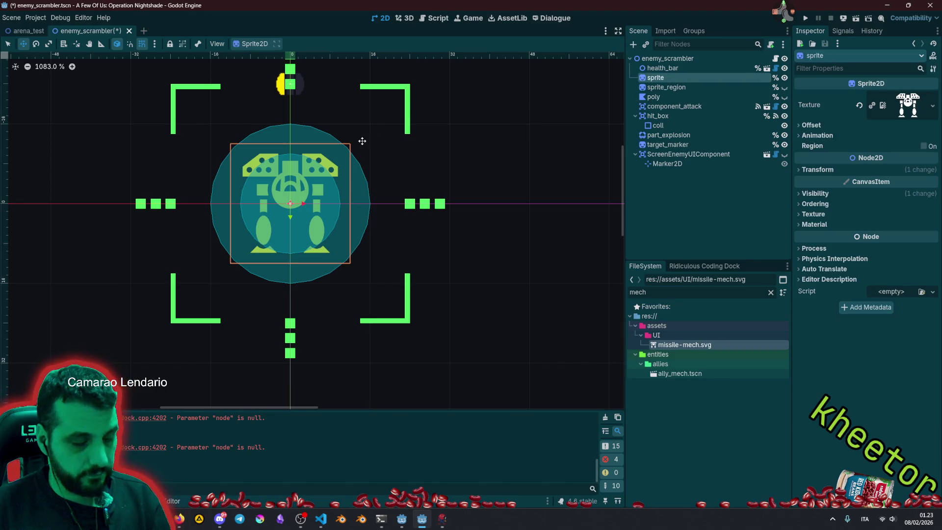
Scale up the mech sprite with snapping off and save the scene.
scroll(357, 147, "down", 10)
scroll(357, 148, "up", 6)
scroll(357, 147, "up", 4)
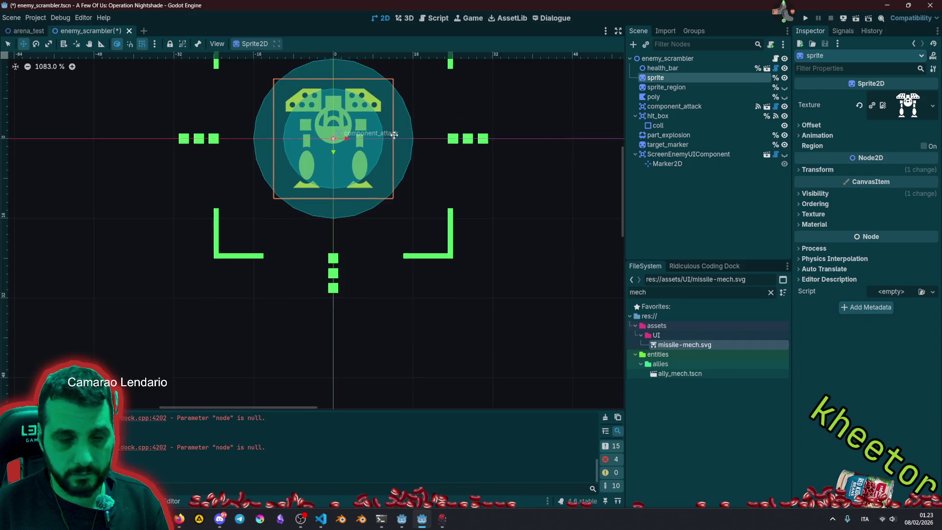
scroll(339, 255, "up", 3)
key("q")
left_click_drag(344, 213, 347, 211)
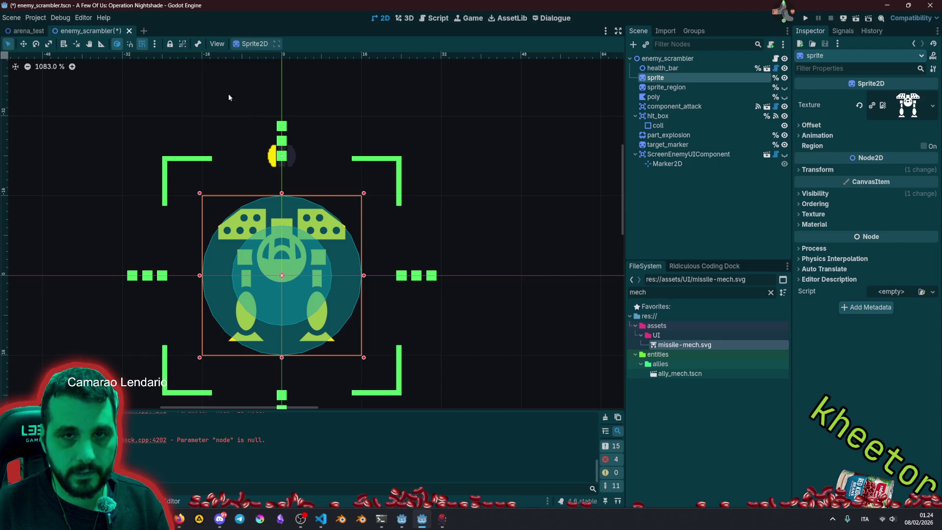
left_click(142, 45)
left_click_drag(368, 195, 385, 180)
left_click(442, 185)
scroll(453, 187, "down", 1)
scroll(453, 187, "down", 6)
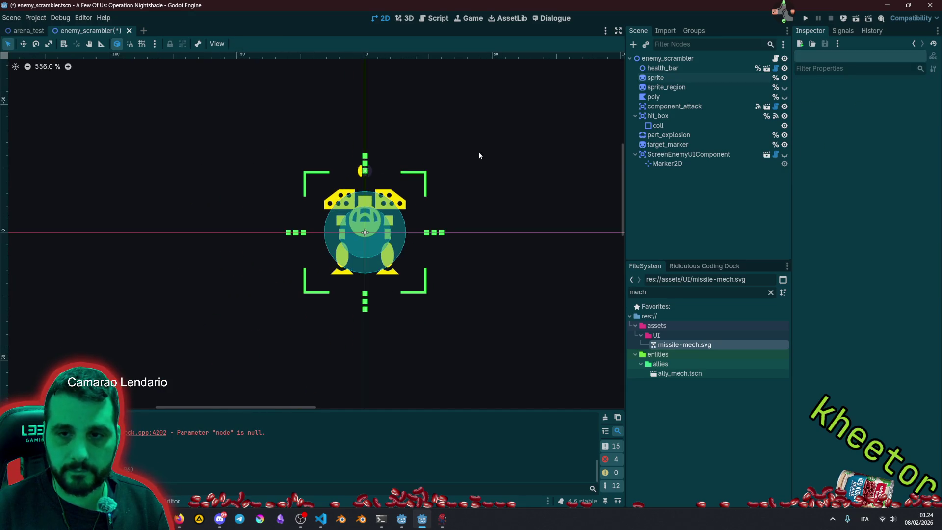
key("ctrl+s")
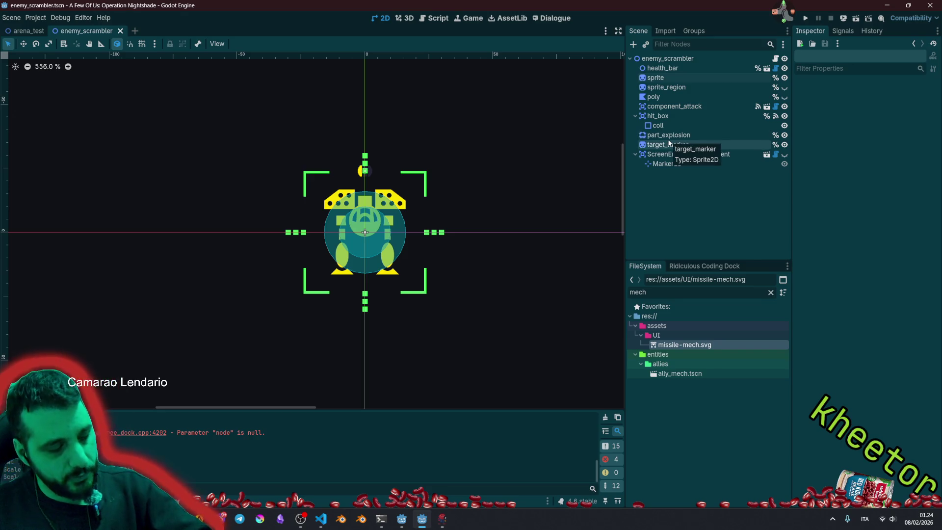
Add an Area2D child node under the enemy_scrambler root.
left_click(685, 59)
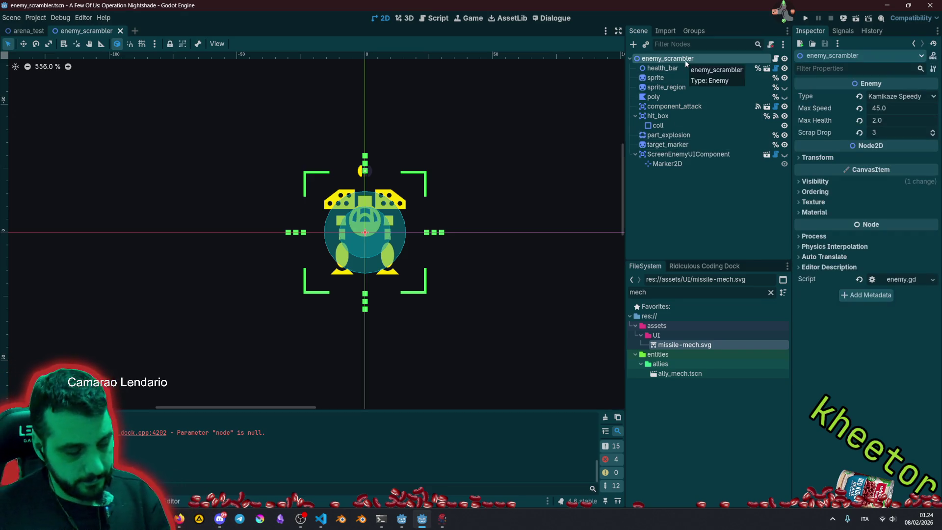
key("ctrl+a")
type("area")
key("Return")
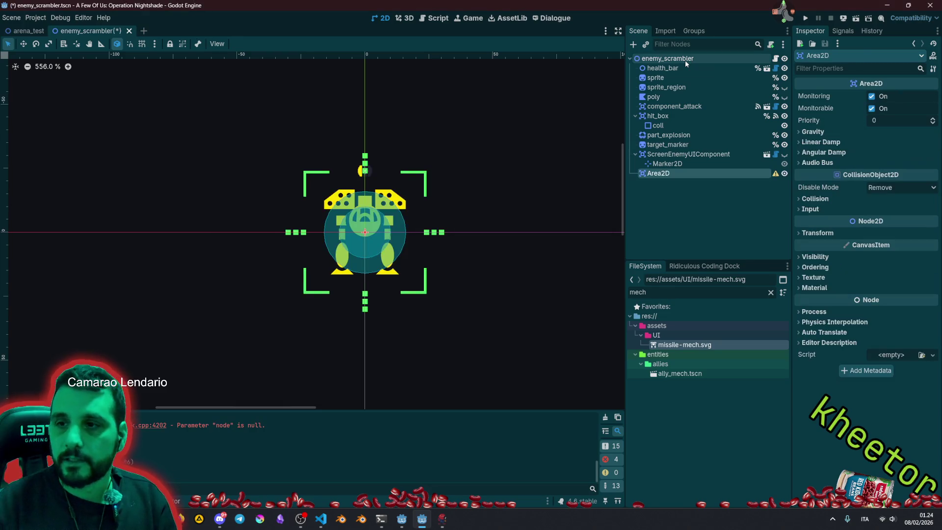
Rename the Area2D to component_scrambler and move it beside component_attack.
key("F2")
key("ctrl+a")
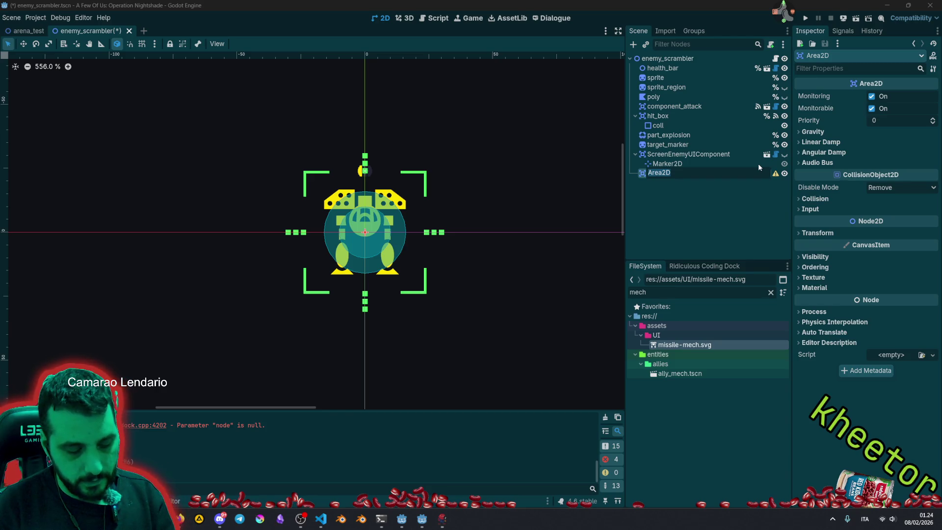
type("scramble")
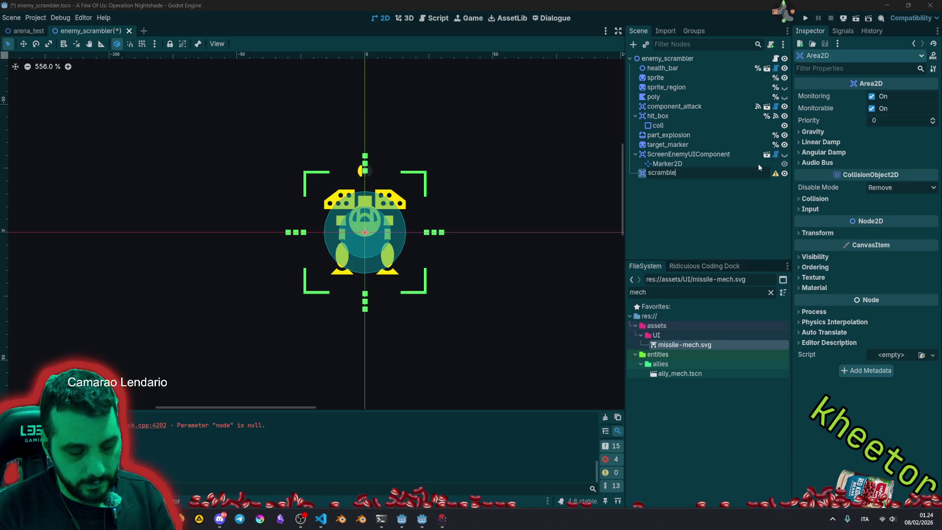
type("r_area")
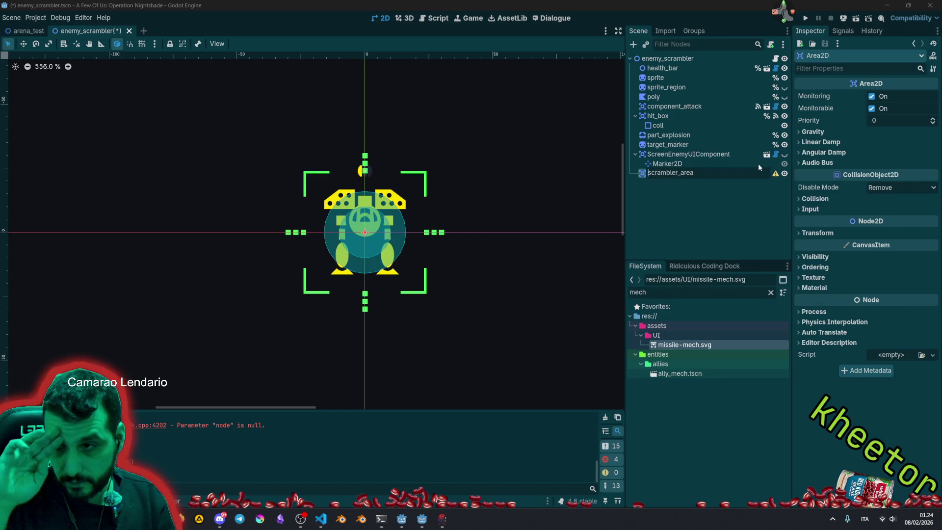
type("component")
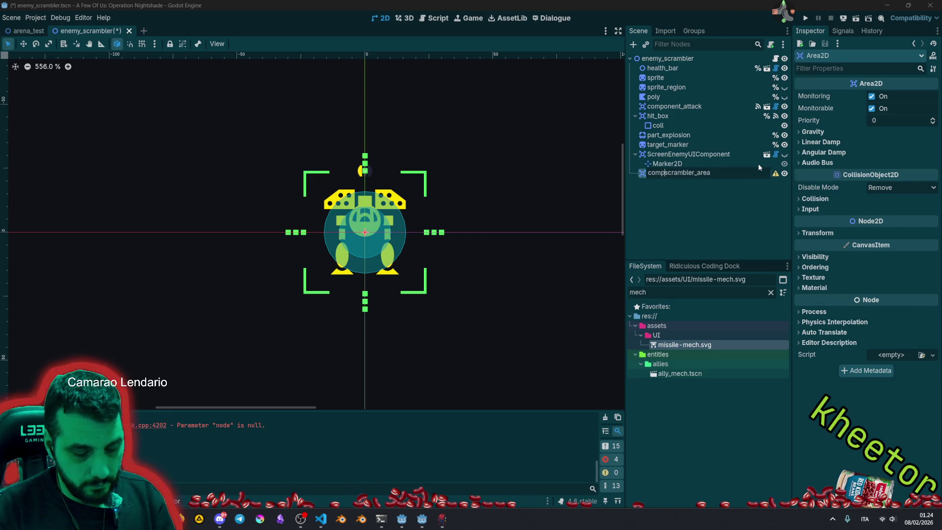
type("_")
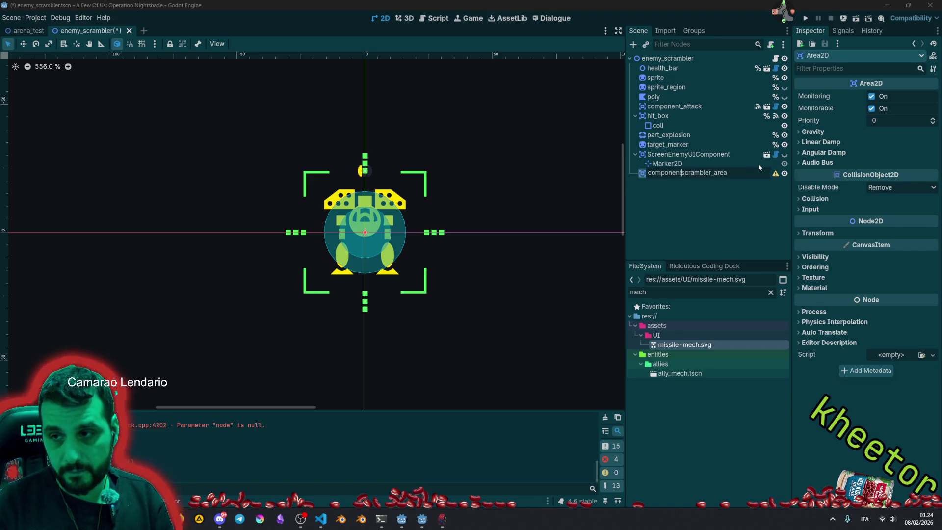
key("End")
key("BackSpace")
key("BackSpace")
key("BackSpace")
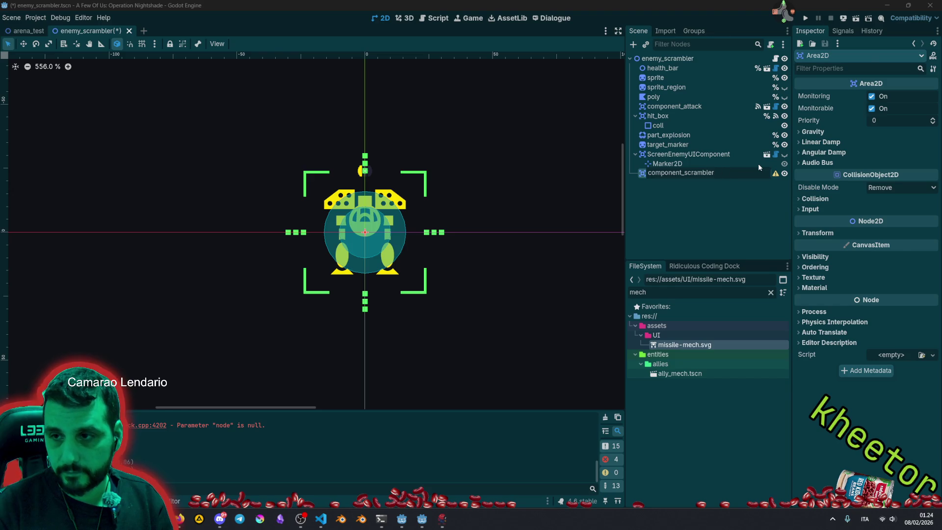
key("Return")
mouse_move(756, 173)
left_mouse_down()
mouse_move(687, 106)
mouse_move(687, 164)
mouse_move(677, 114)
left_mouse_up()
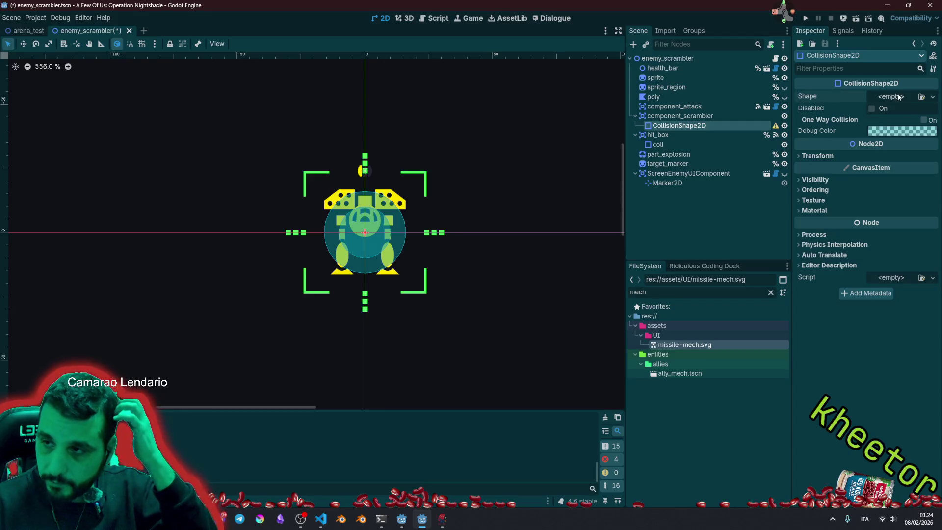
Give component_scrambler a CollisionShape2D with a large CircleShape2D.
left_click(932, 96)
left_click(889, 144)
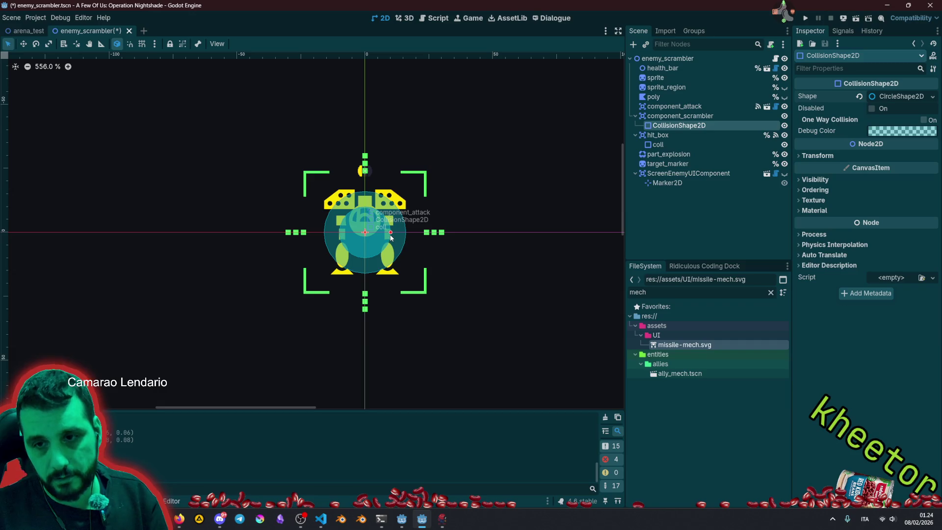
left_click_drag(391, 236, 616, 201)
scroll(511, 190, "down", 4)
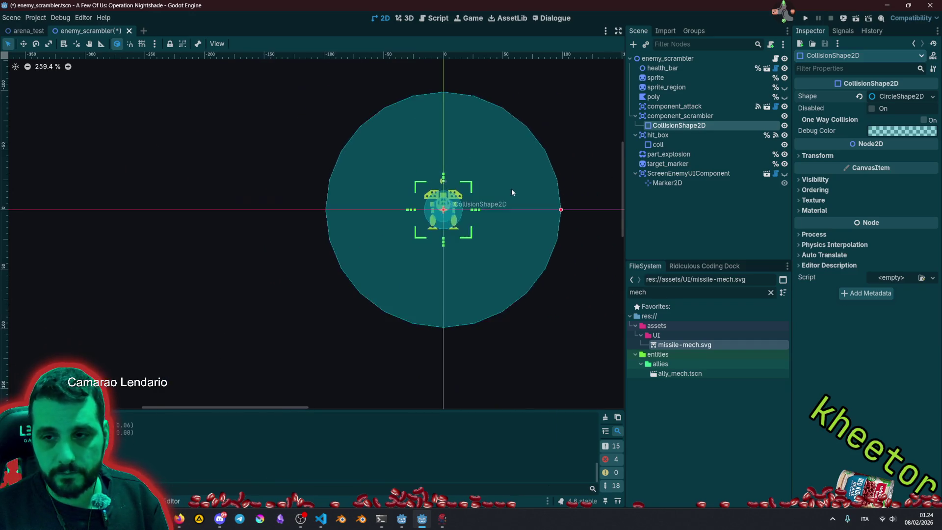
left_click_drag(492, 247, 574, 247)
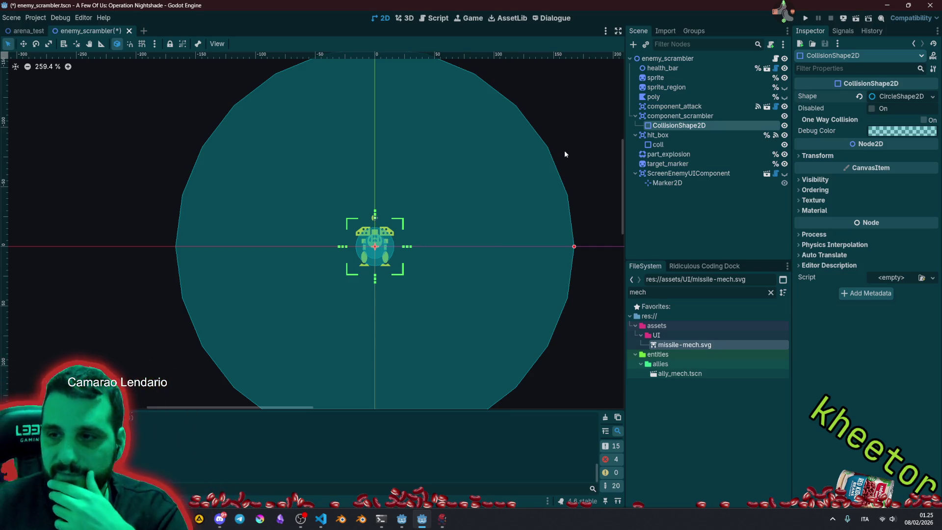
left_click(699, 208)
Rename the collision shape node to coll.
left_click(707, 125)
left_click(706, 125)
type("coo")
key("Return")
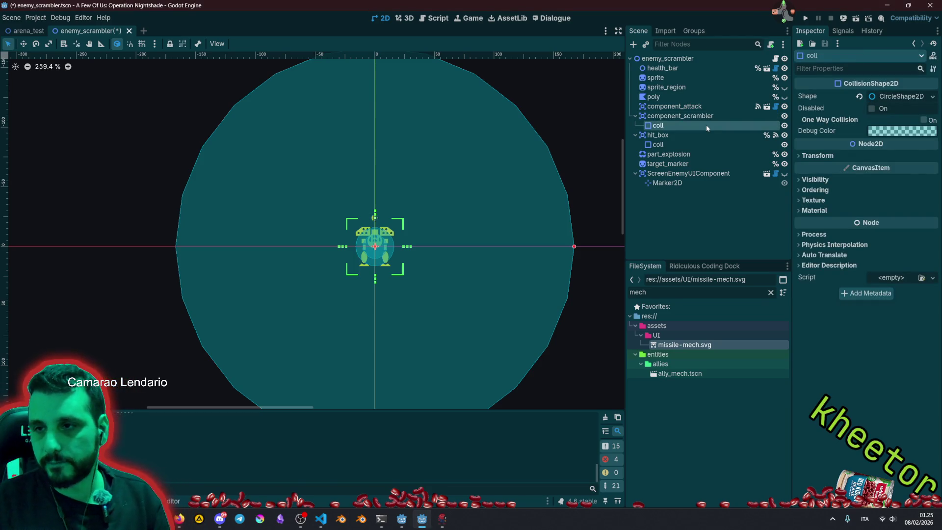
left_click(659, 116)
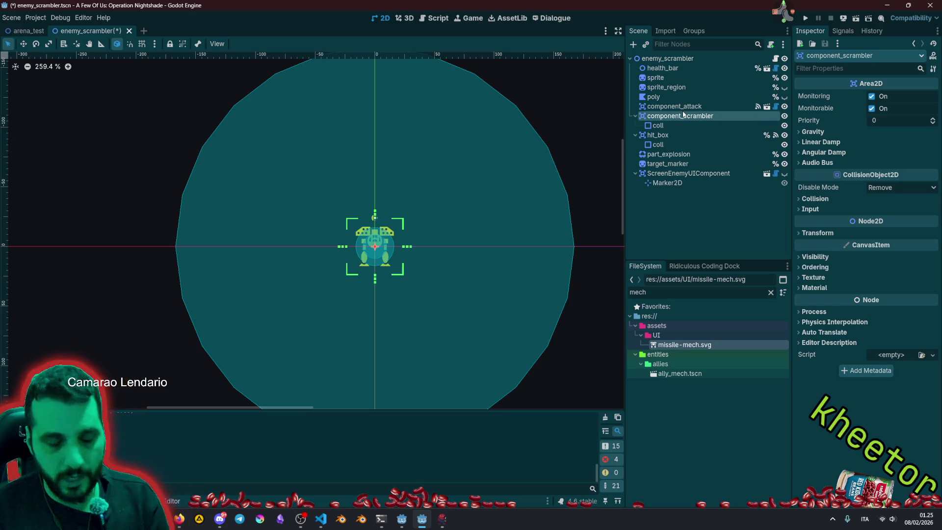
Add a CPUParticles2D child with a Sphere emission shape.
key("ctrl+a")
type("particles")
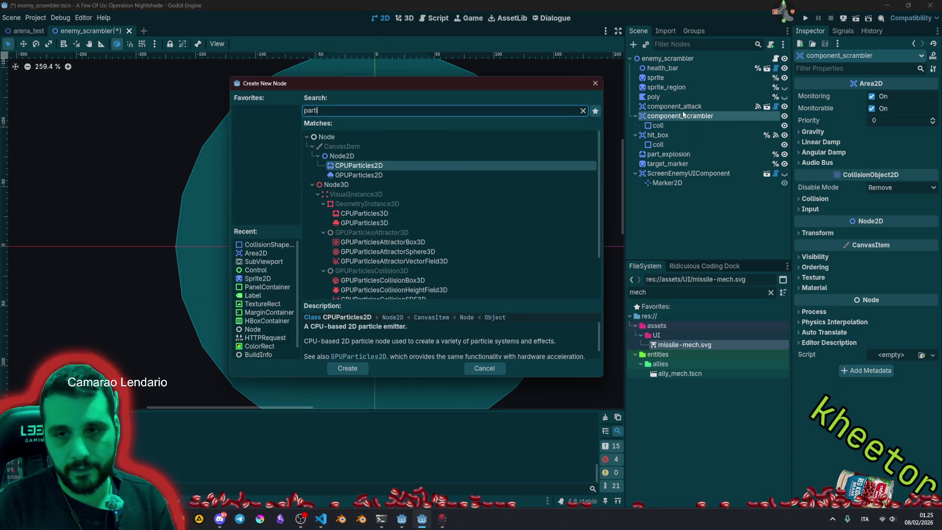
key("Return")
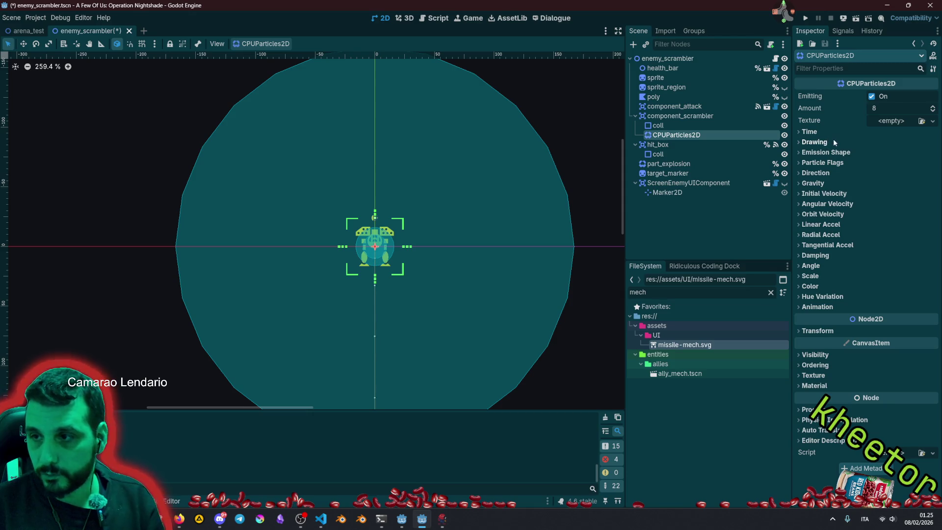
left_click(826, 152)
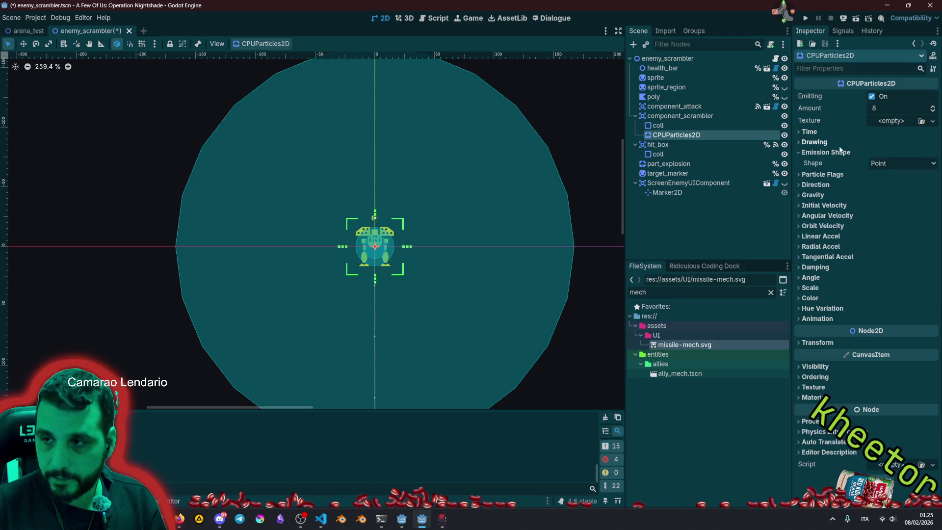
left_click(892, 163)
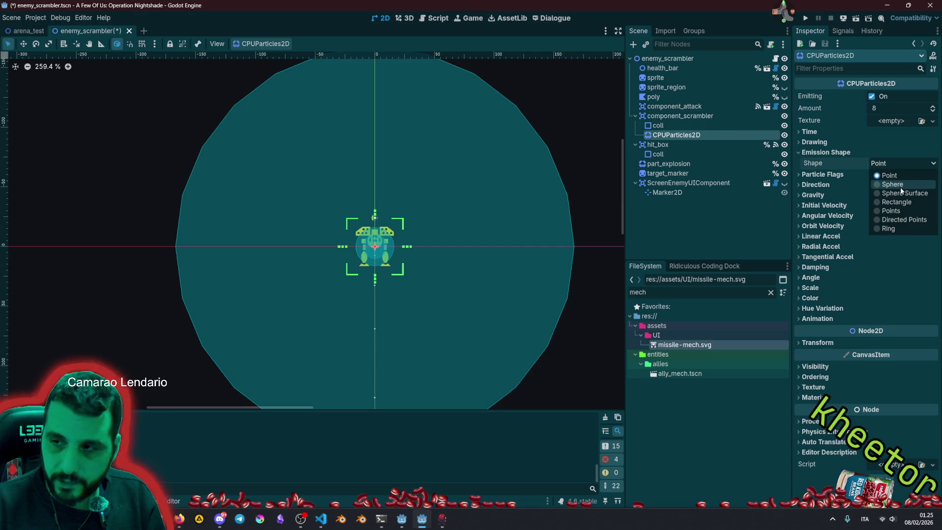
left_click(892, 185)
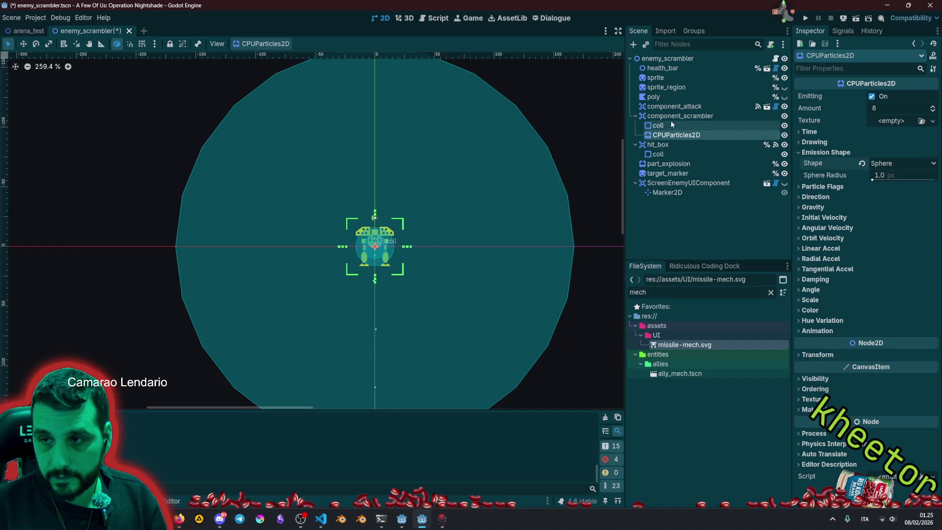
Set coll's CircleShape2D radius to 160.
left_click(687, 125)
left_click(899, 98)
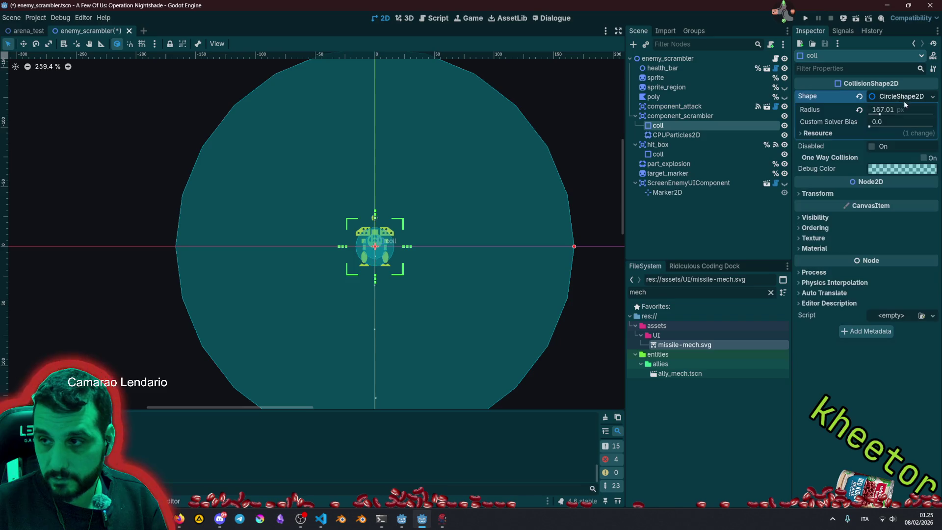
left_click(887, 112)
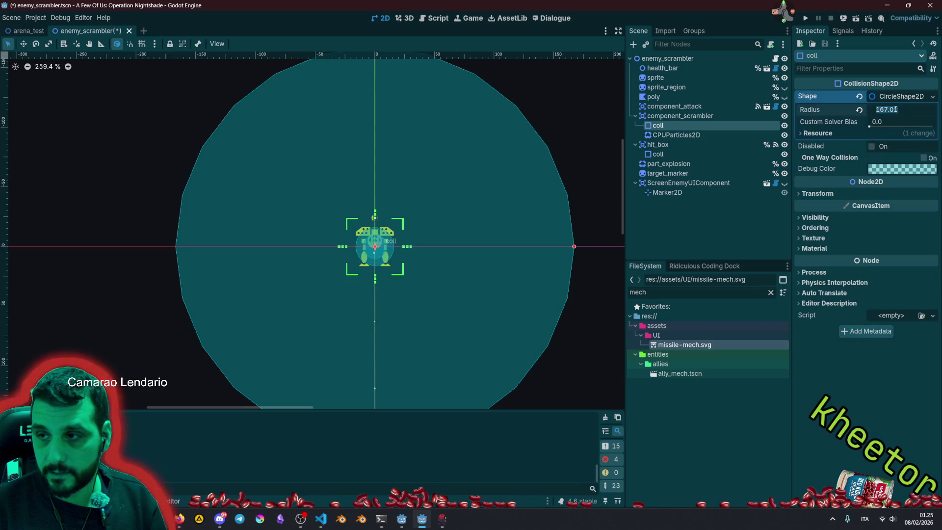
type("1")
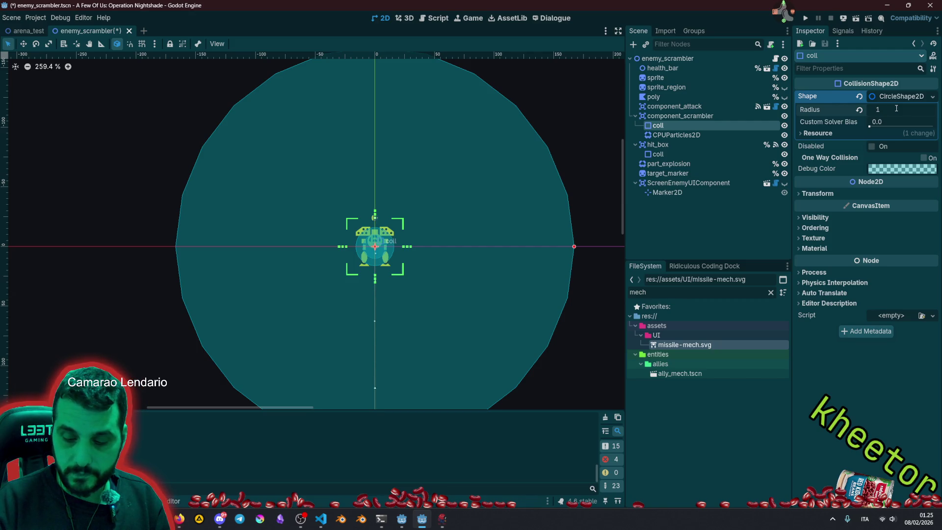
type("60")
key("Return")
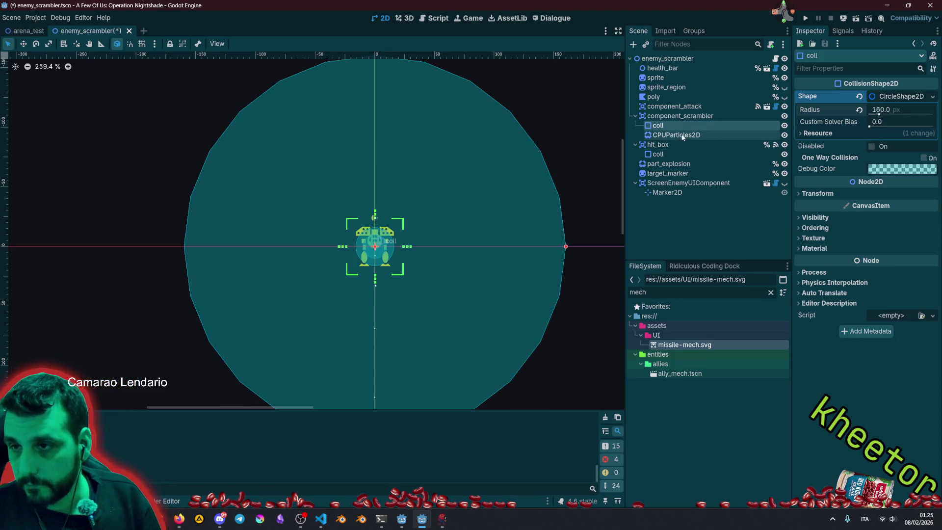
Set the particles' sphere emission radius to 128.
left_click(677, 135)
left_click(883, 175)
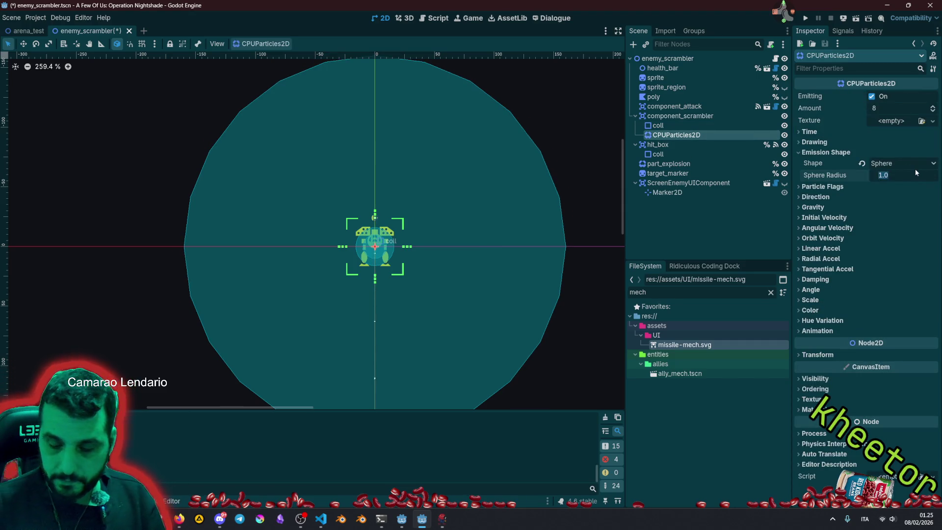
type("128")
key("Return")
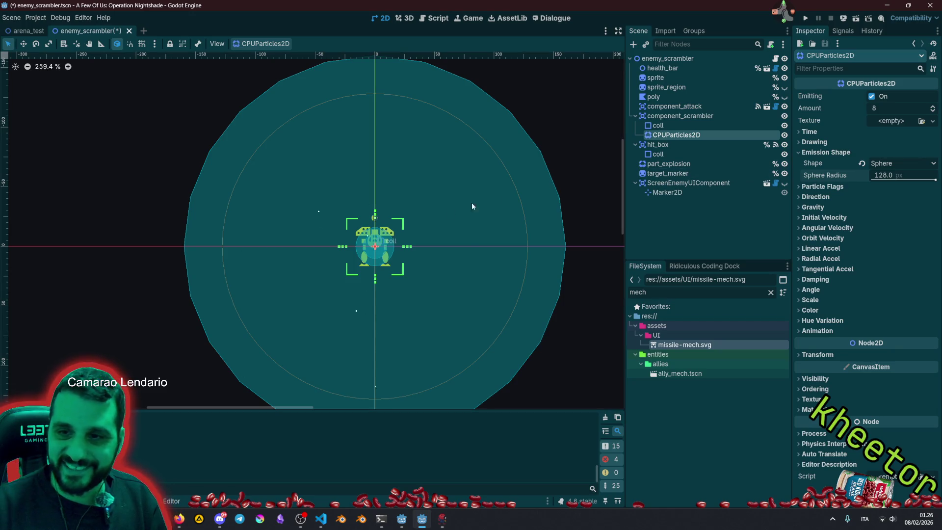
scroll(340, 214, "down", 5)
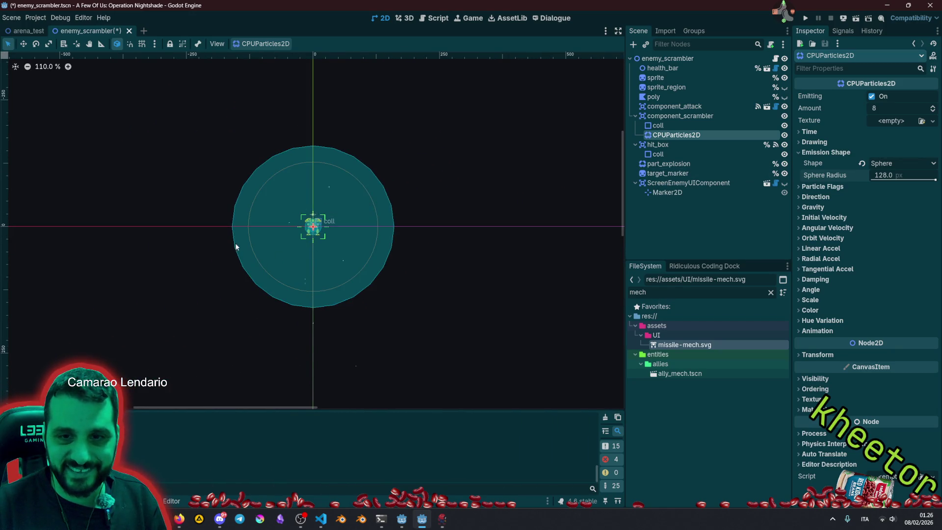
scroll(243, 237, "up", 4)
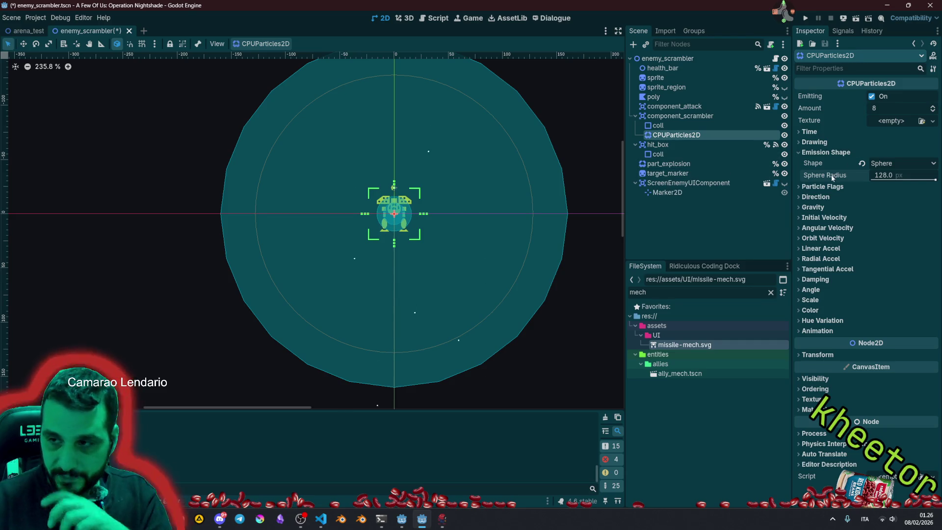
left_click(816, 153)
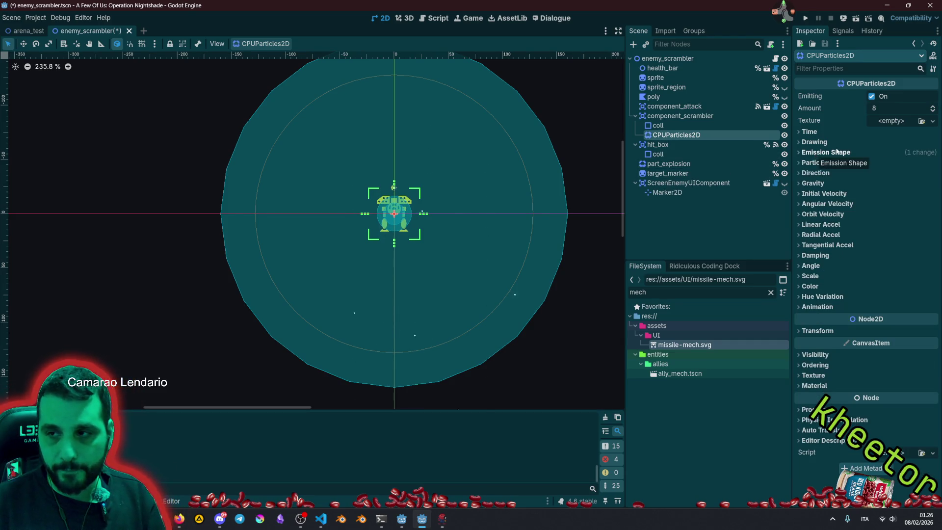
left_click(817, 141)
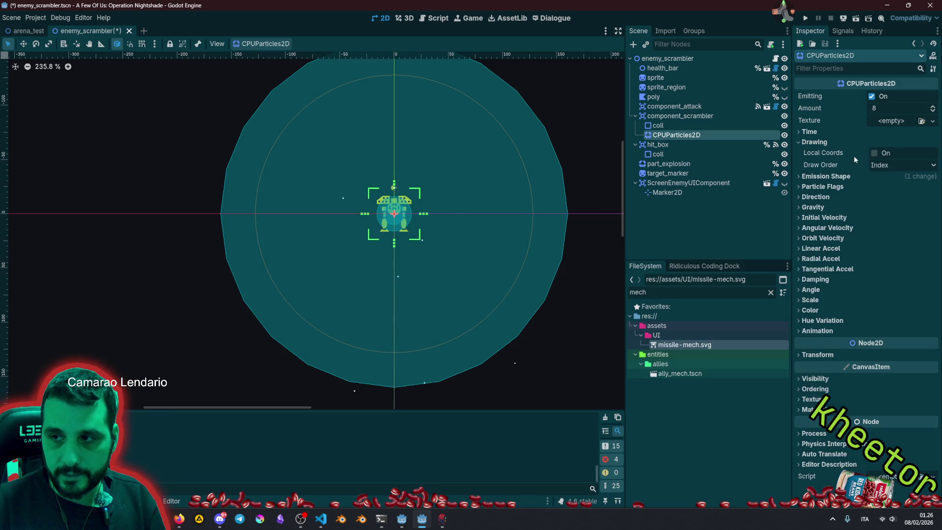
left_click(814, 142)
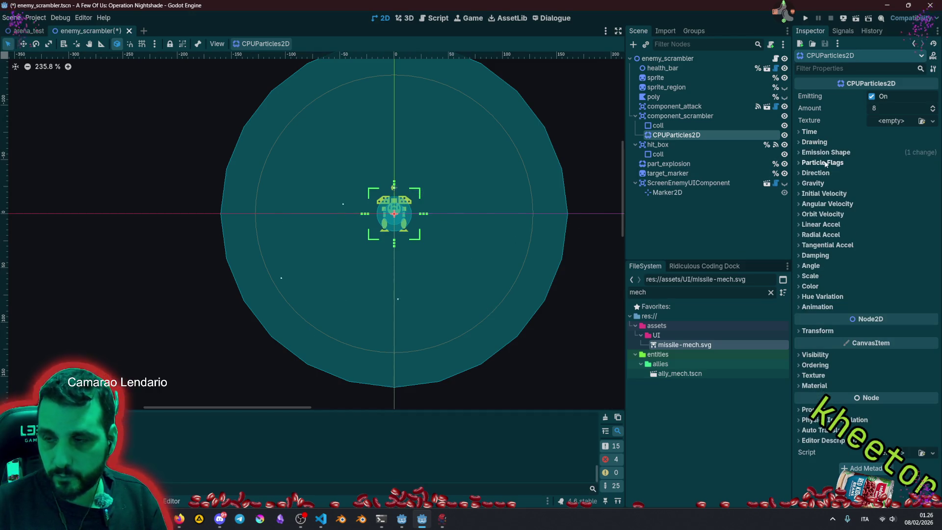
left_click(828, 182)
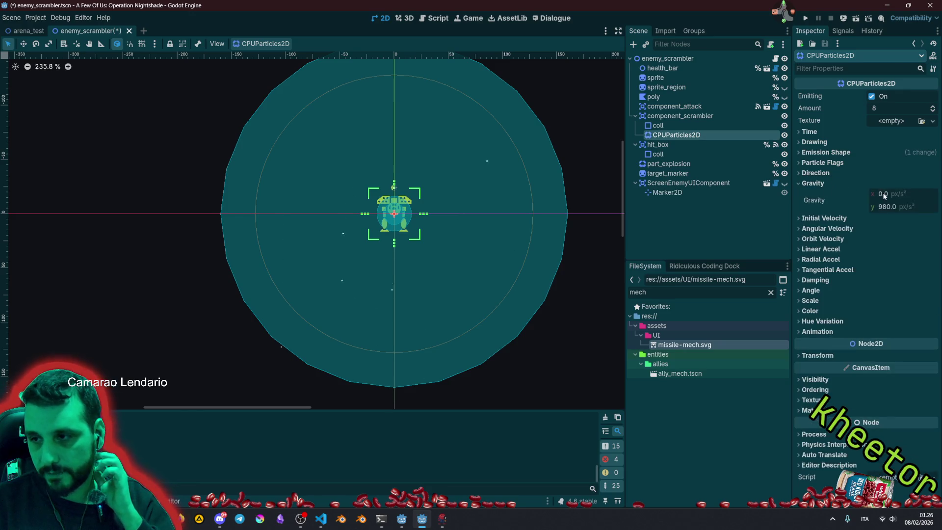
Set the CPUParticles2D vertical gravity to 0.
type("0")
key("Return")
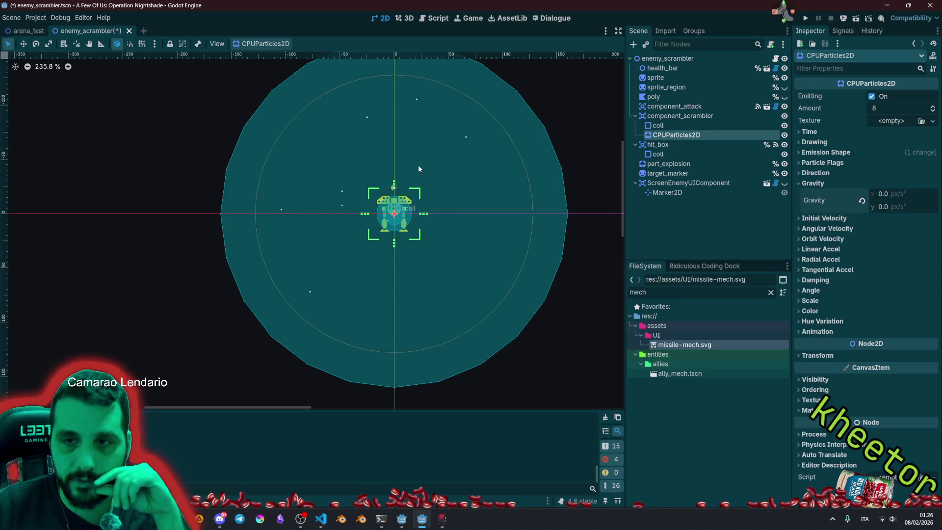
left_click(694, 125)
left_click(681, 135)
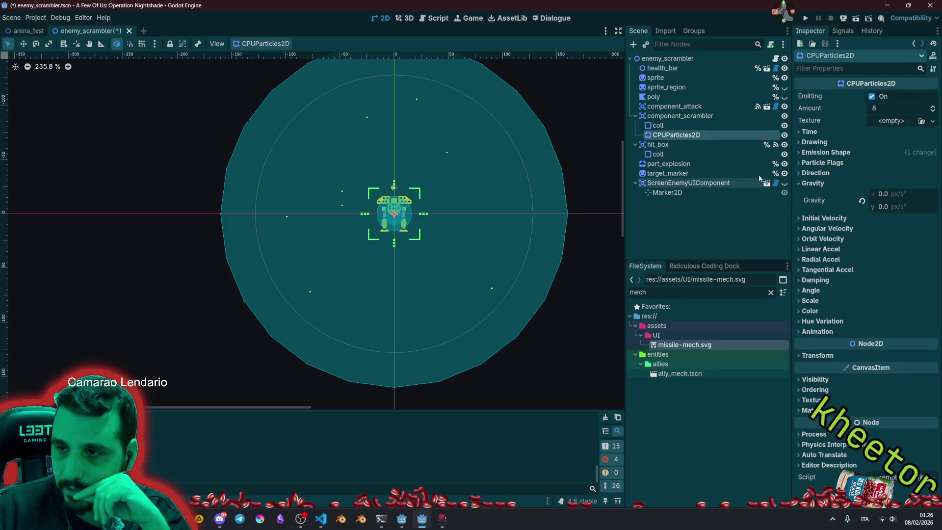
left_click(813, 183)
Switch the particles' emission shape to Ring.
left_click(825, 152)
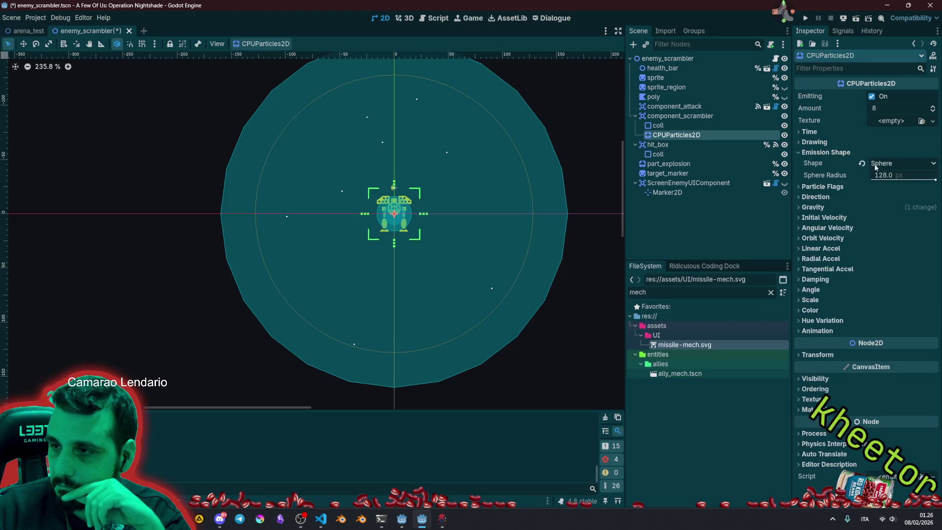
left_click(883, 163)
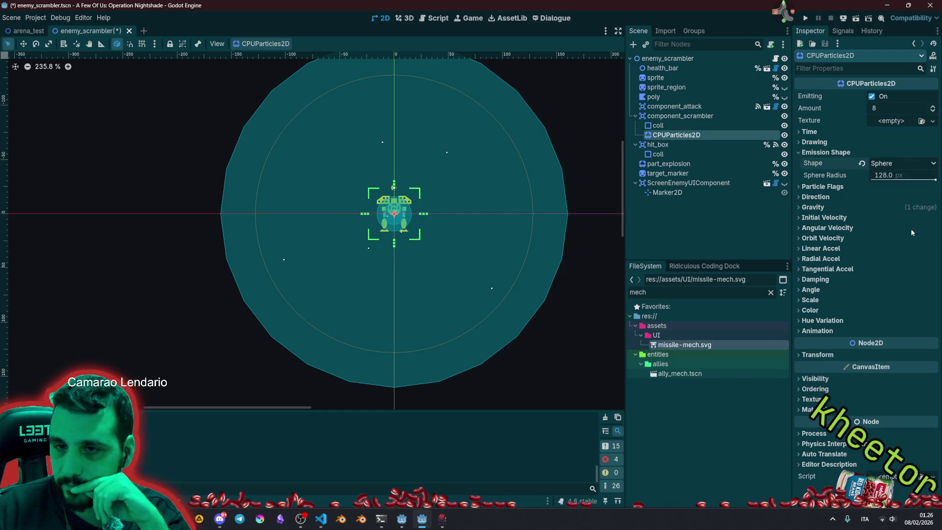
left_click(911, 230)
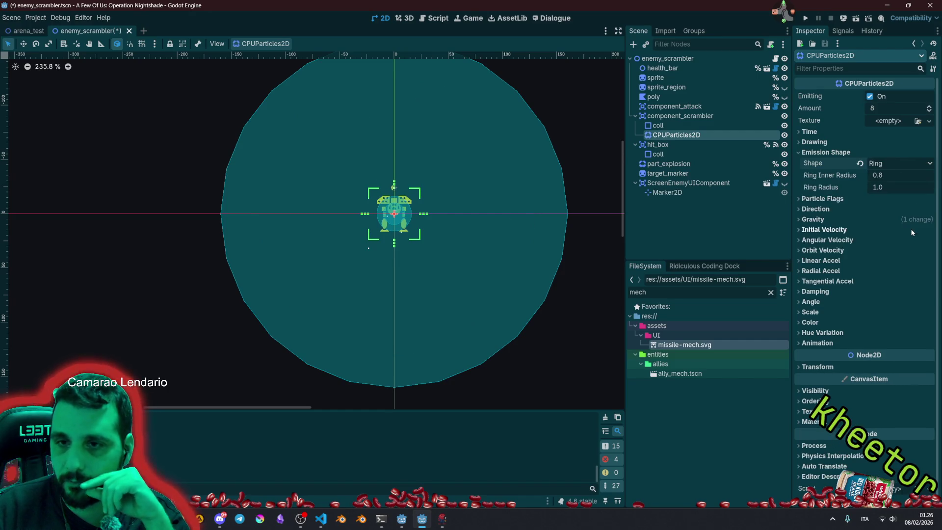
Set the ring's outer radius to 160 and inner radius to 50.
left_click(889, 174)
type("150")
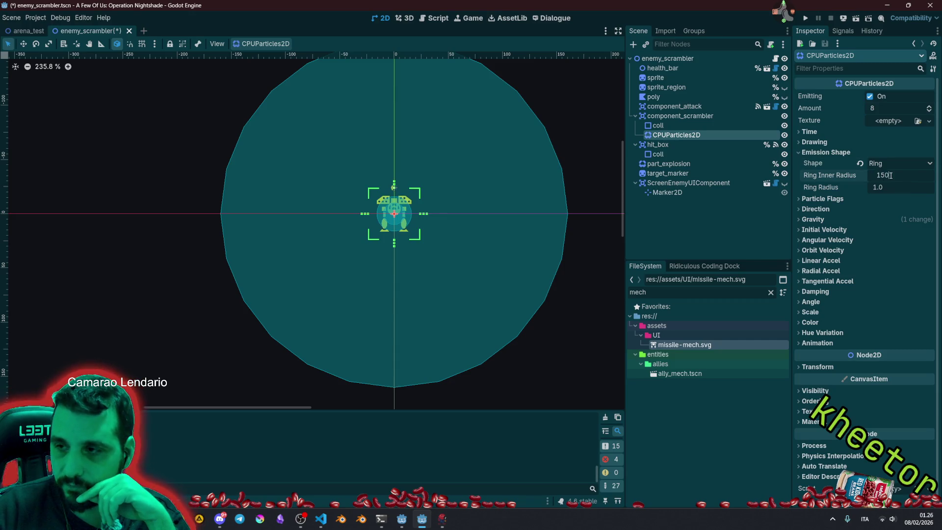
left_click(896, 186)
type("160")
key("Return")
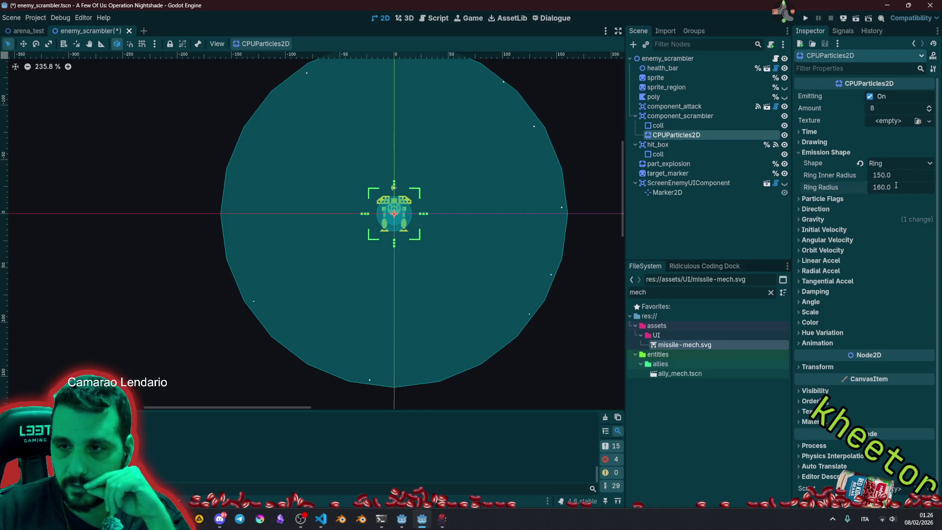
left_click(914, 170)
type("100")
key("Return")
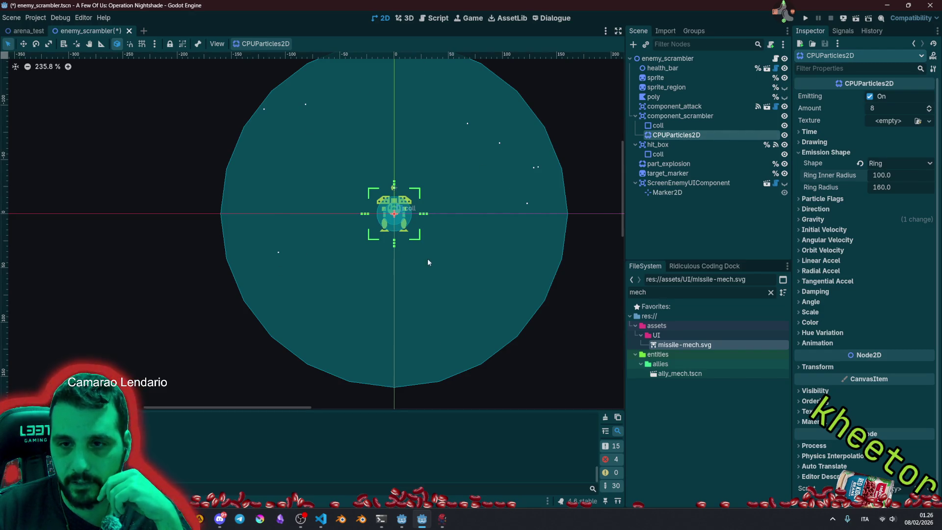
left_click(899, 174)
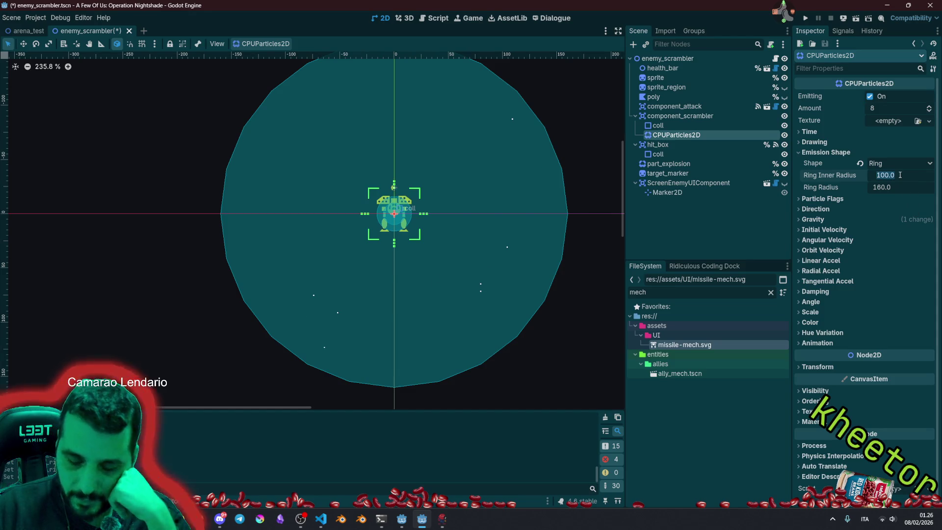
type("50")
key("Return")
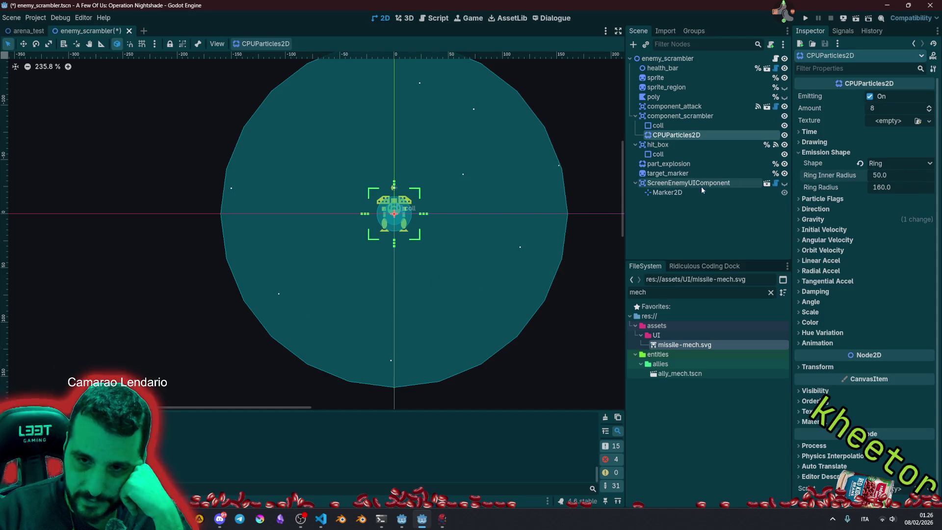
Review the emitter's animation and gravity settings.
left_click(845, 153)
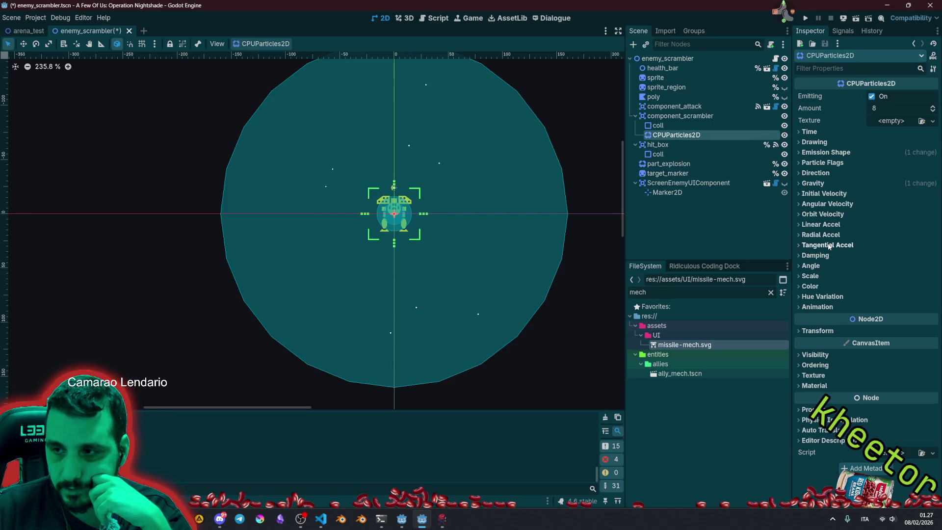
left_click(826, 308)
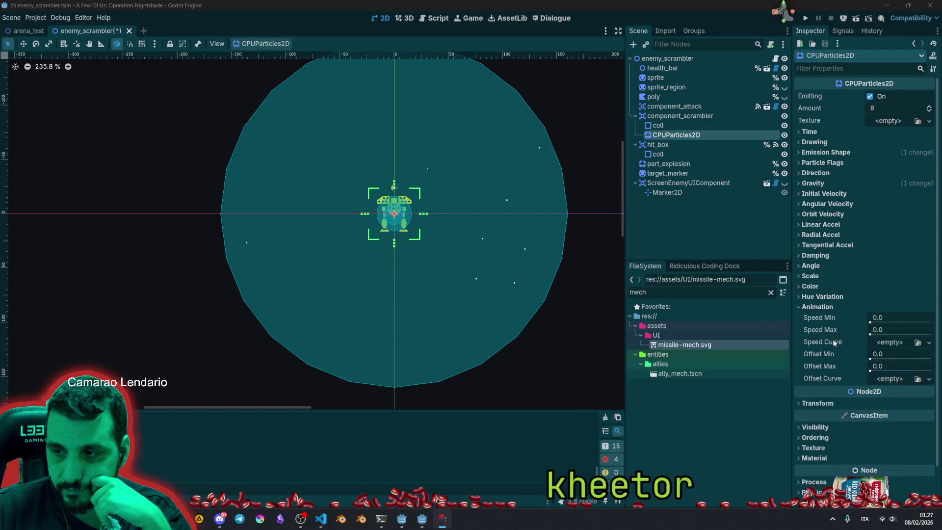
left_click(829, 307)
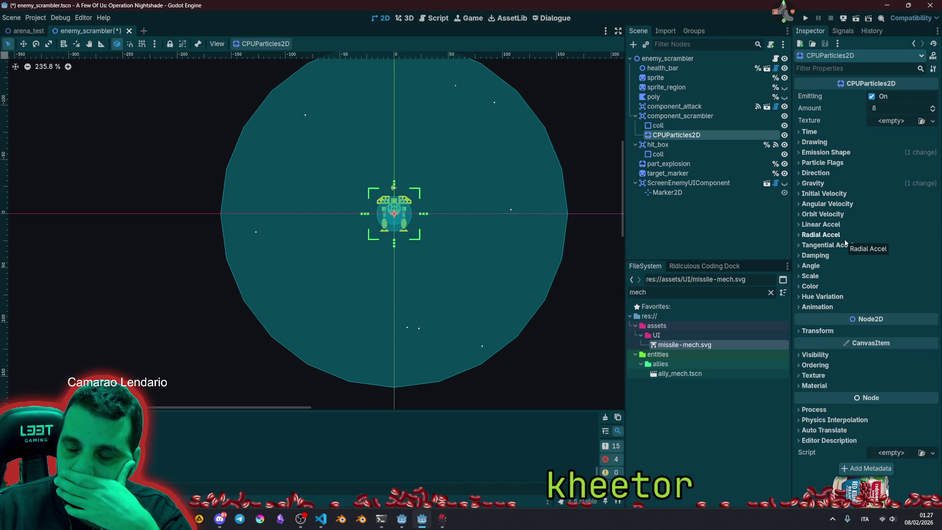
left_click(831, 184)
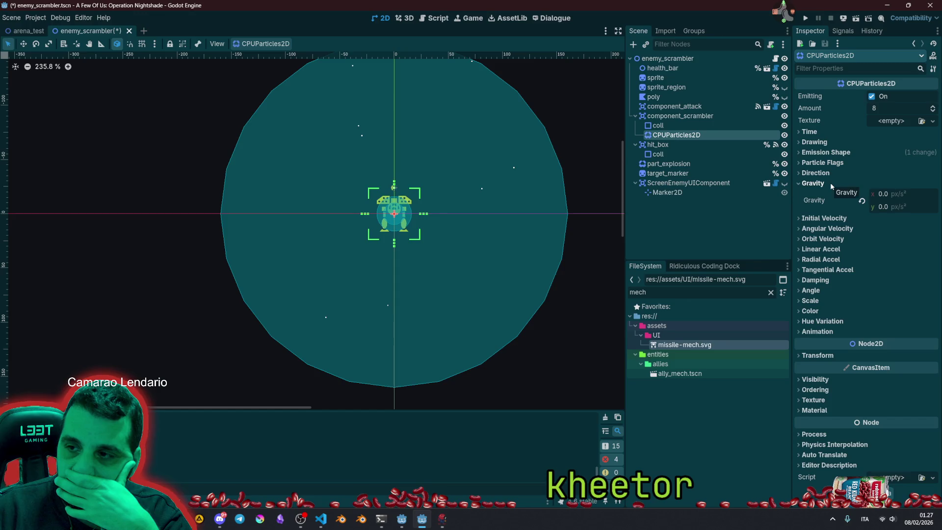
left_click(830, 183)
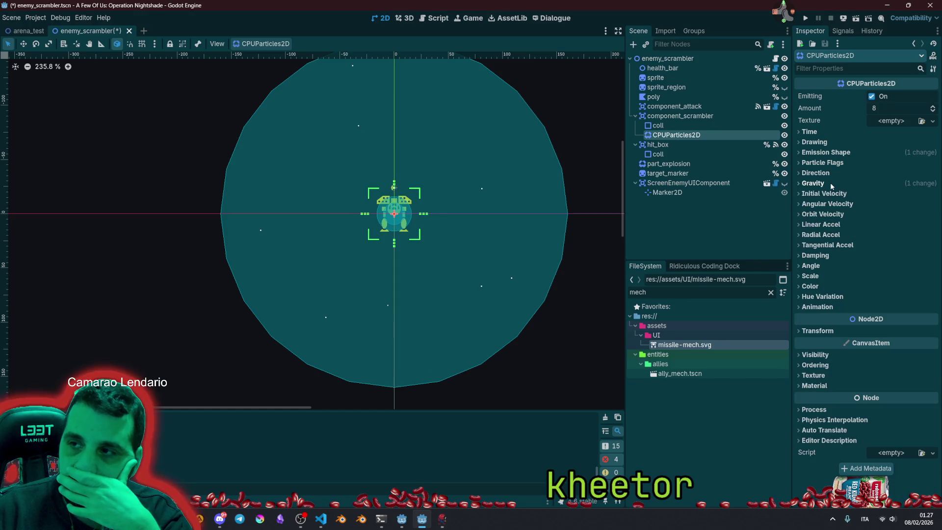
Change the particles node to GPUParticles2D and glance at the sub emitter picker.
right_click(694, 135)
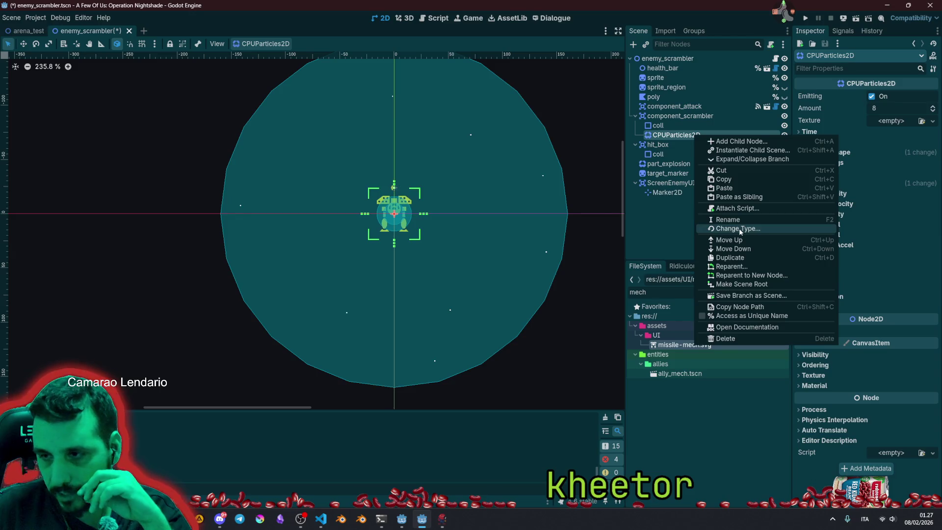
left_click(739, 228)
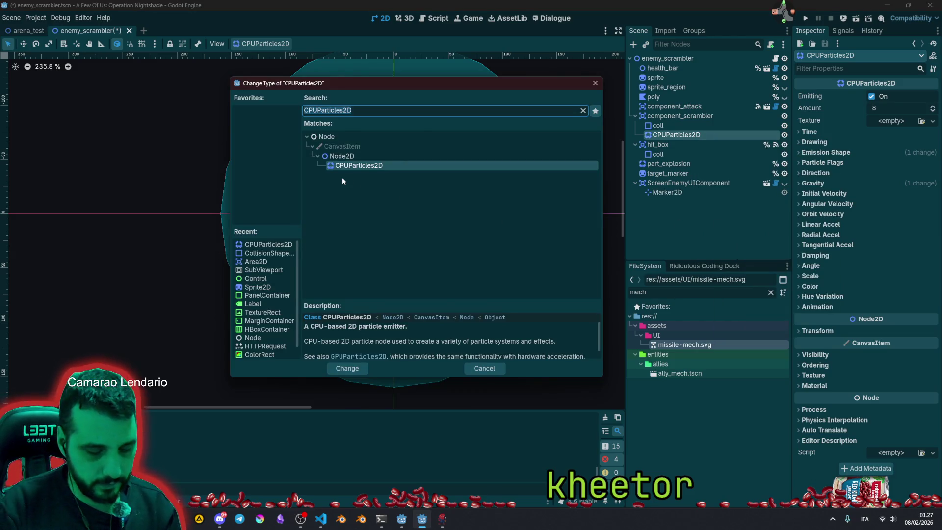
type("gpu")
double_click(349, 195)
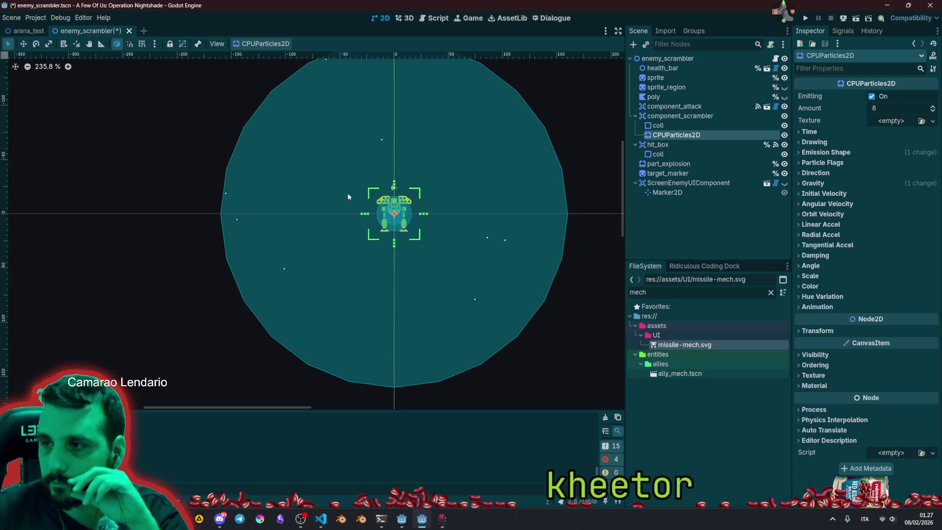
left_click(879, 131)
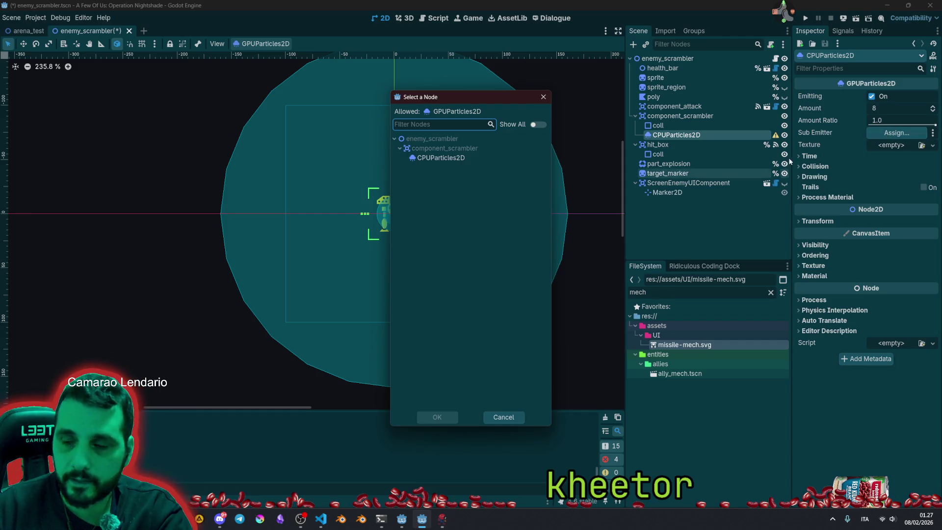
left_click(542, 97)
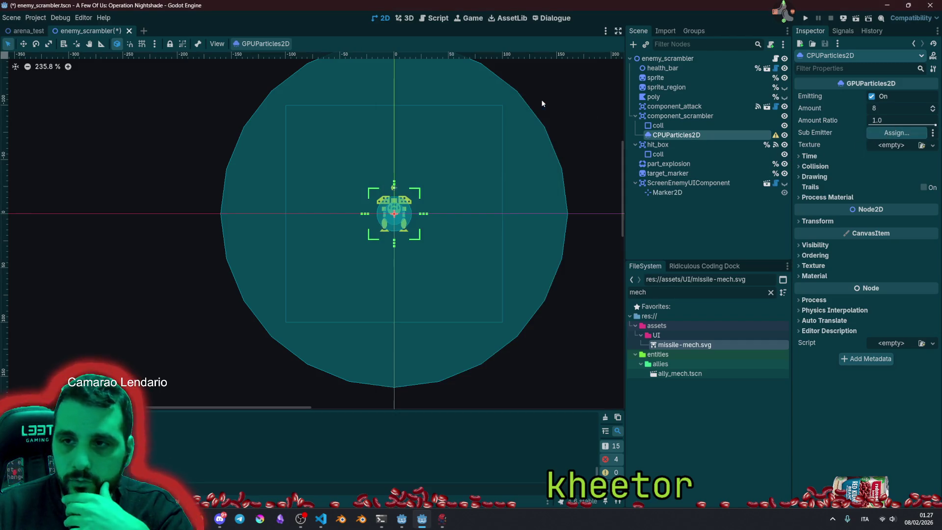
Revert the node to CPUParticles2D, then change it to GPUParticles2D again.
right_click(701, 137)
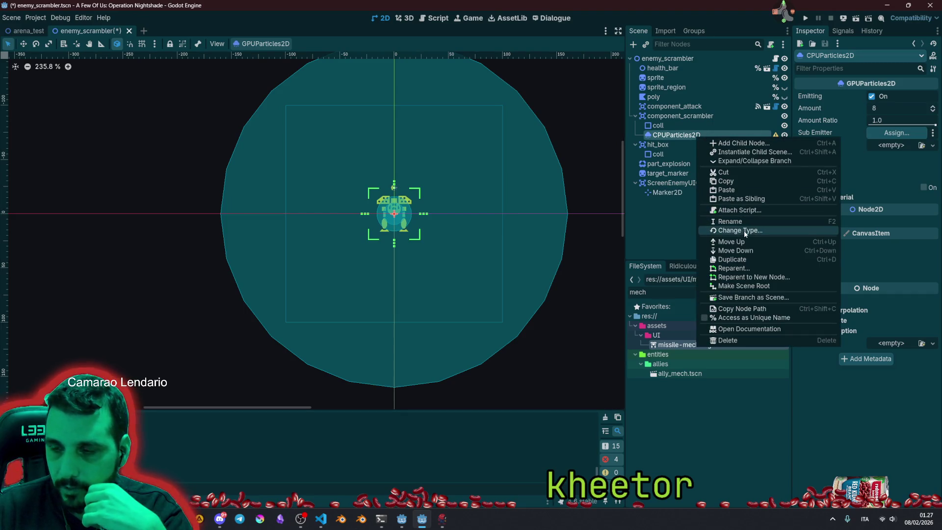
left_click(743, 230)
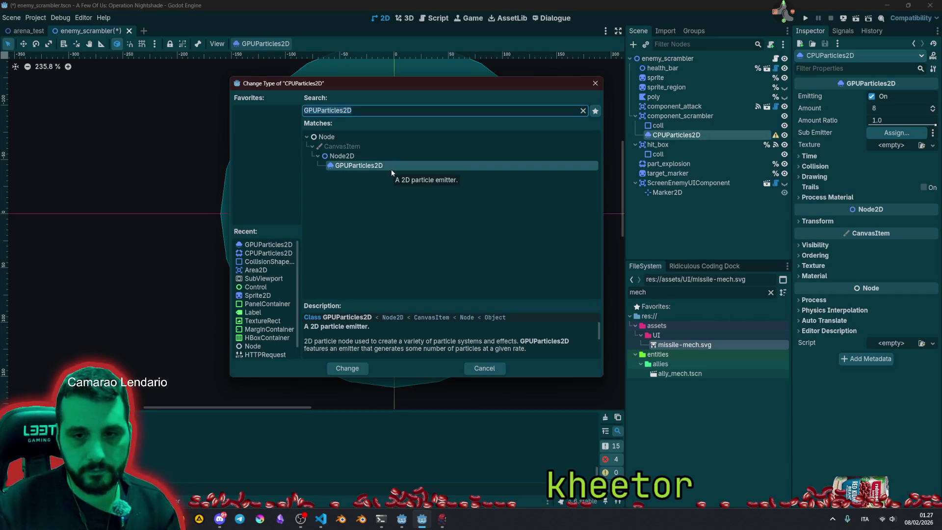
double_click(260, 254)
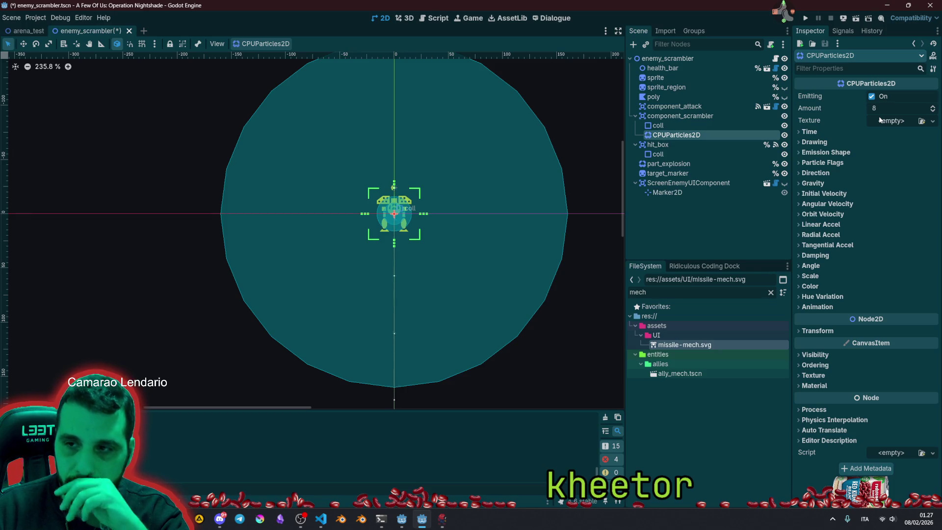
right_click(728, 142)
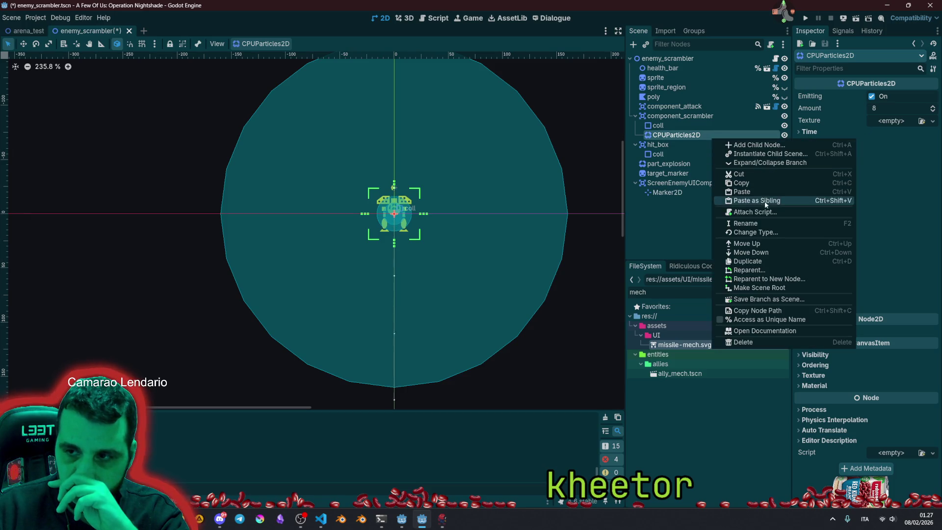
left_click(724, 233)
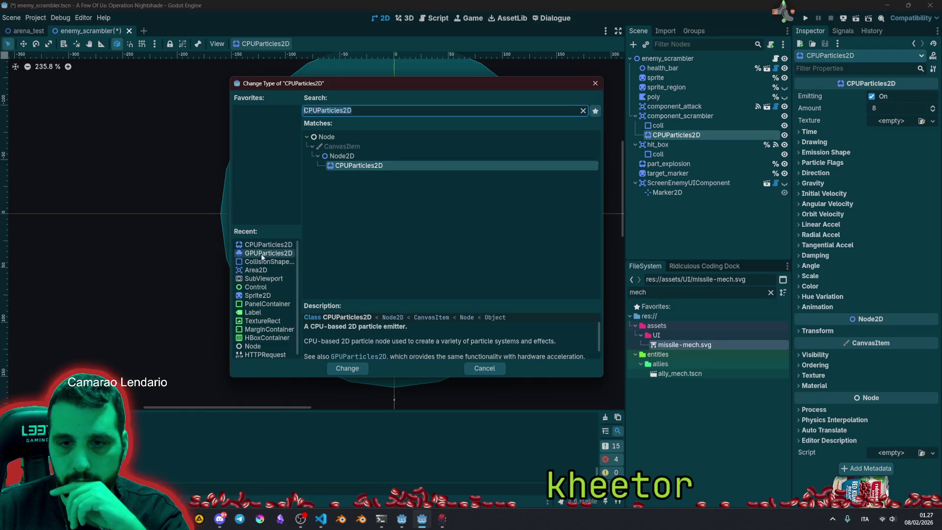
double_click(257, 253)
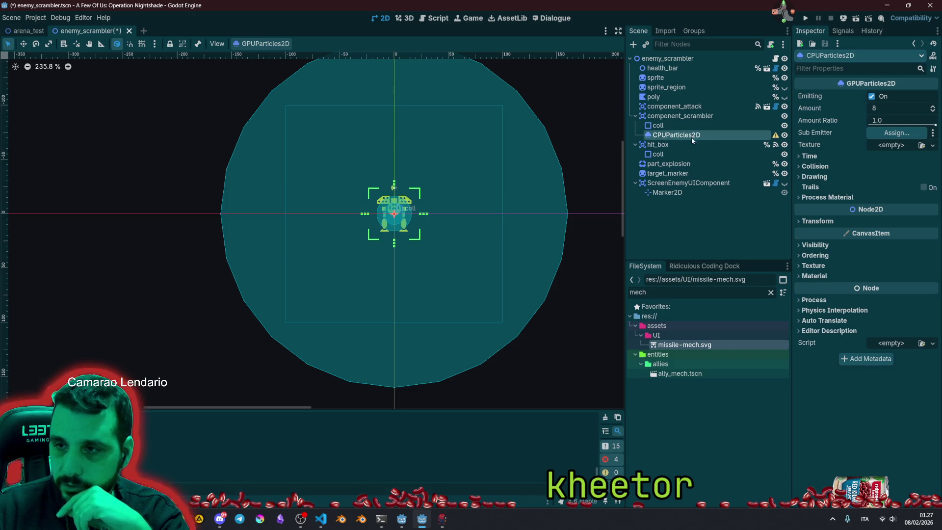
left_click(670, 137)
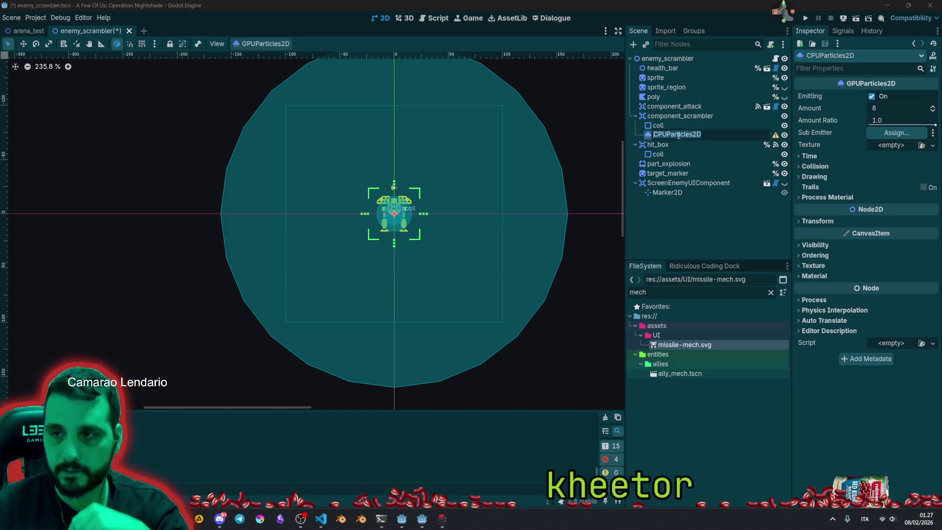
Rename the GPU particles node to particles_fx.
type("particles")
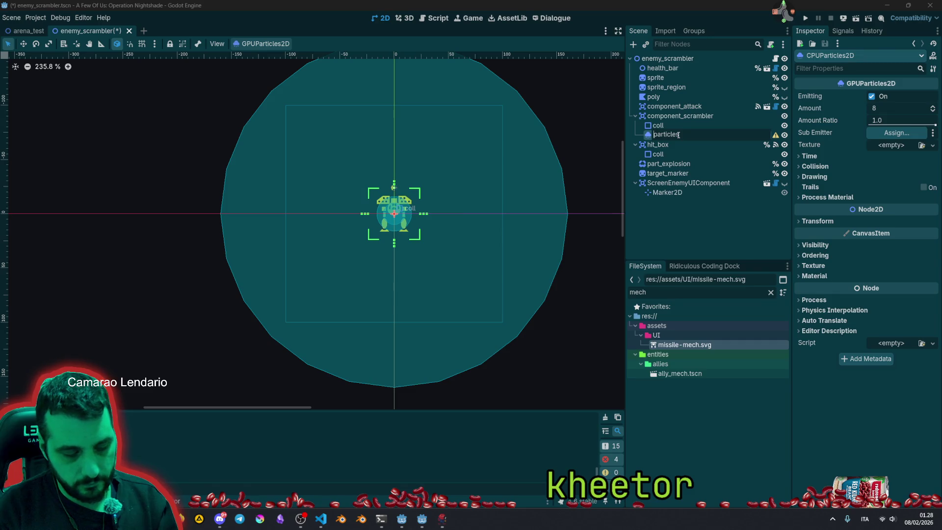
type("_fx")
key("Return")
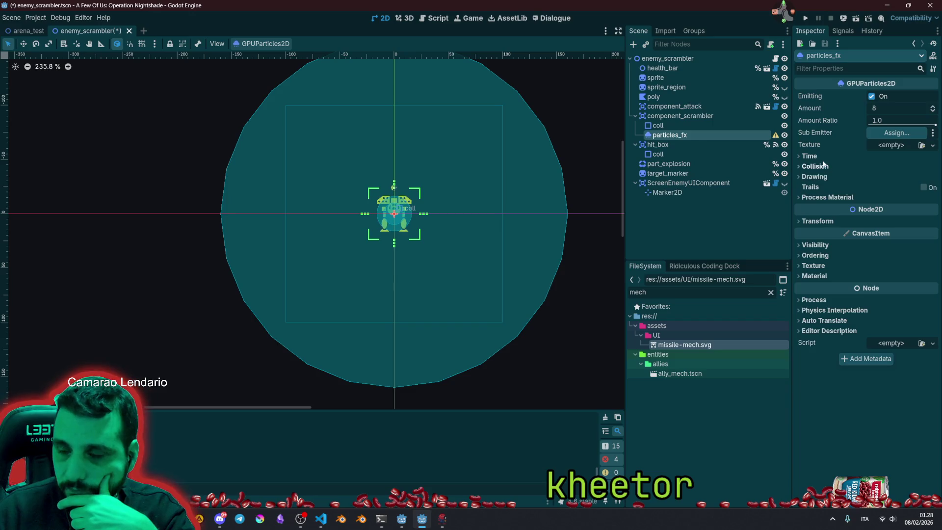
Assign a new ParticleProcessMaterial as the process material and expand its Spawn > Position settings.
left_click(814, 176)
left_click(827, 180)
left_click(815, 166)
left_click(815, 167)
left_click(827, 197)
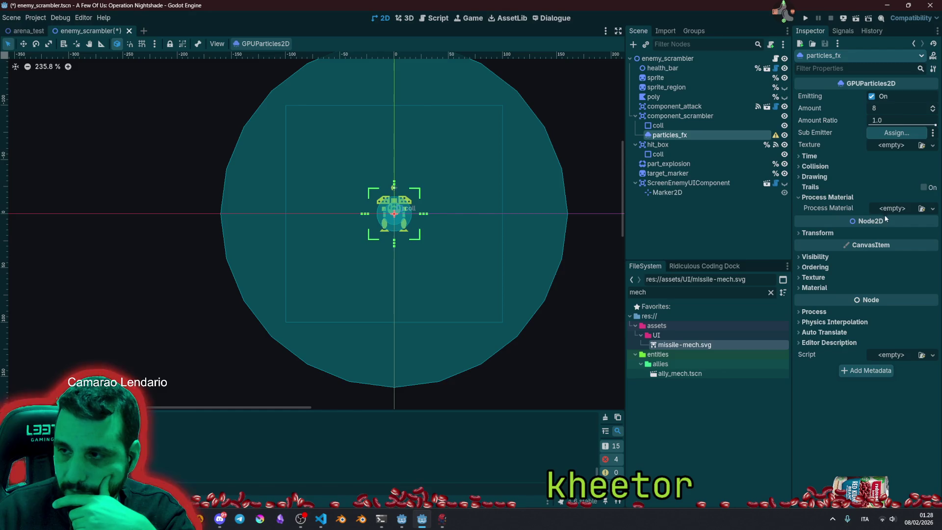
left_click(889, 209)
left_click(909, 227)
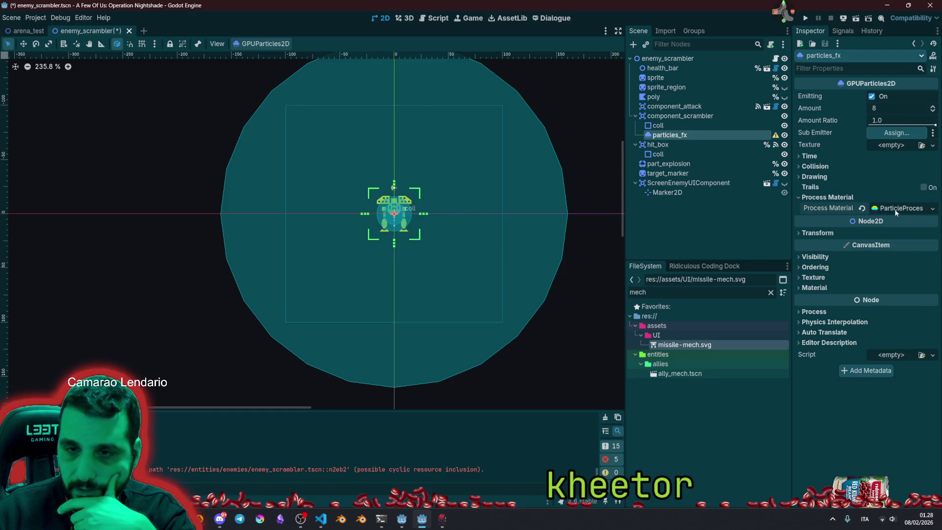
left_click(895, 209)
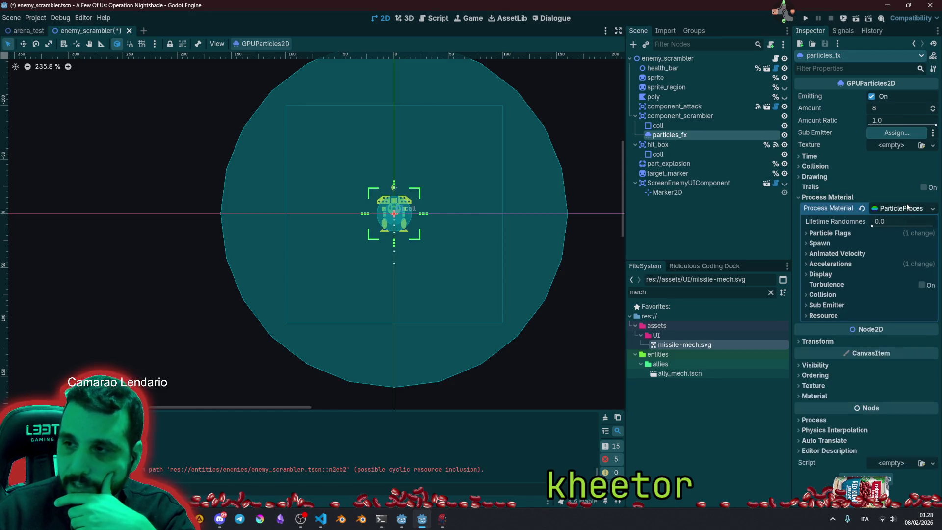
left_click(858, 243)
left_click(837, 254)
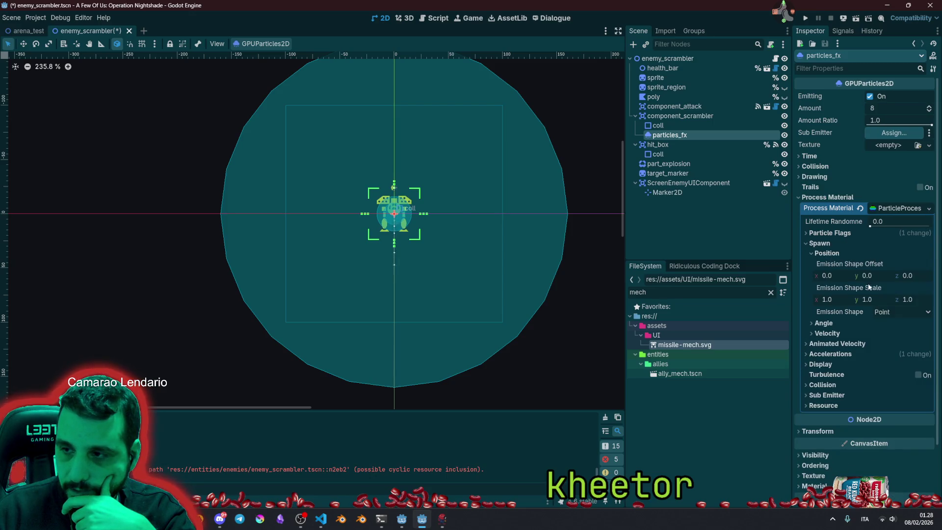
Set the emission shape to Ring with radius 160 and inner radius 50, then collapse Spawn.
left_click(887, 311)
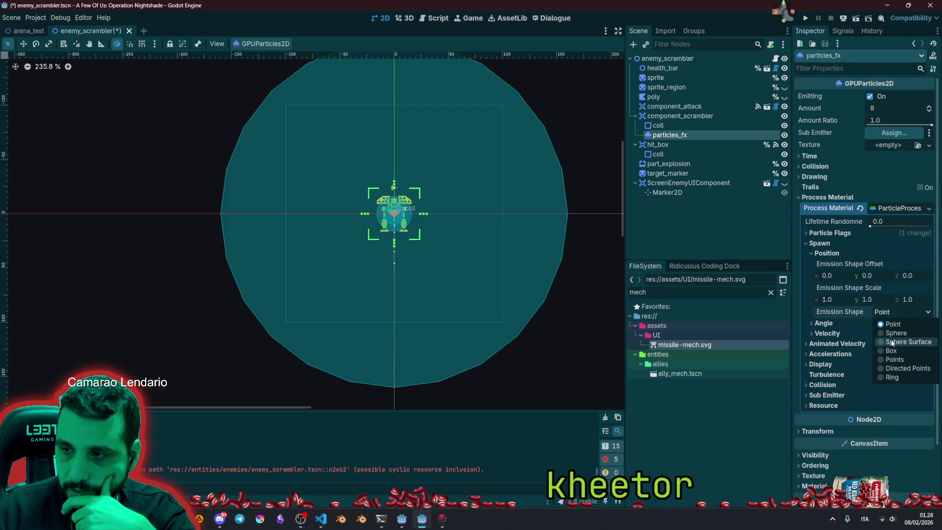
left_click(898, 377)
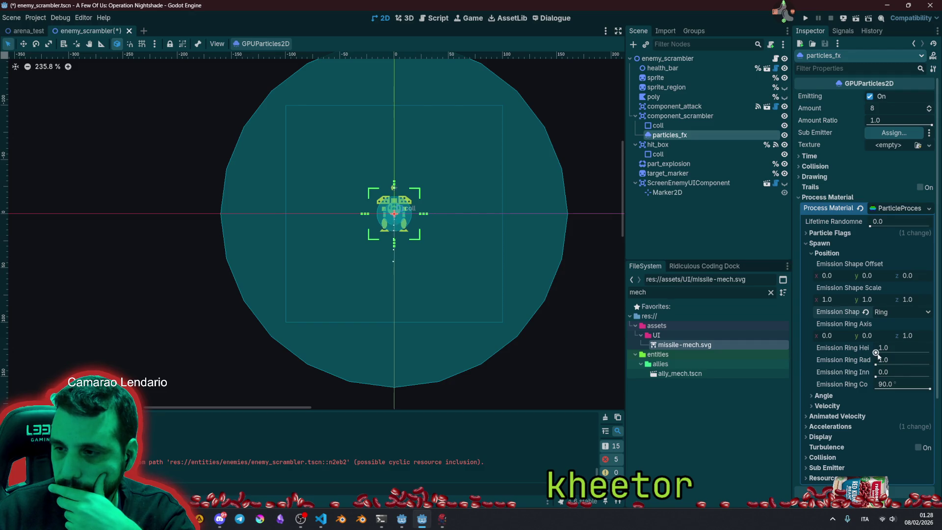
mouse_move(864, 375)
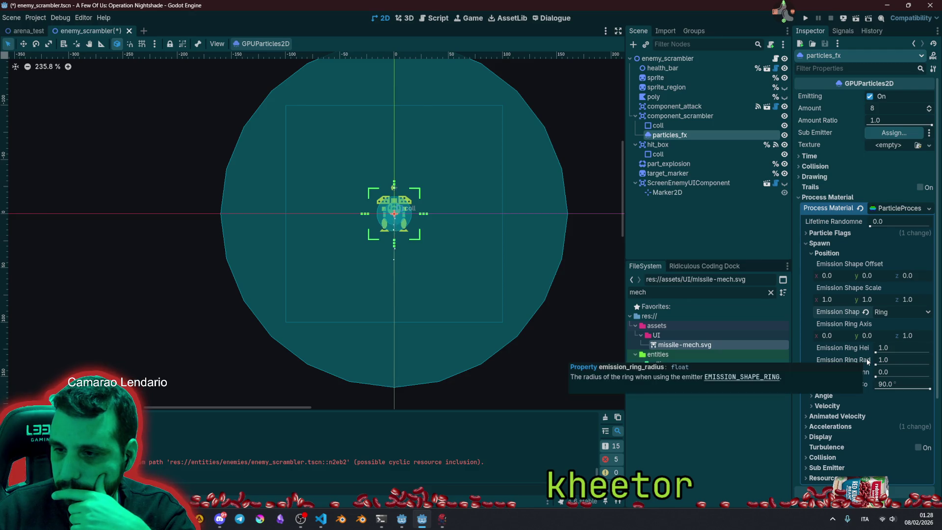
left_click(891, 360)
type("160")
key("Return")
left_click(897, 372)
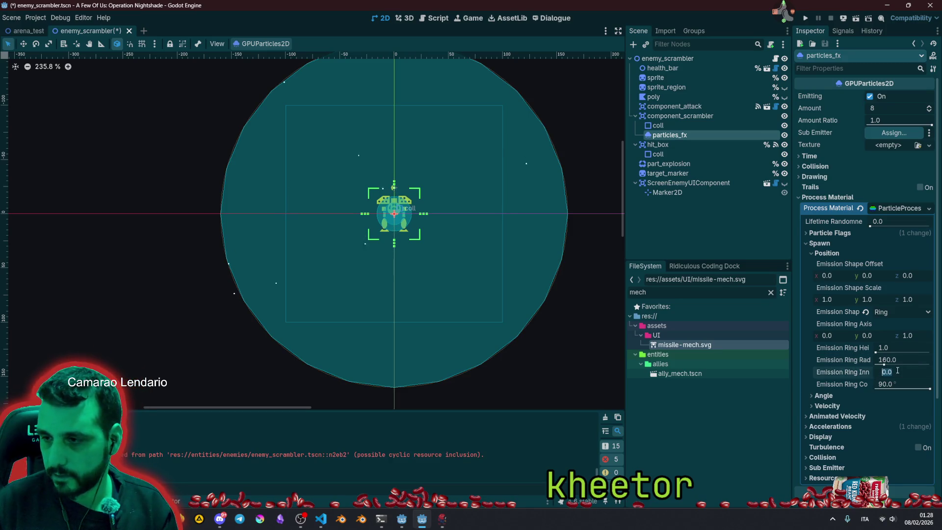
type("50")
key("Return")
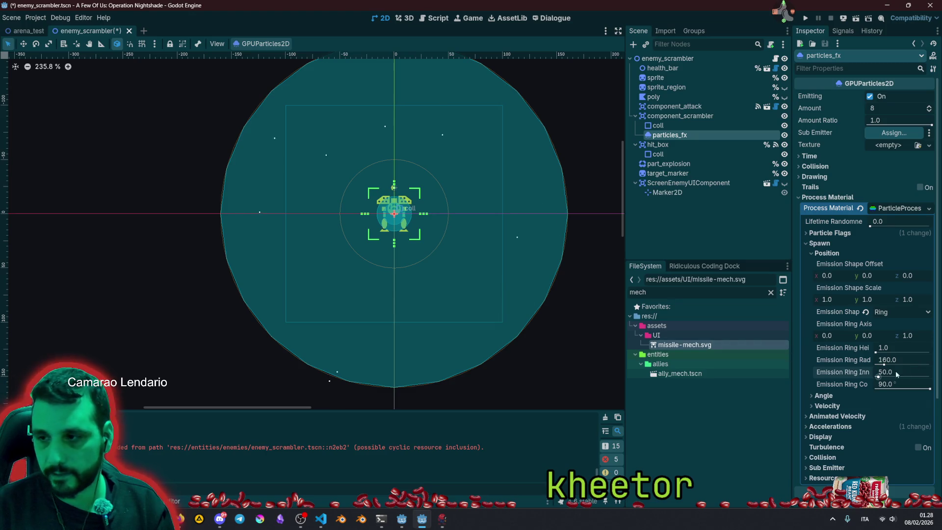
left_click(909, 373)
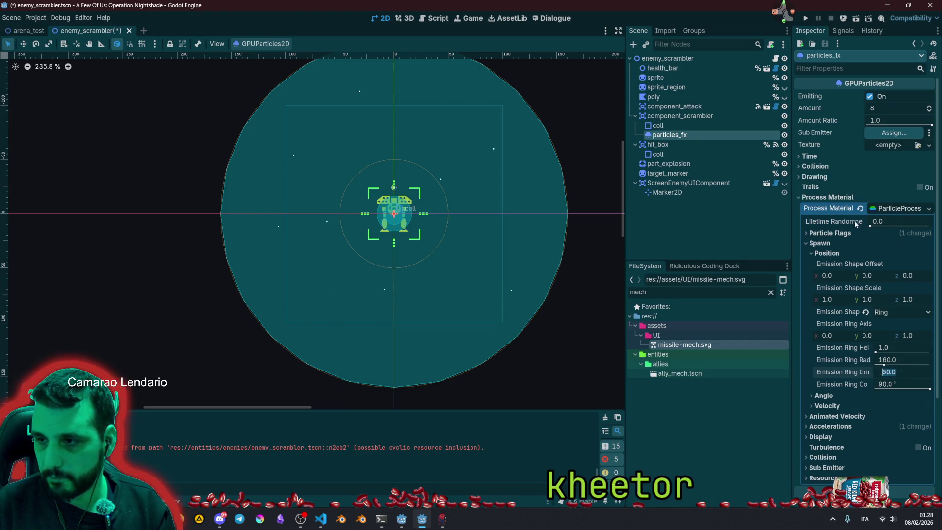
left_click(818, 244)
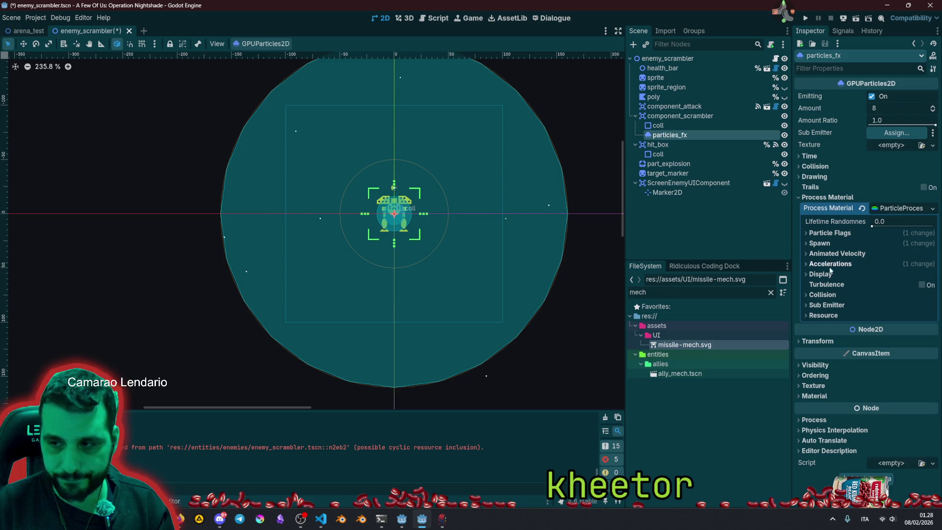
Reset the material's gravity and set its vertical gravity to 0.
left_click(830, 264)
left_click(825, 274)
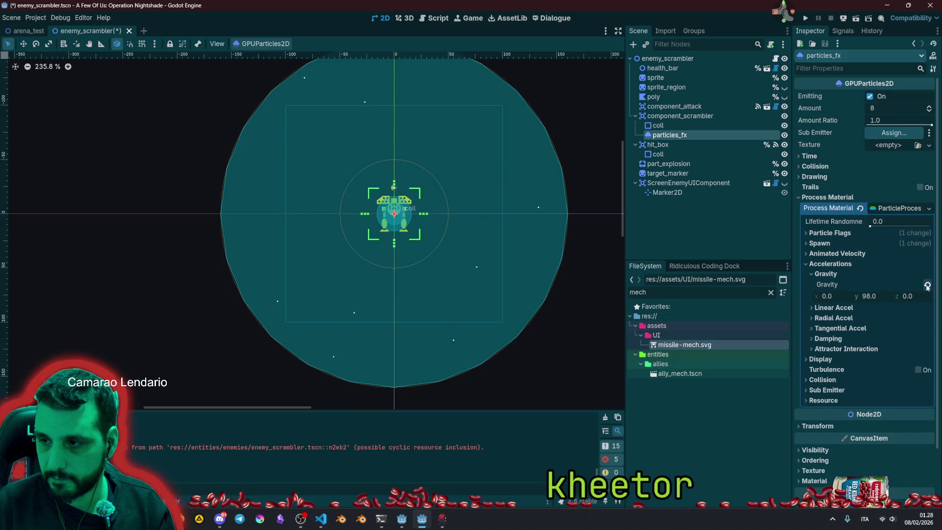
left_click(927, 284)
left_click(876, 296)
type("0")
key("Return")
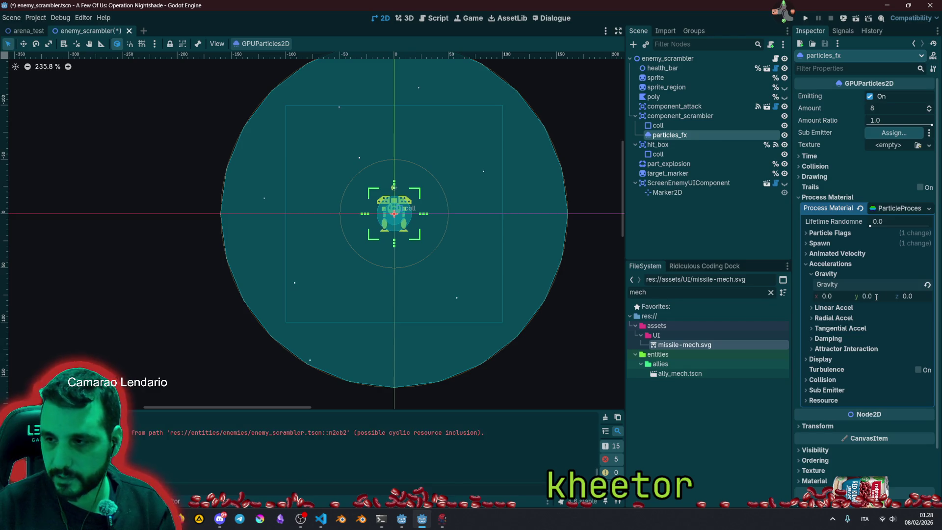
left_click(825, 274)
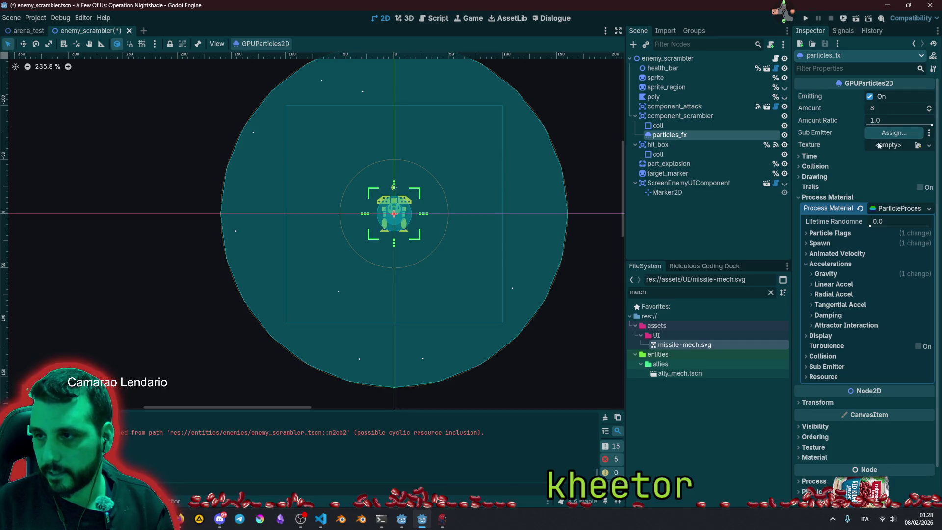
Set the particle Amount to 50, then change it to 120.
left_click(884, 108)
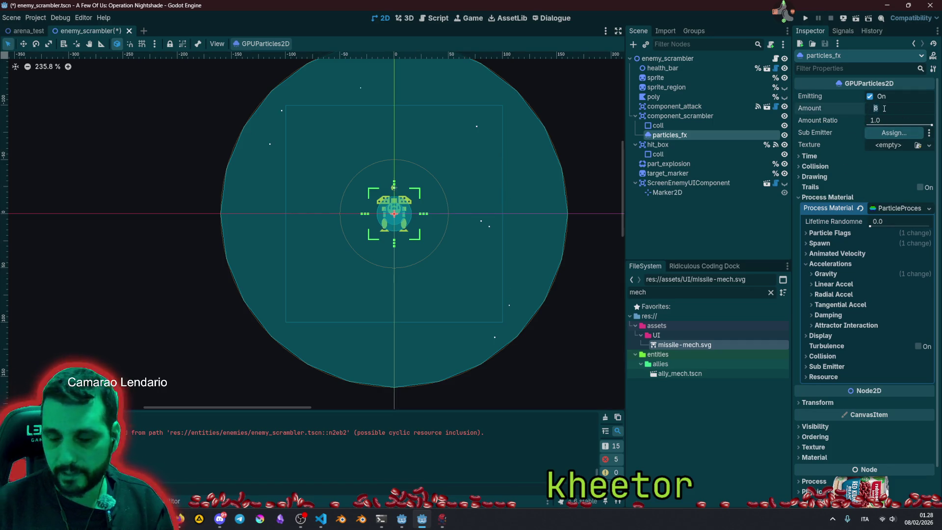
type("50")
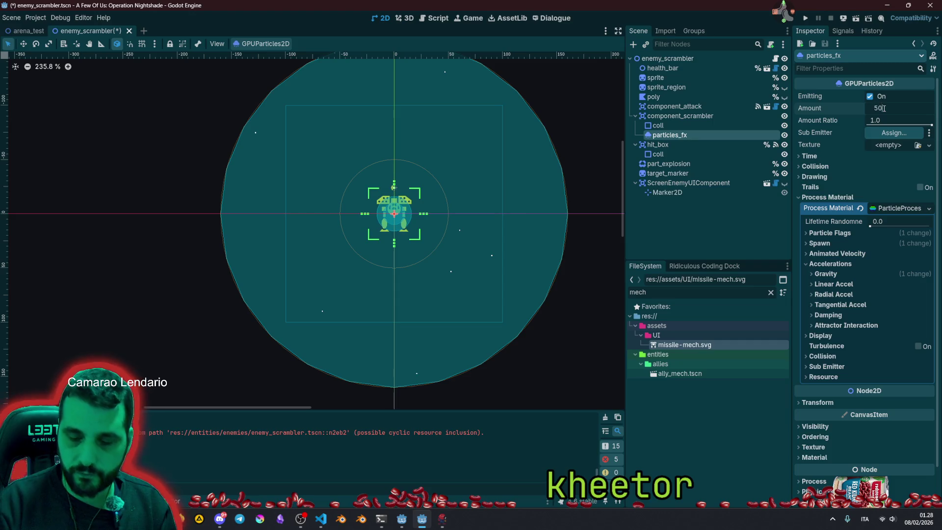
key("Return")
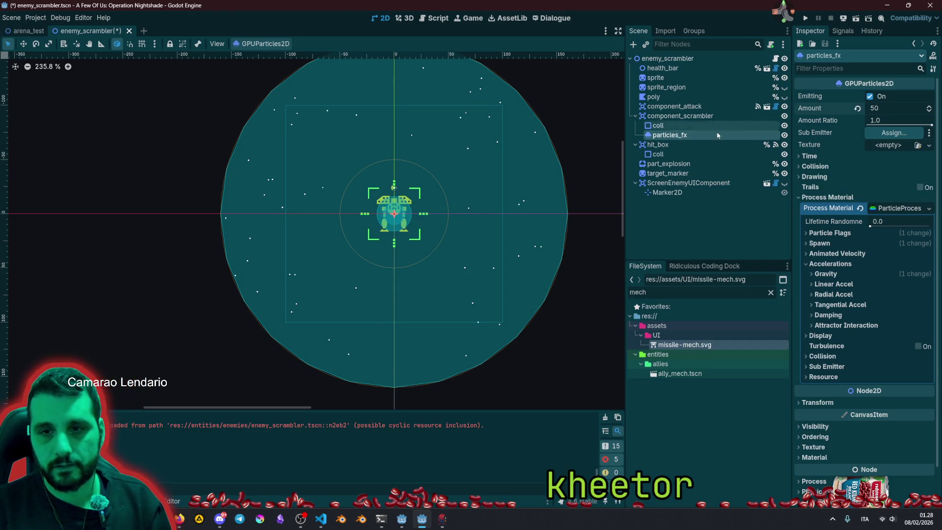
left_click(899, 104)
type("120")
key("Return")
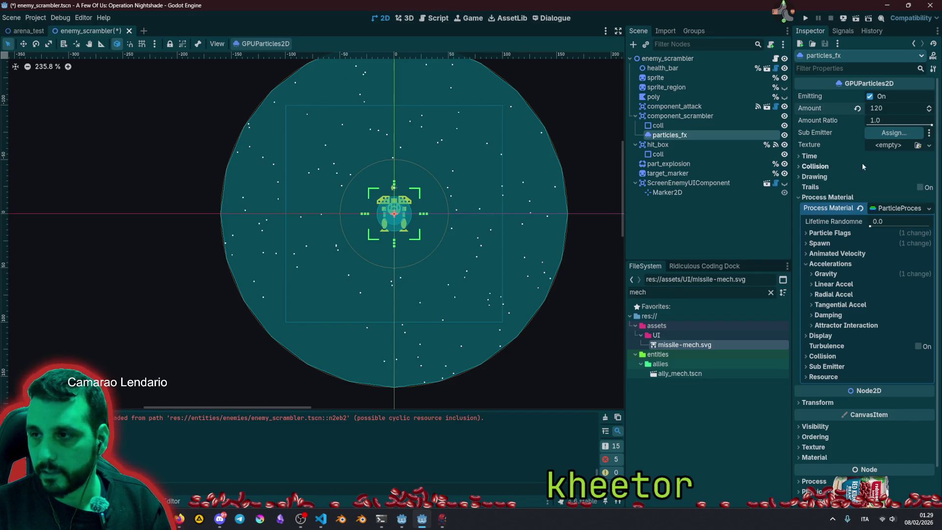
Open the Sub Emitter node picker and cancel it without choosing a node.
left_click(878, 145)
left_click(882, 132)
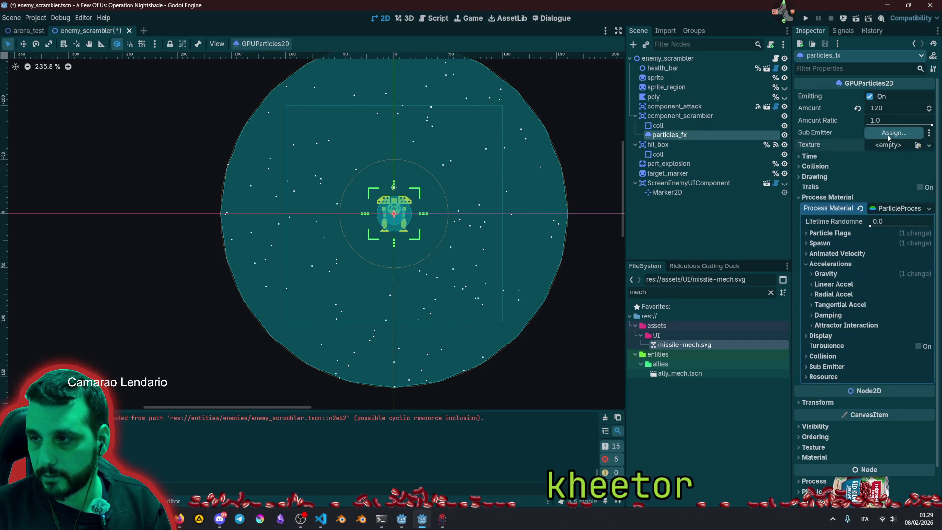
left_click(883, 132)
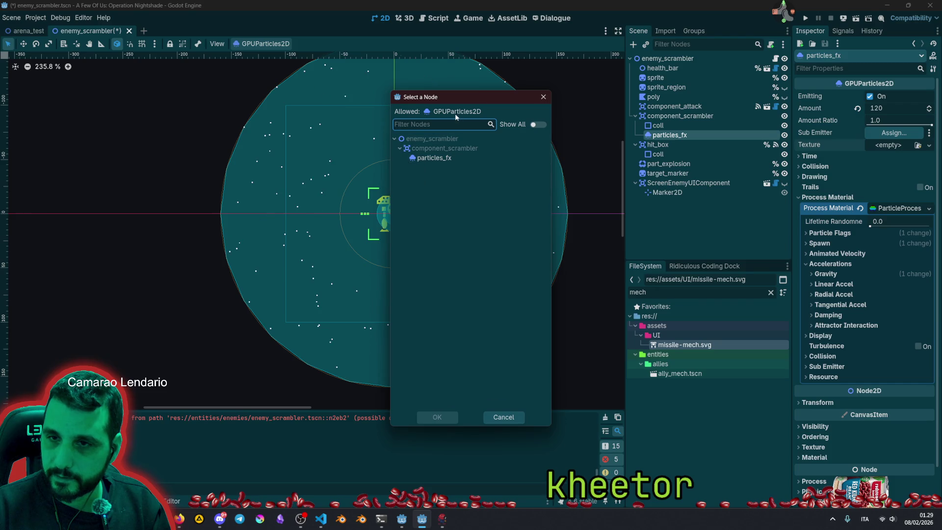
left_click(497, 417)
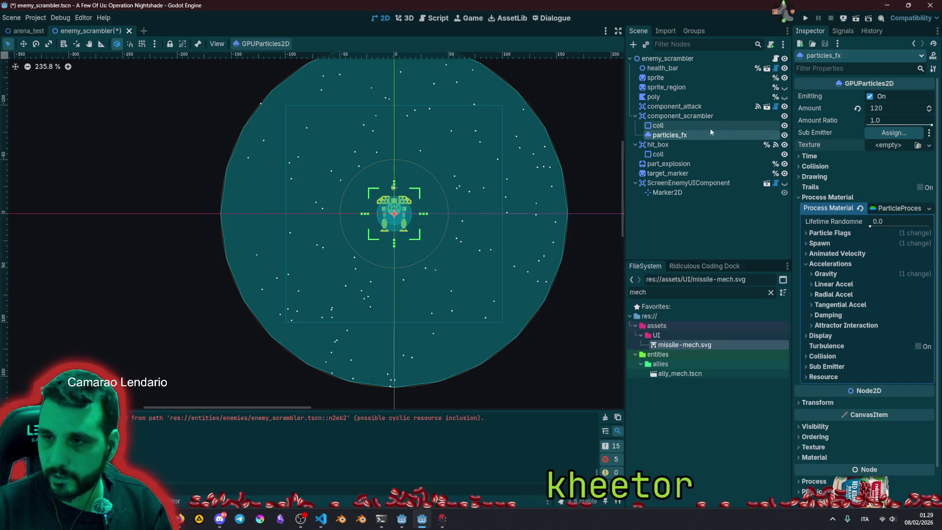
Duplicate particles_fx and rename the copy sub_particles.
left_click(687, 126)
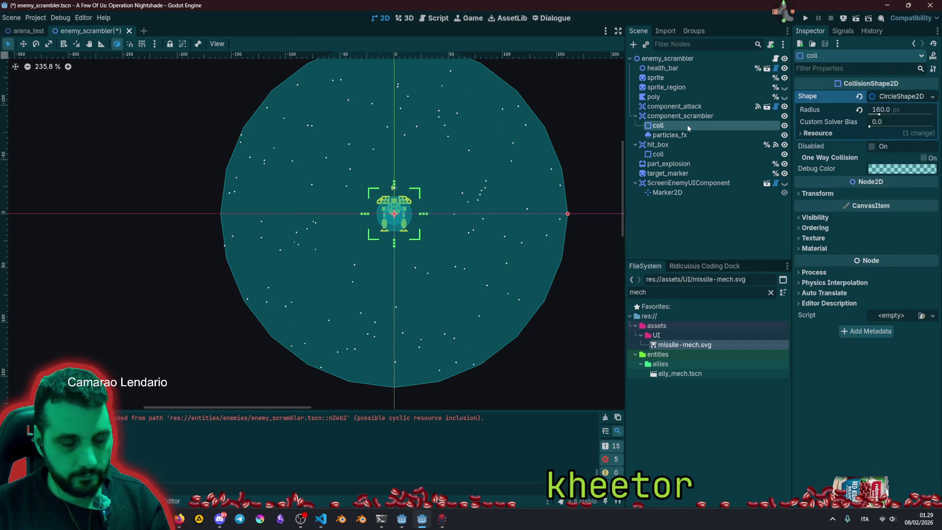
left_click(684, 136)
key("ctrl+d")
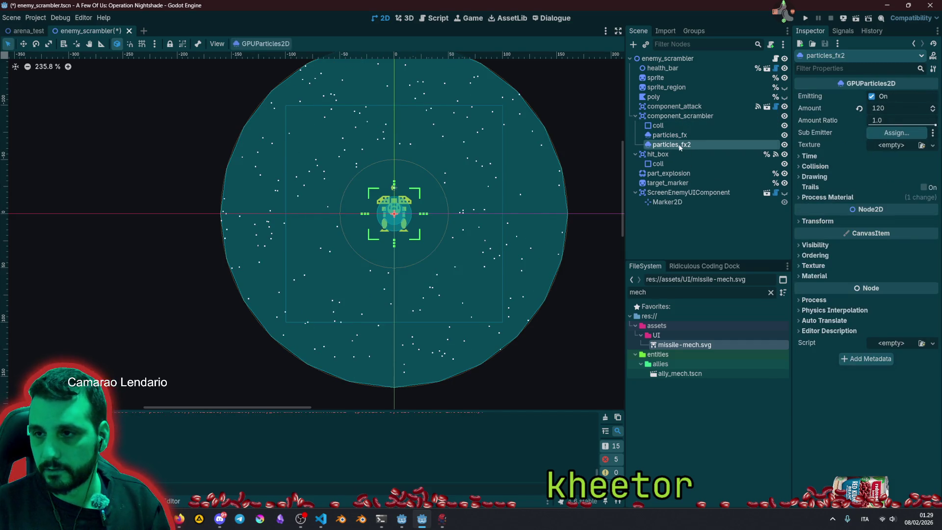
double_click(680, 144)
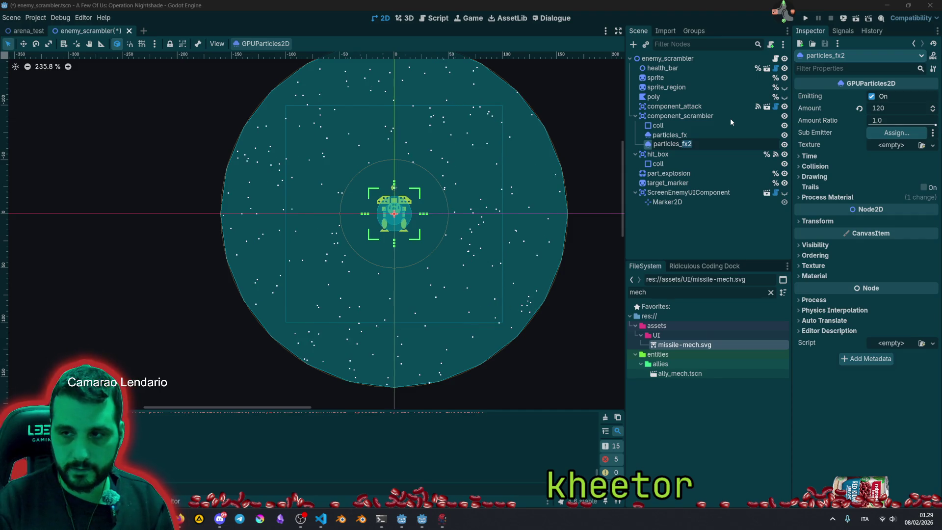
key("BackSpace")
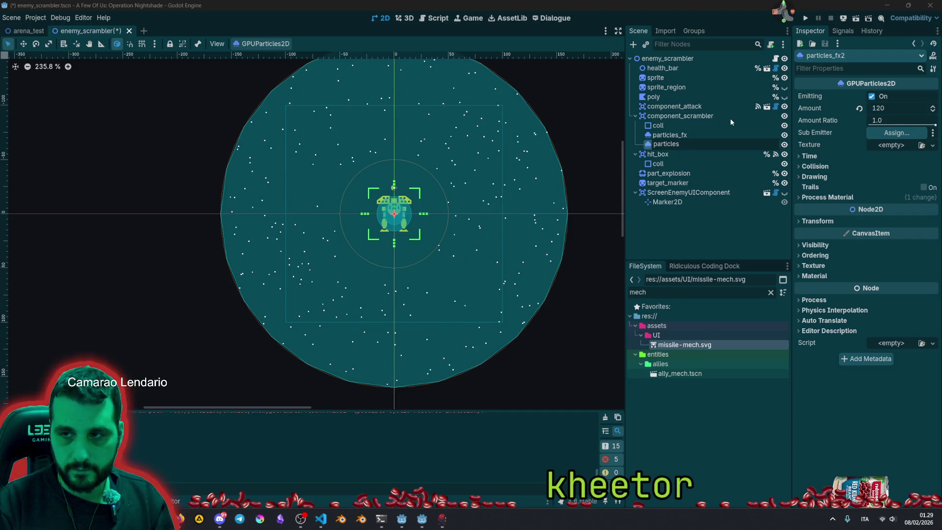
type("sub_")
key("Return")
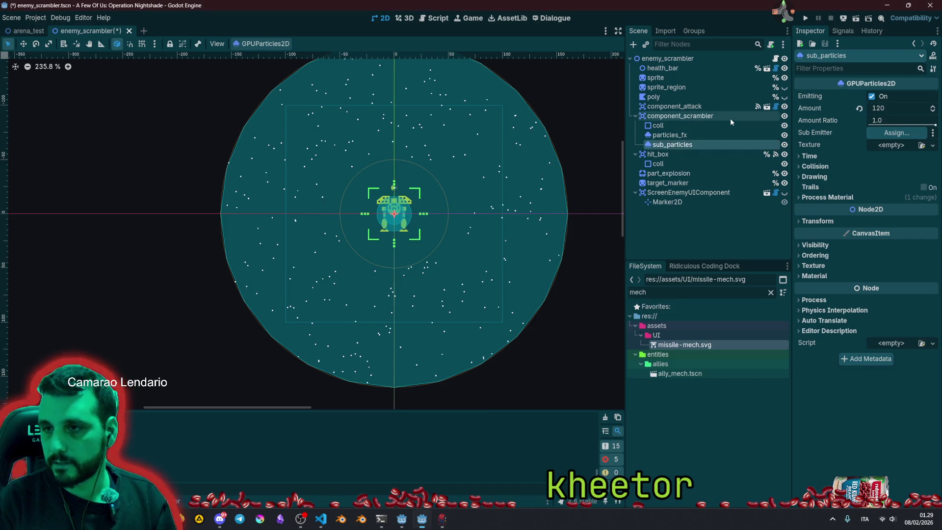
Hide particles_fx in the viewport with its eye icon.
left_click(674, 135)
left_click(679, 145)
left_click(784, 135)
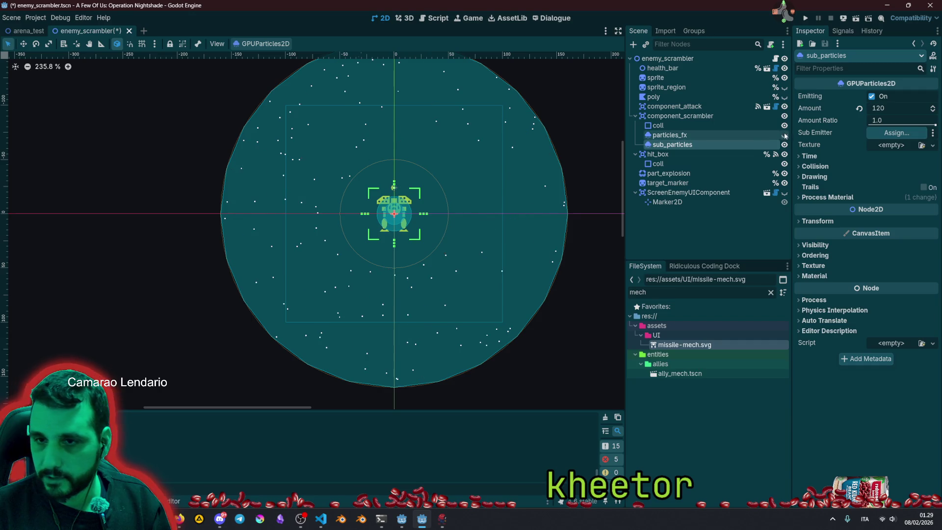
Give sub_particles its own new ParticleProcessMaterial.
left_click(679, 136)
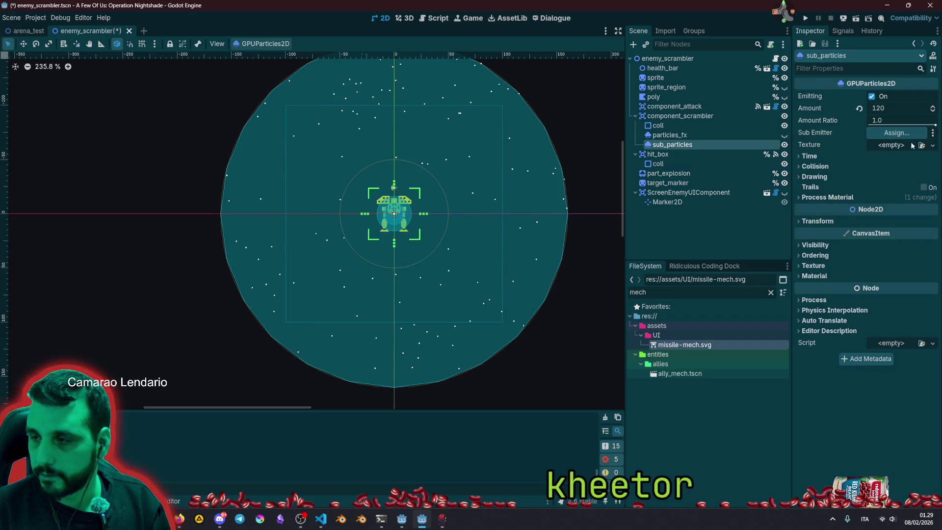
left_click(827, 197)
left_click(931, 208)
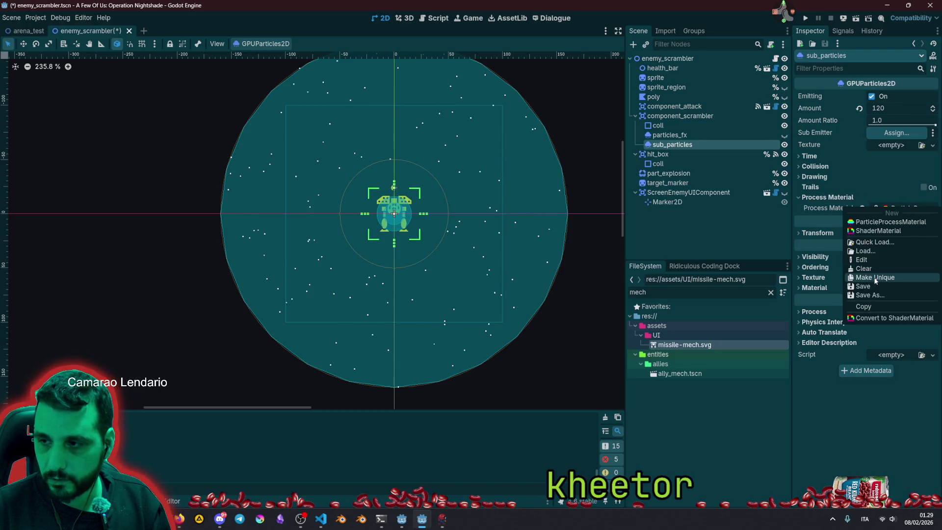
left_click(888, 221)
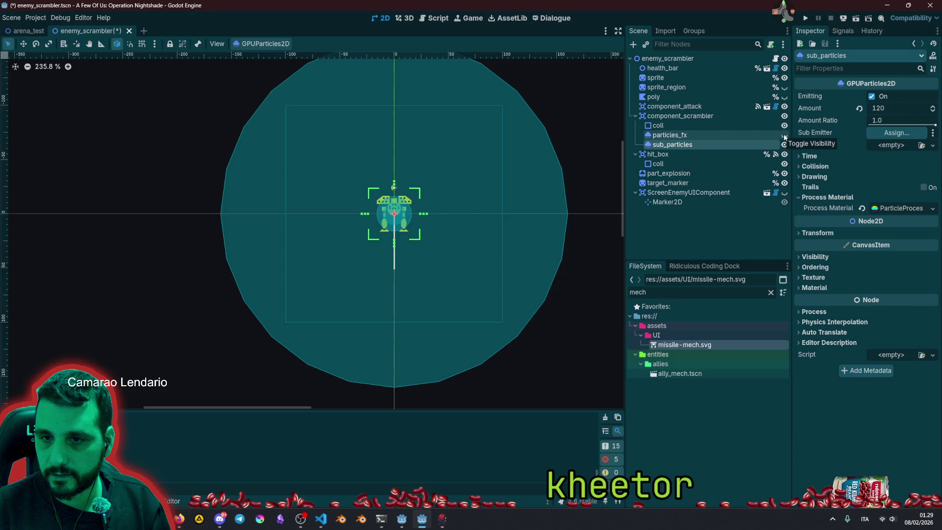
scroll(381, 225, "up", 3)
scroll(406, 293, "down", 2)
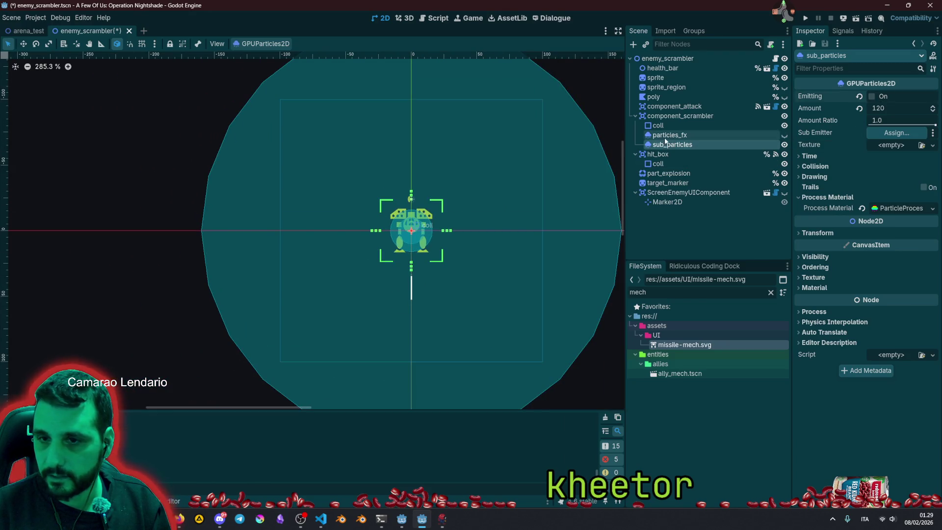
Assign sub_particles as particles_fx's sub emitter and make particles_fx visible again.
left_click(707, 135)
left_click(889, 135)
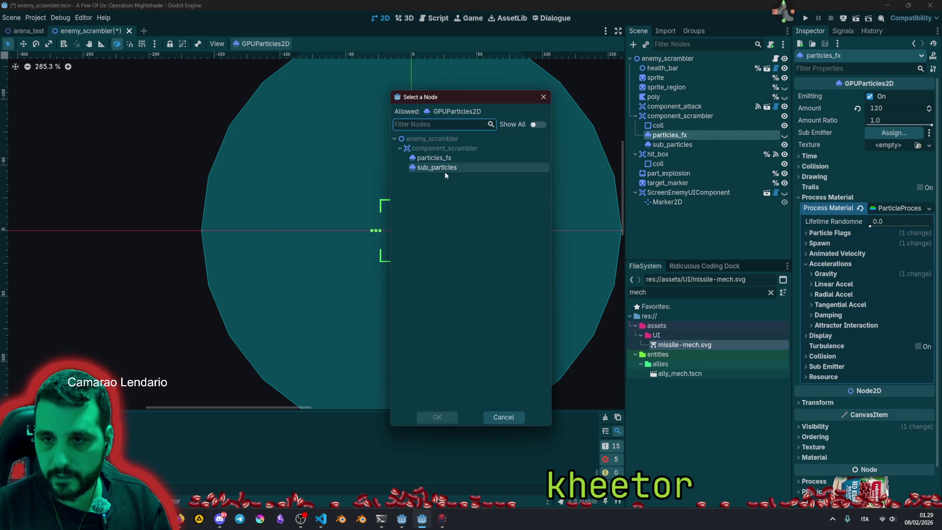
double_click(444, 172)
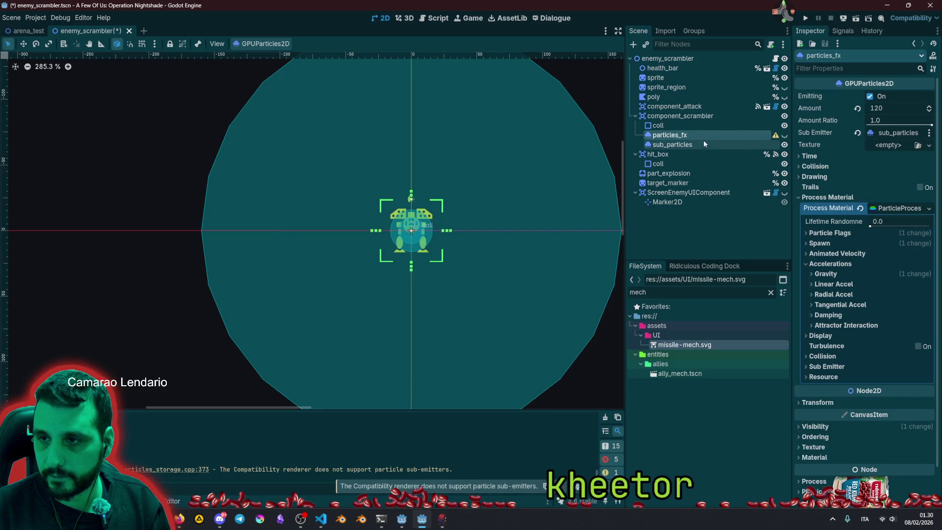
left_click(783, 135)
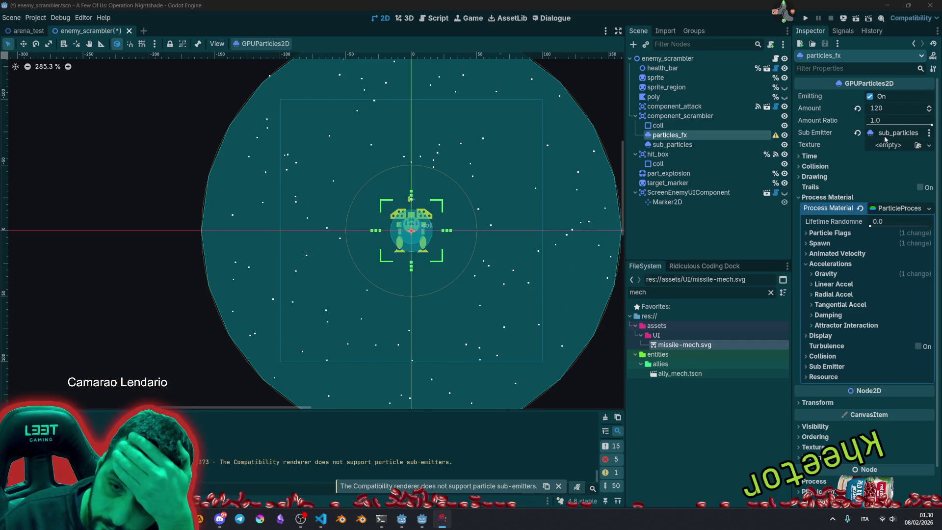
Check the renderer list without changing it, then collapse the Accelerations settings.
left_click(908, 18)
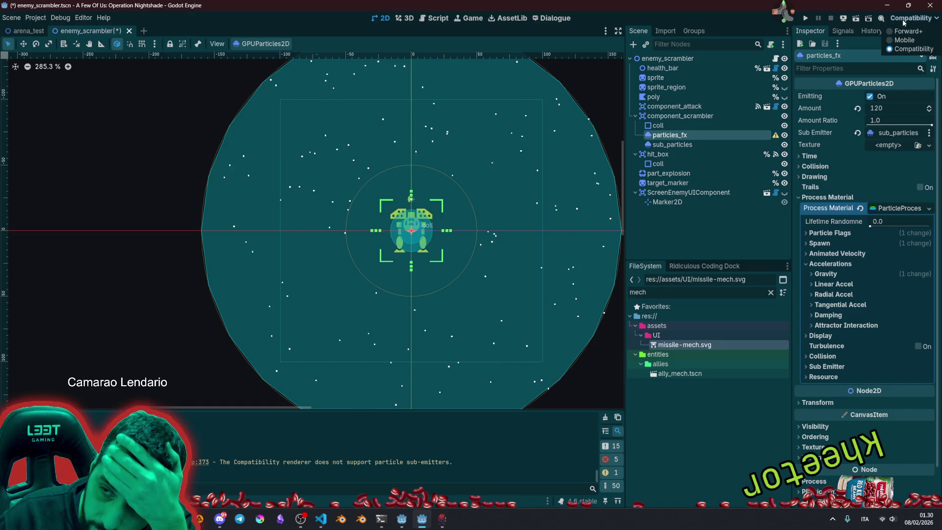
left_click(911, 19)
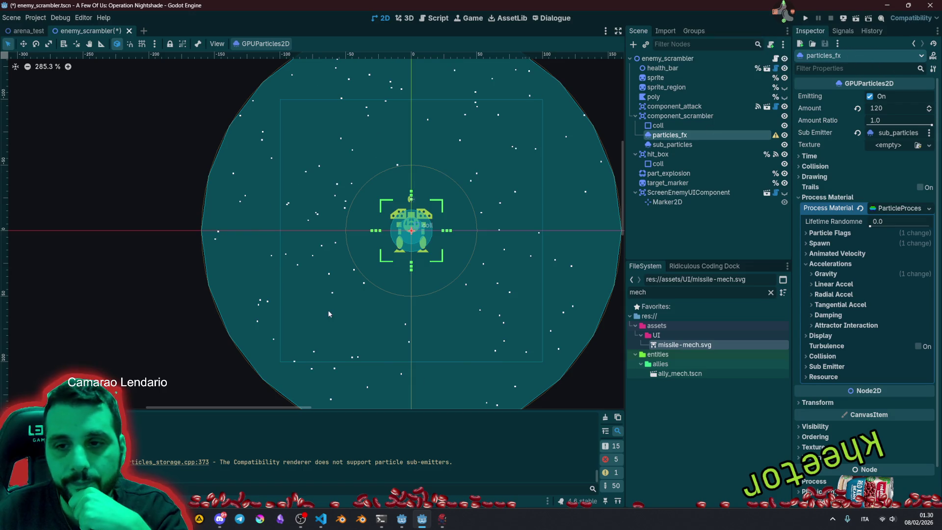
scroll(338, 299, "right", 3)
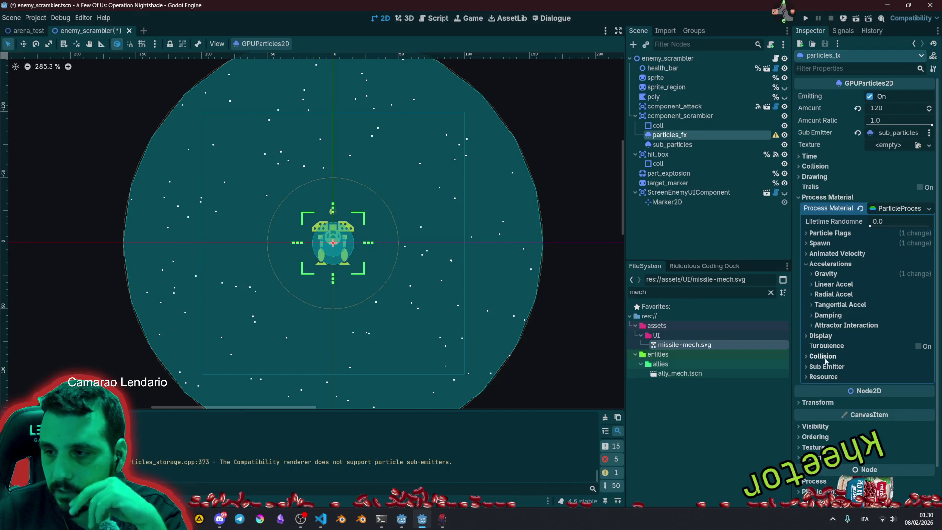
left_click(837, 266)
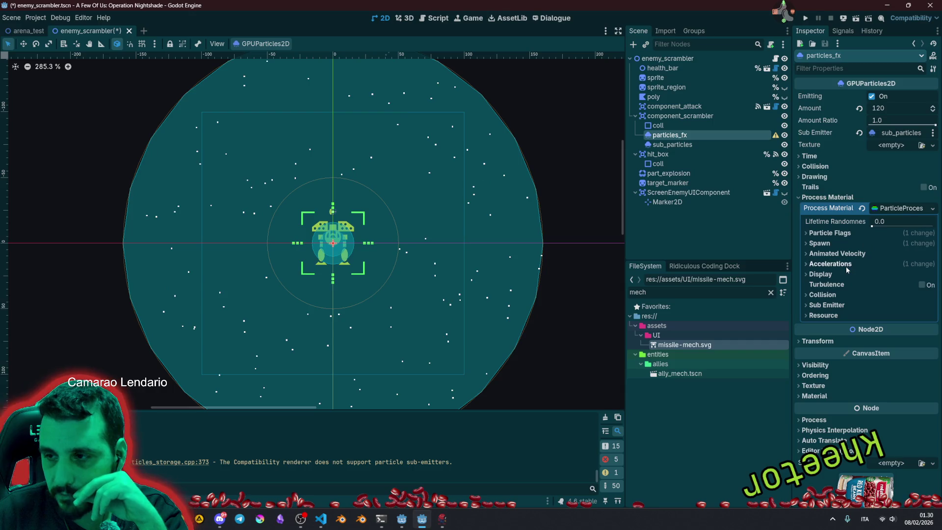
mouse_move(167, 518)
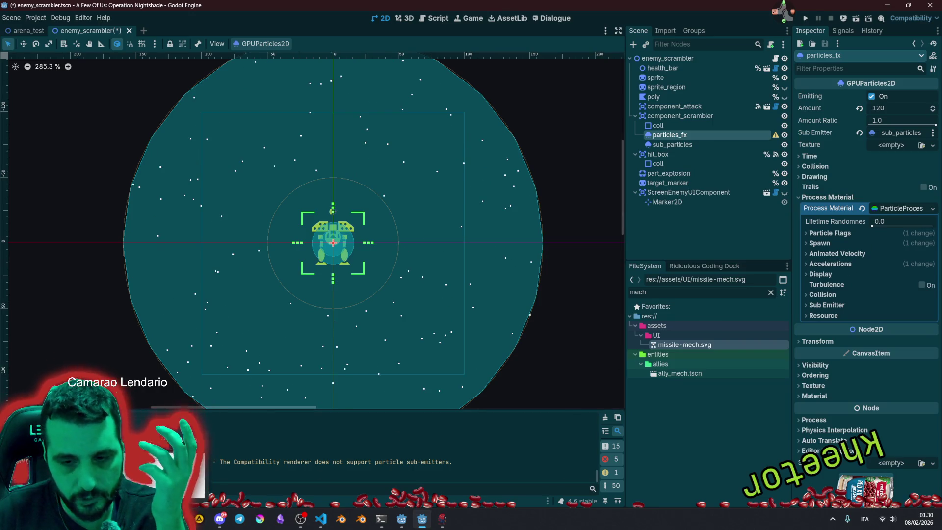
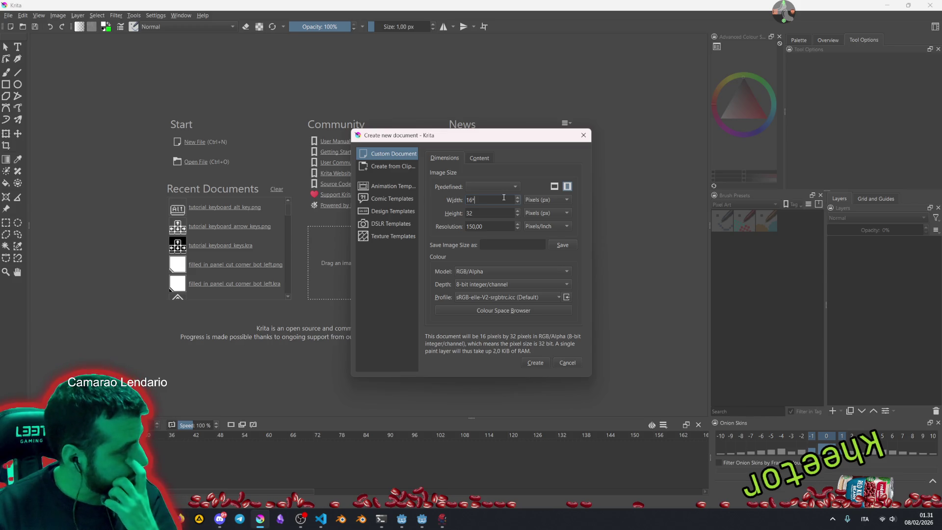
Create a new 64×16 px image.
type("5")
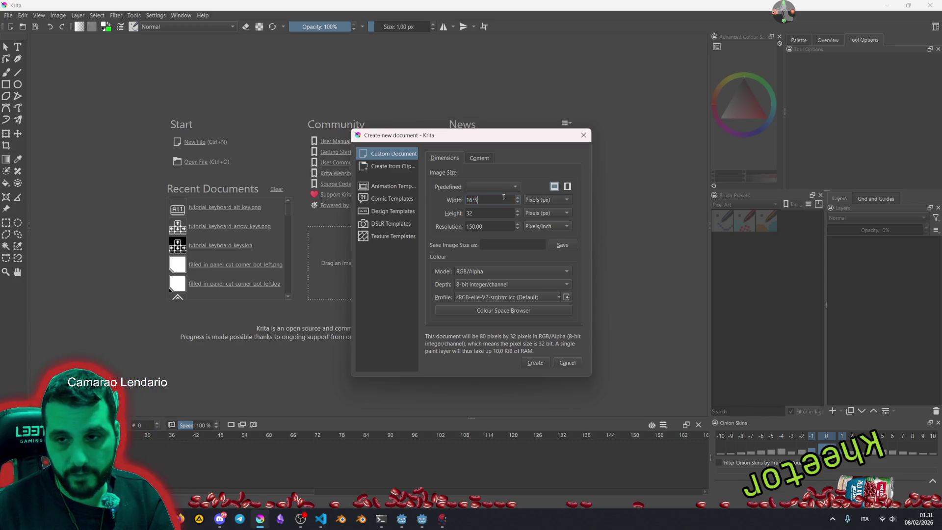
type("4")
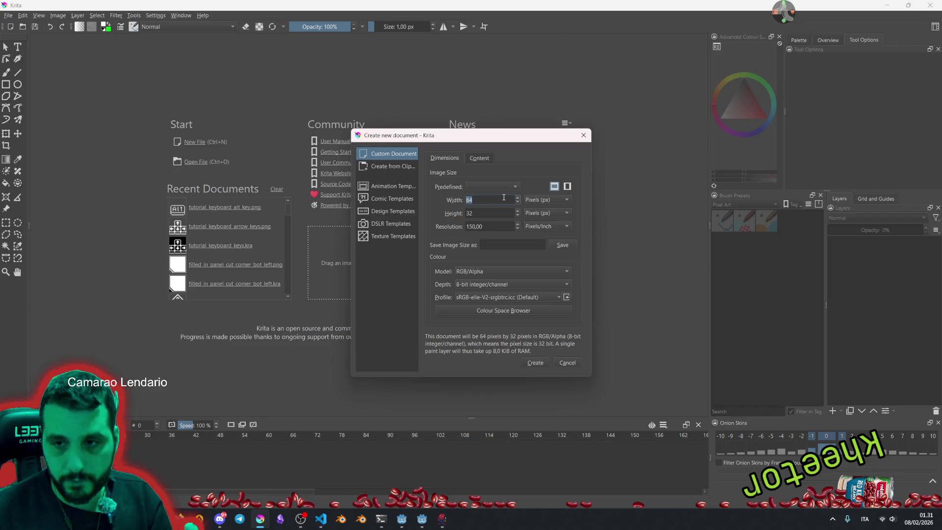
left_click(484, 212)
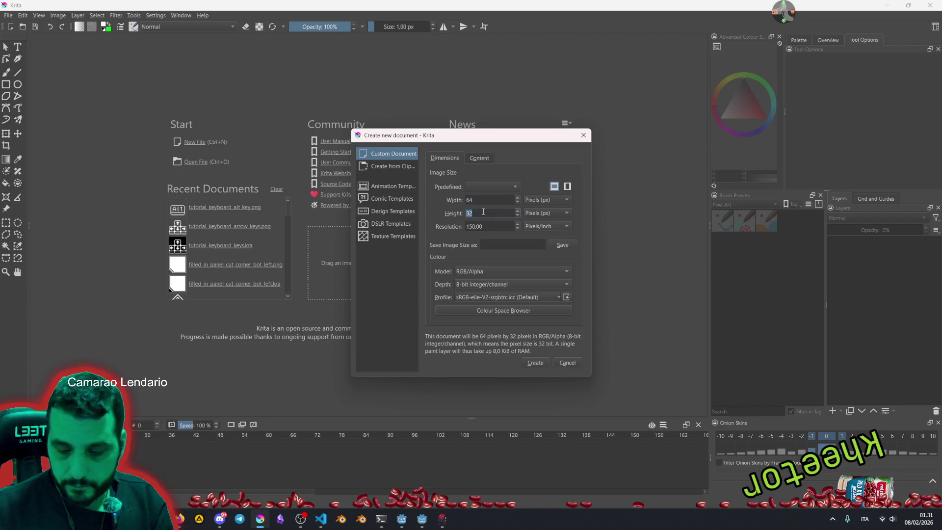
type("16")
left_click(535, 363)
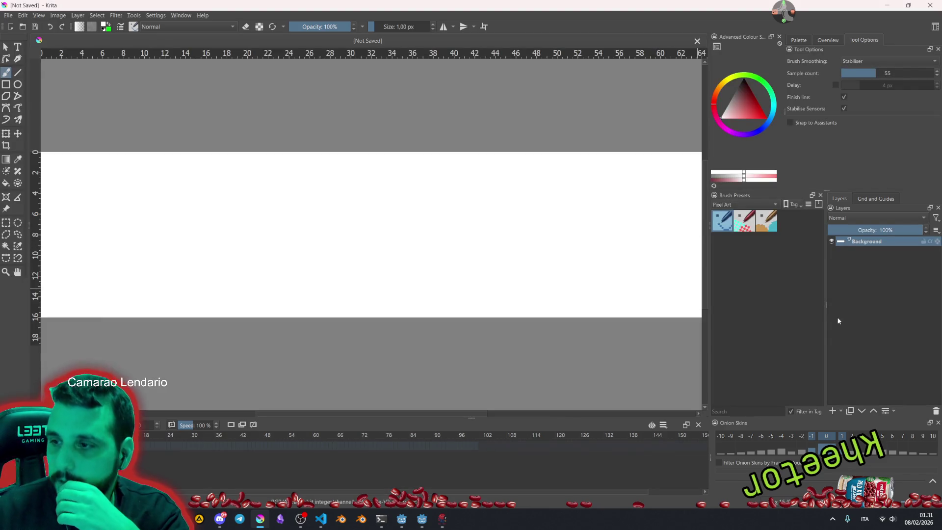
Add a new paint layer and fill the whole canvas black, then deselect.
left_click(833, 411)
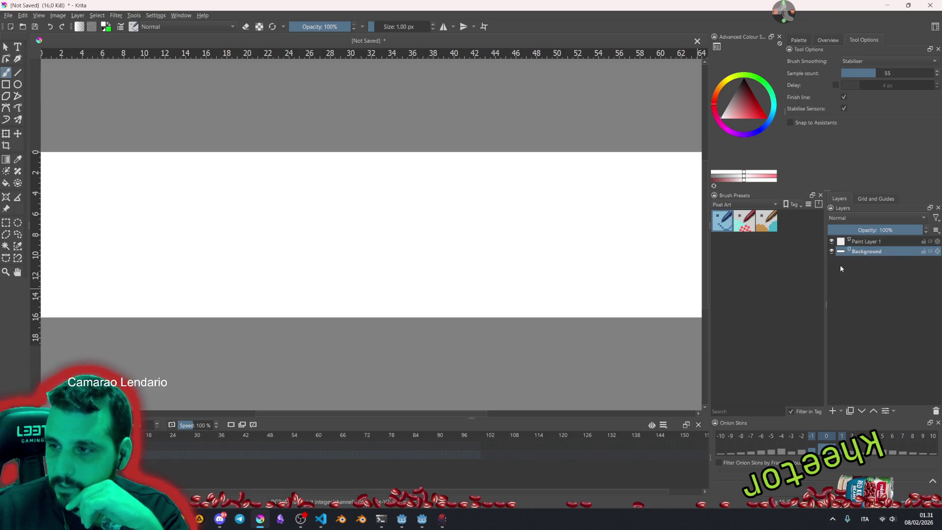
key("ctrl+a")
scroll(280, 225, "down", 4)
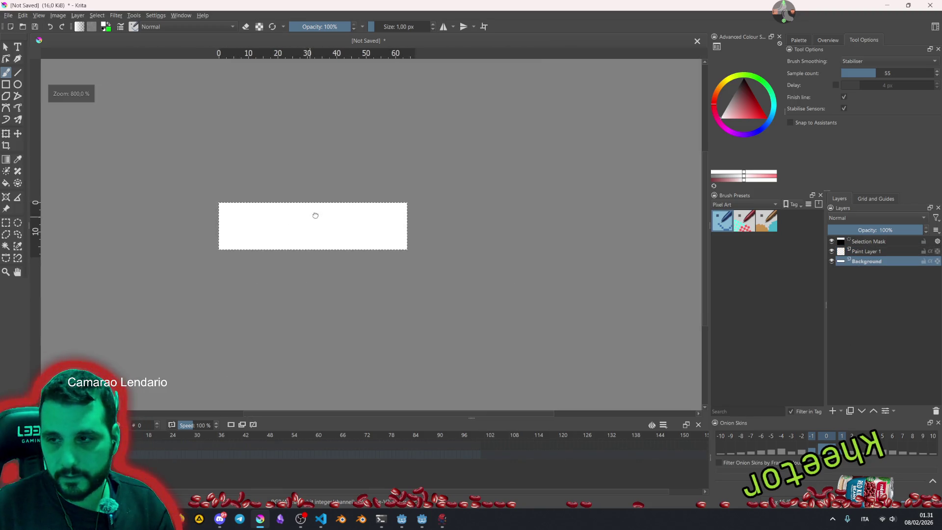
key("d")
key("bracketright")
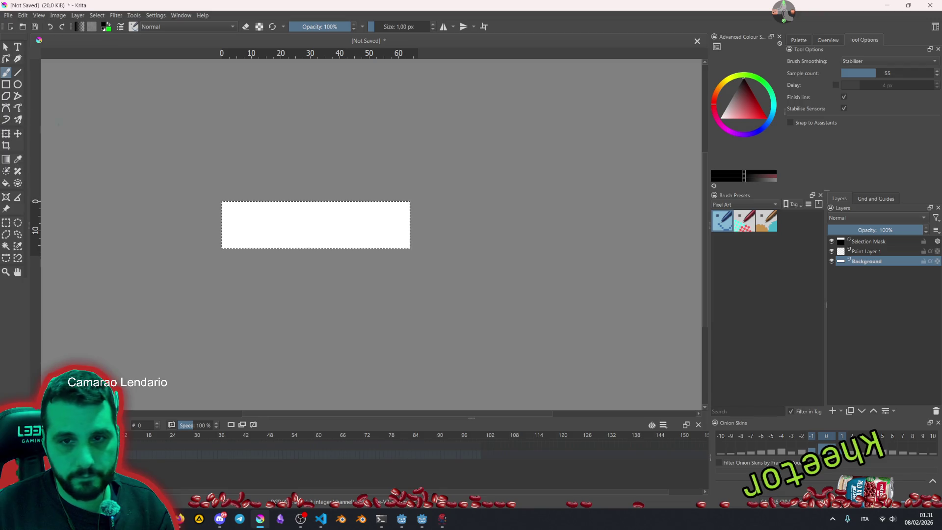
key("bracketright")
key("bracketright")
key("bracketright")
left_click_drag(235, 225, 379, 221)
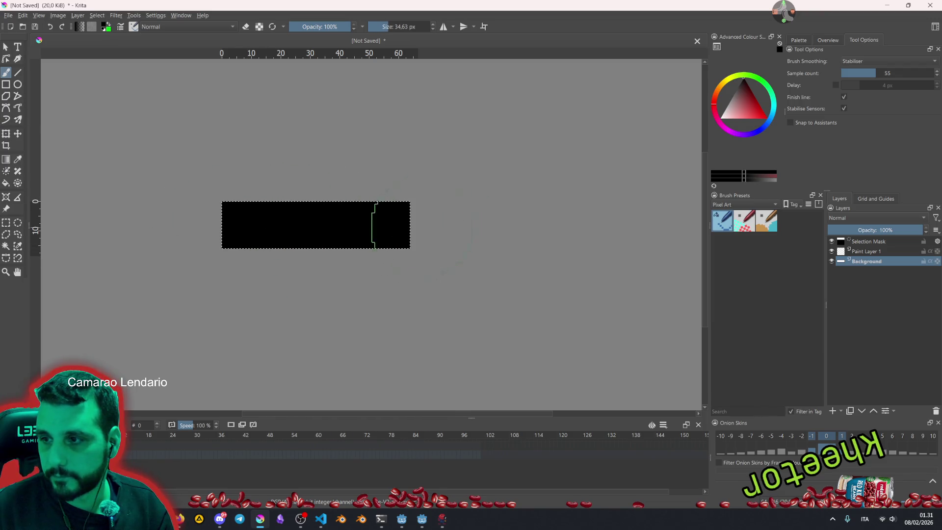
key("ctrl+shift+a")
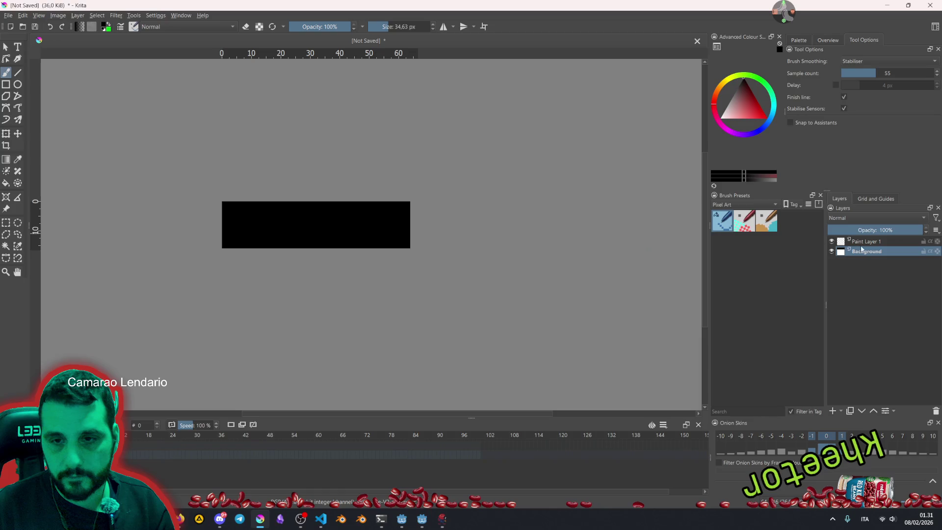
Rename the new paint layer to 'part'.
double_click(866, 241)
key("ctrl+a")
type("part")
key("Return")
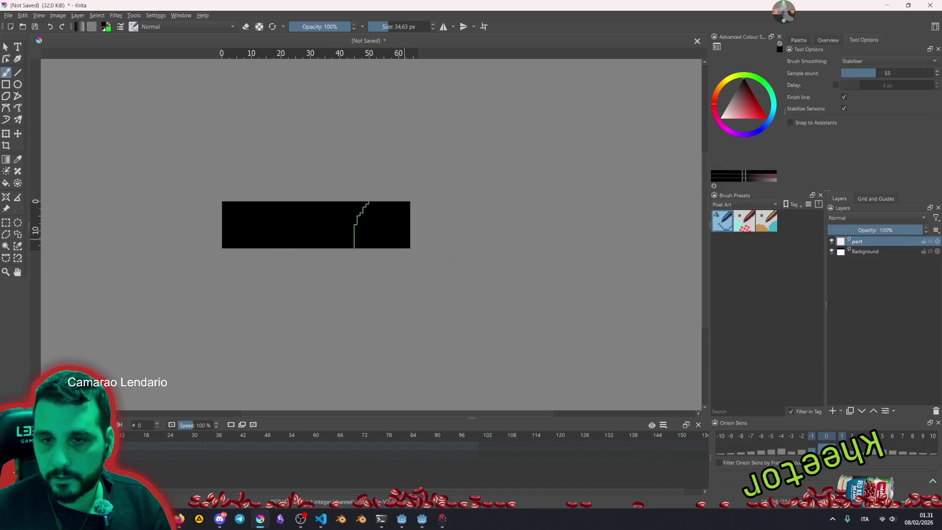
Show the canvas grid at 16 px spacing with subdivision set to 1.
scroll(288, 223, "up", 3)
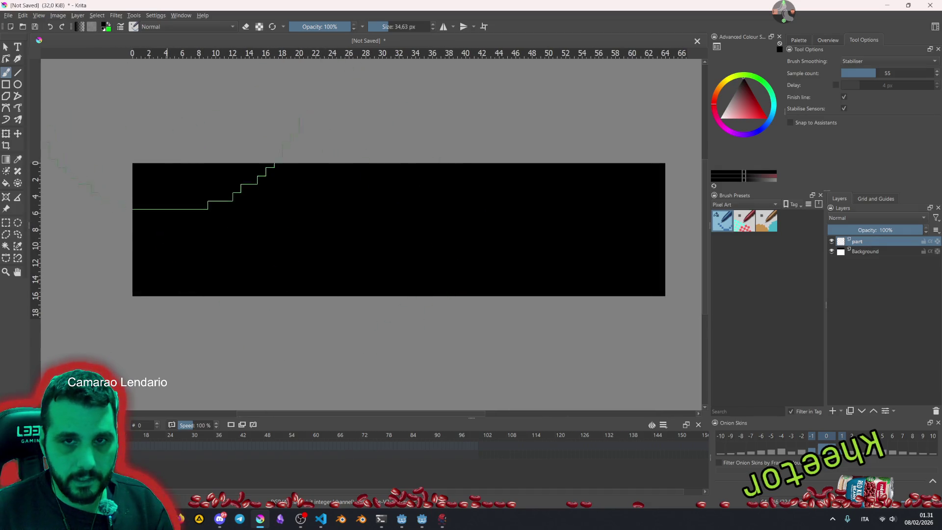
left_click(876, 198)
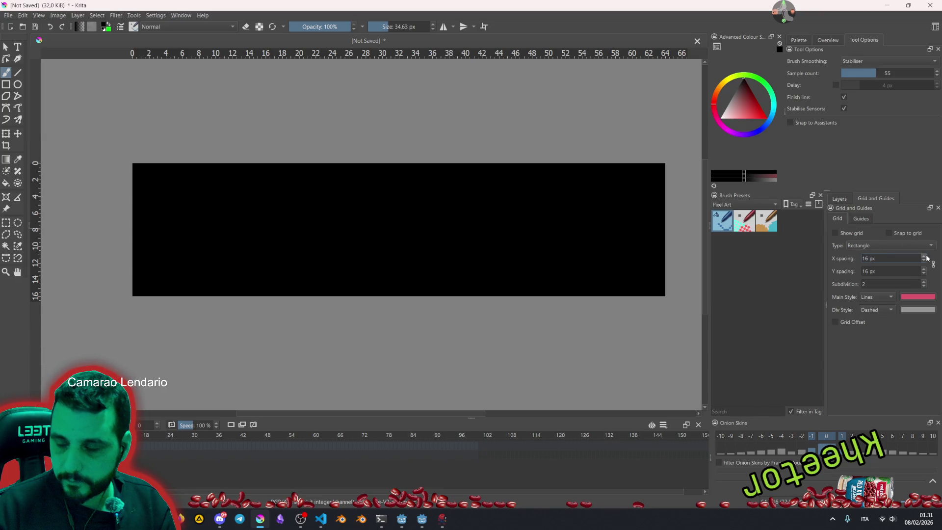
left_click(835, 233)
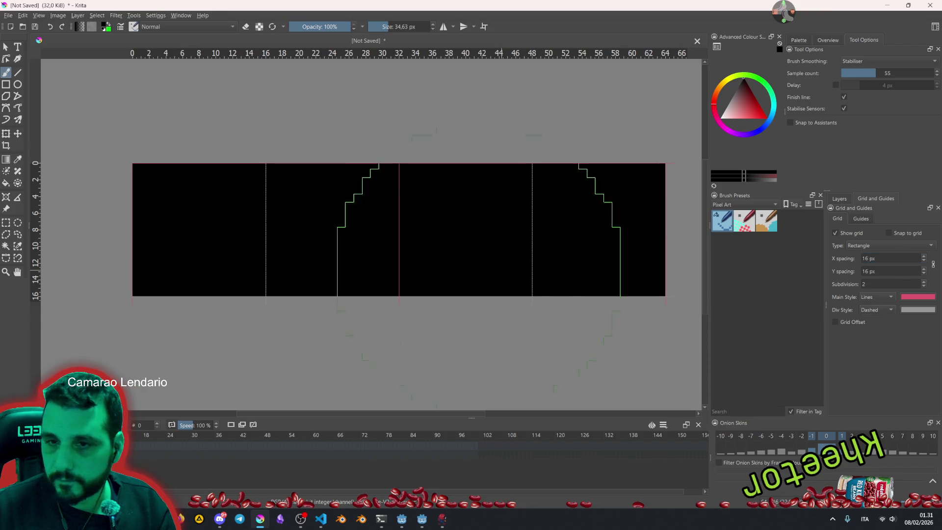
scroll(424, 217, "down", 3)
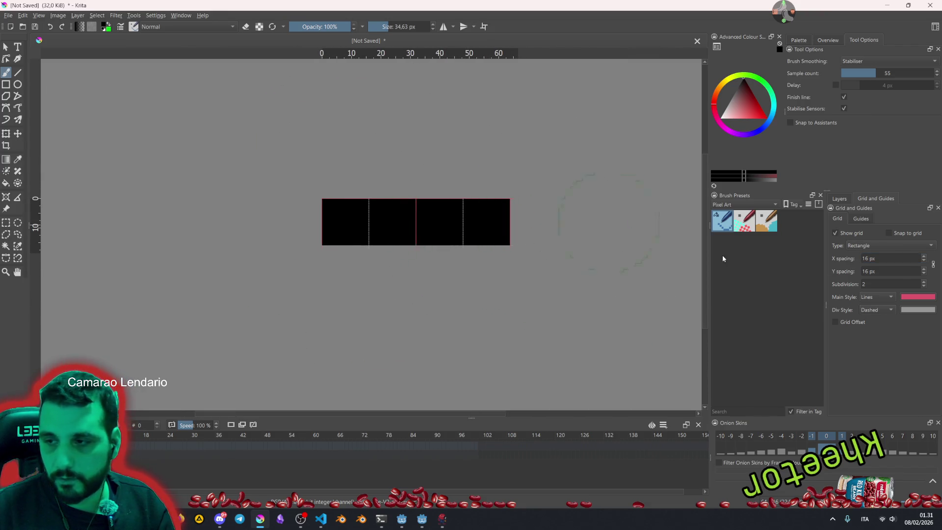
scroll(459, 255, "up", 3)
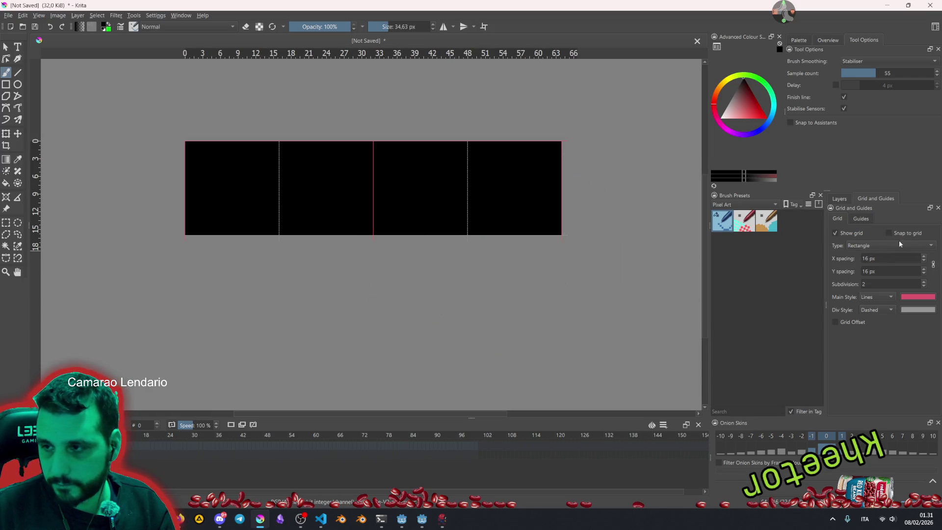
left_click(923, 288)
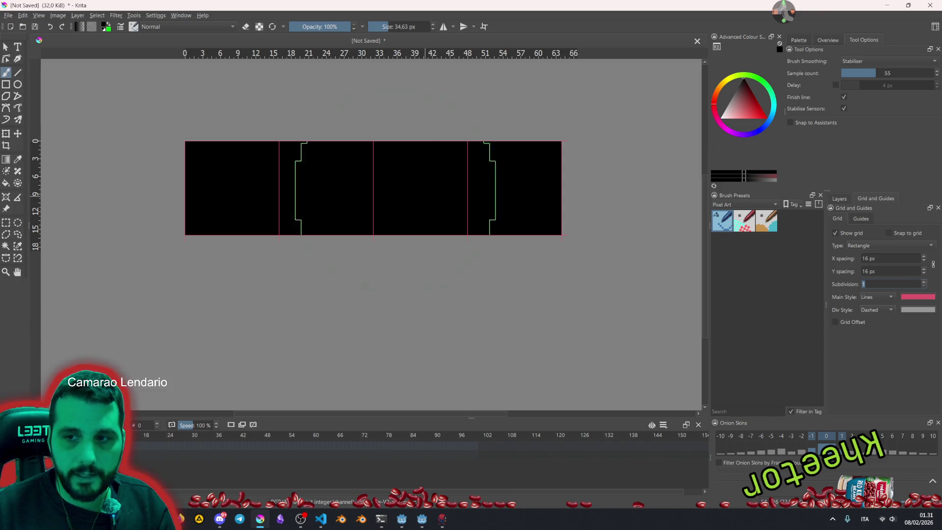
scroll(275, 196, "up", 3)
Set the brush size to 1 px and the painting colour to white.
key("bracketleft")
key("bracketleft")
key("bracketleft")
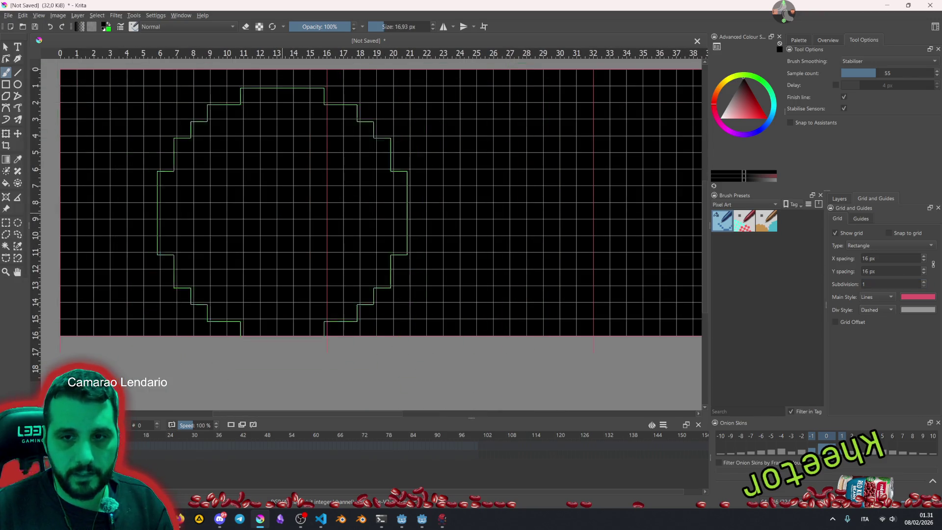
left_click_drag(330, 233, 386, 237)
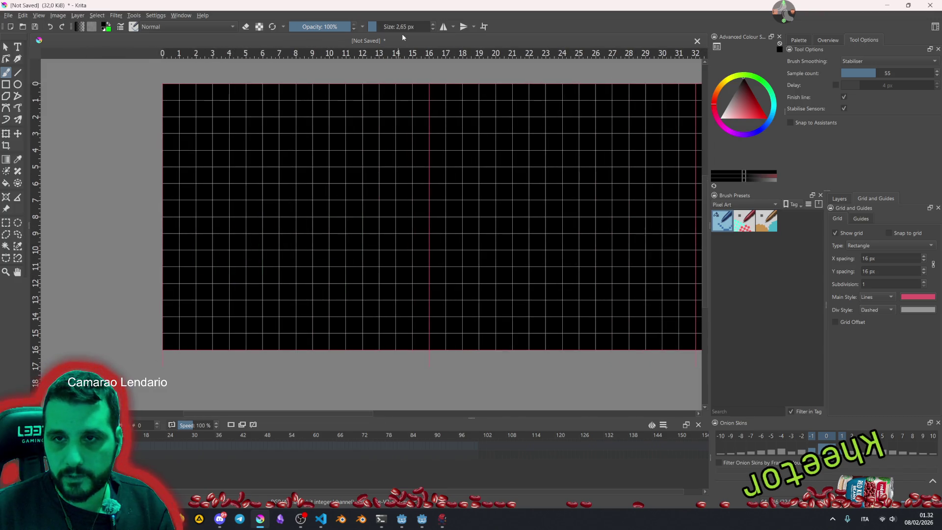
left_click_drag(392, 28, 372, 32)
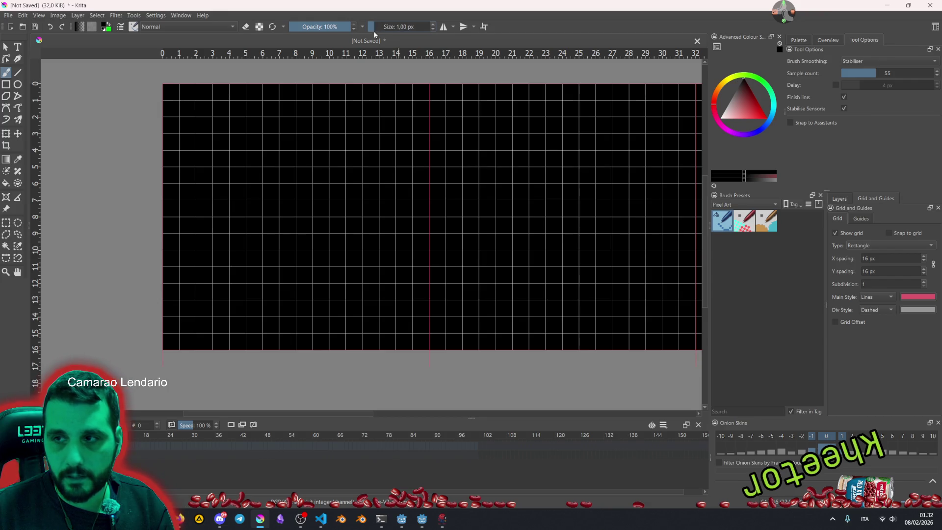
left_click_drag(731, 103, 721, 117)
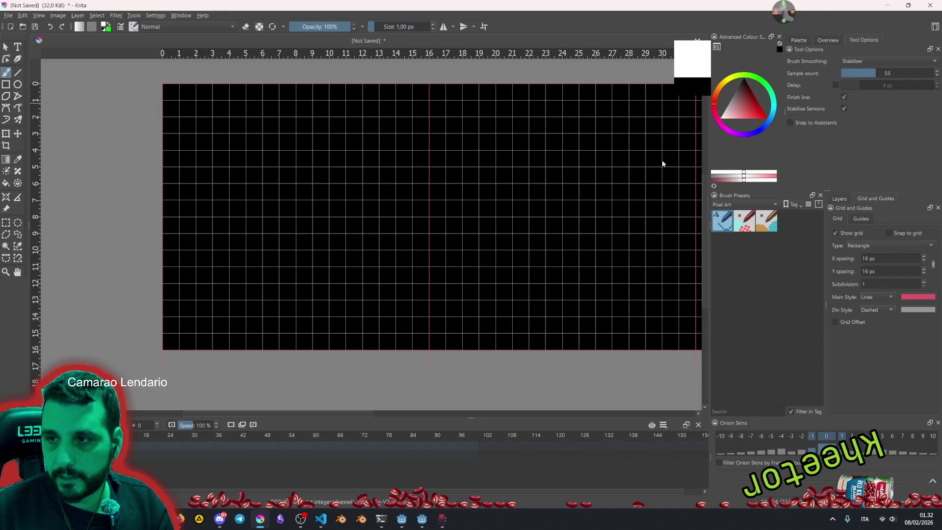
Paint a white 1 px stepped line along rows 13–14 of the first 16 px frame, then select all.
left_click(849, 200)
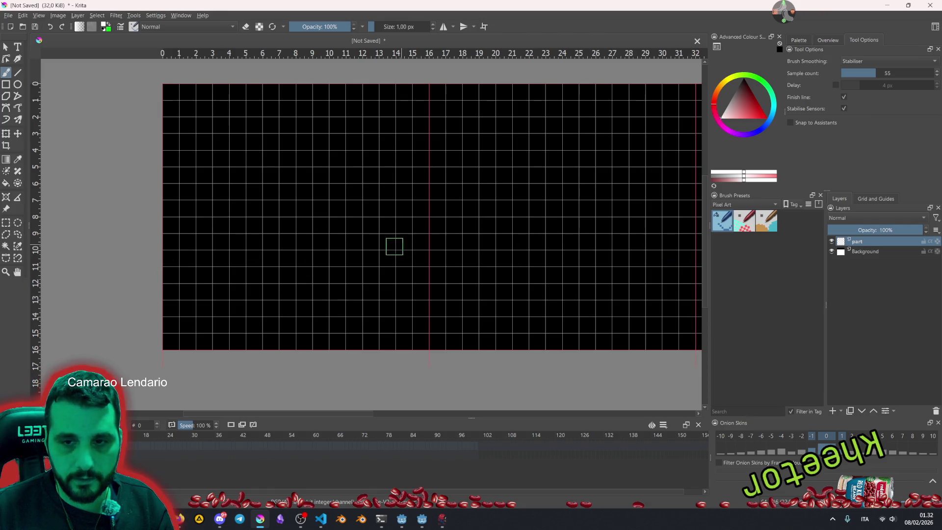
mouse_move(193, 306)
left_mouse_down()
mouse_move(282, 323)
mouse_move(398, 305)
left_mouse_up()
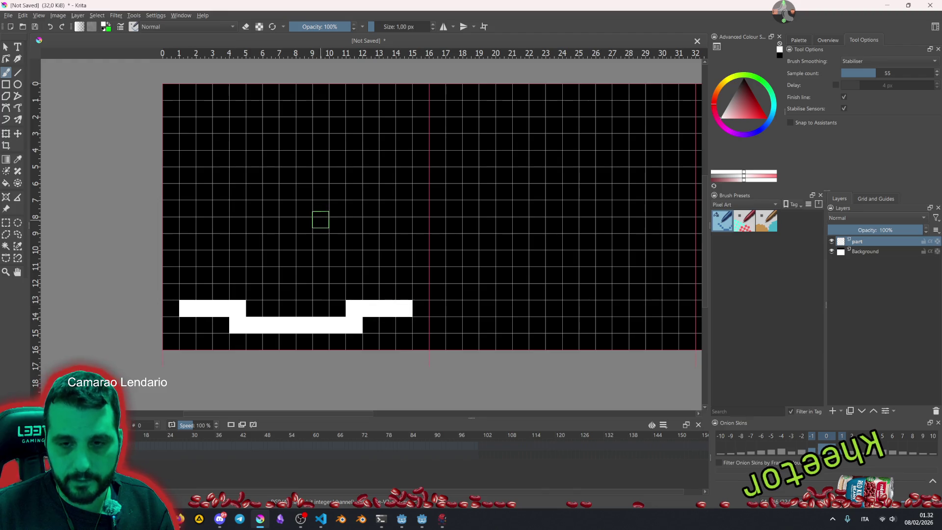
scroll(319, 217, "down", 3)
scroll(363, 225, "up", 3)
scroll(260, 239, "down", 2)
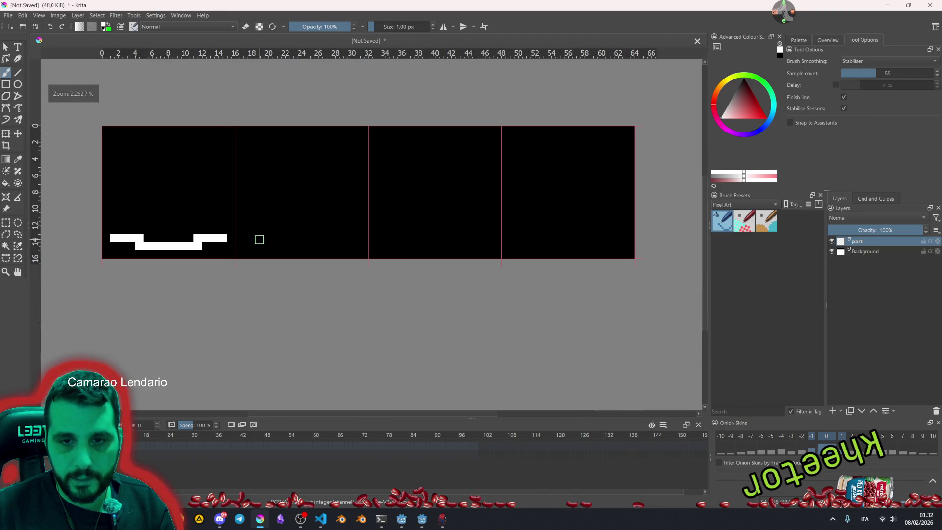
scroll(219, 238, "left", 2)
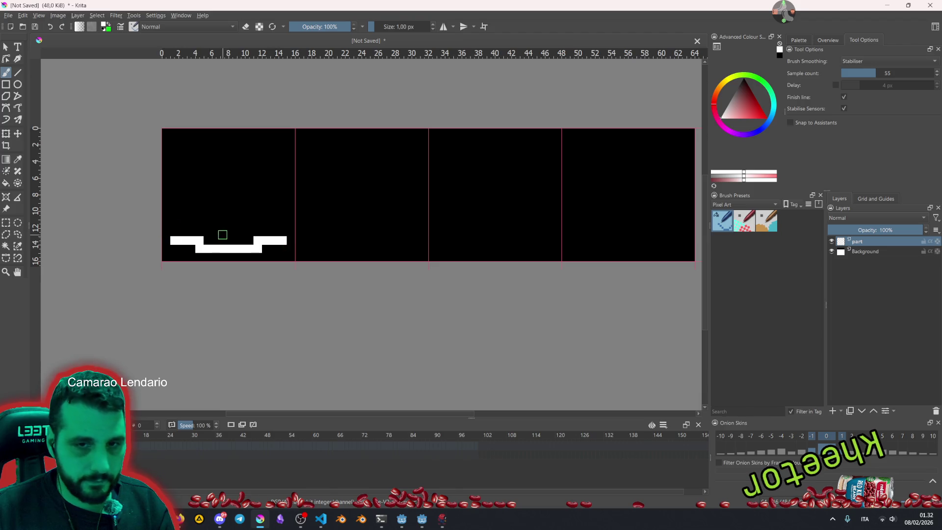
key("ctrl+a")
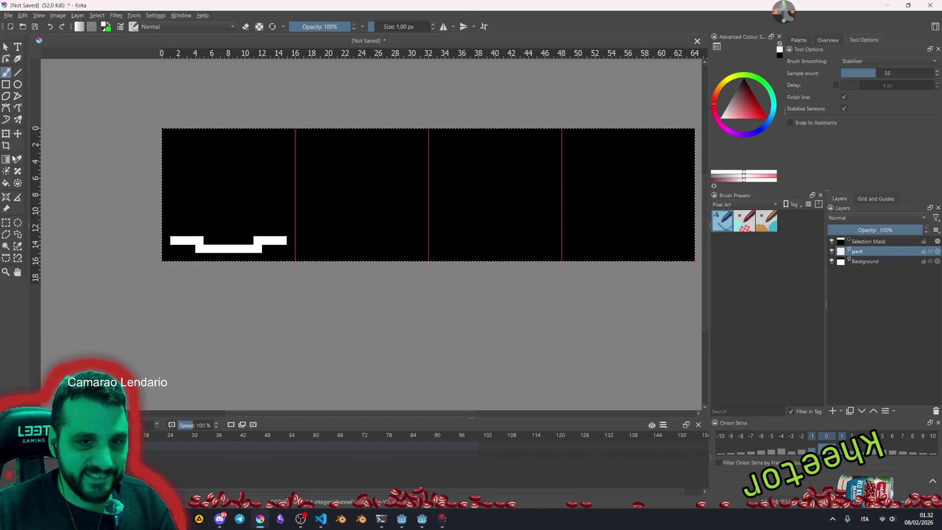
Copy the first 16×16 frame's shape onto a new layer and move it into the second frame.
left_click(6, 222)
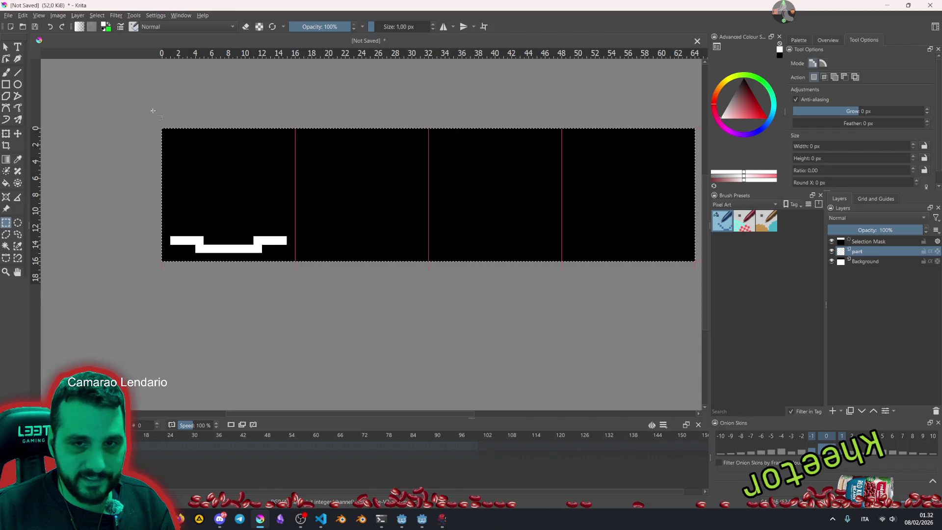
left_click(156, 165)
mouse_move(162, 130)
left_mouse_down()
mouse_move(250, 241)
mouse_move(275, 242)
mouse_move(296, 261)
left_mouse_up()
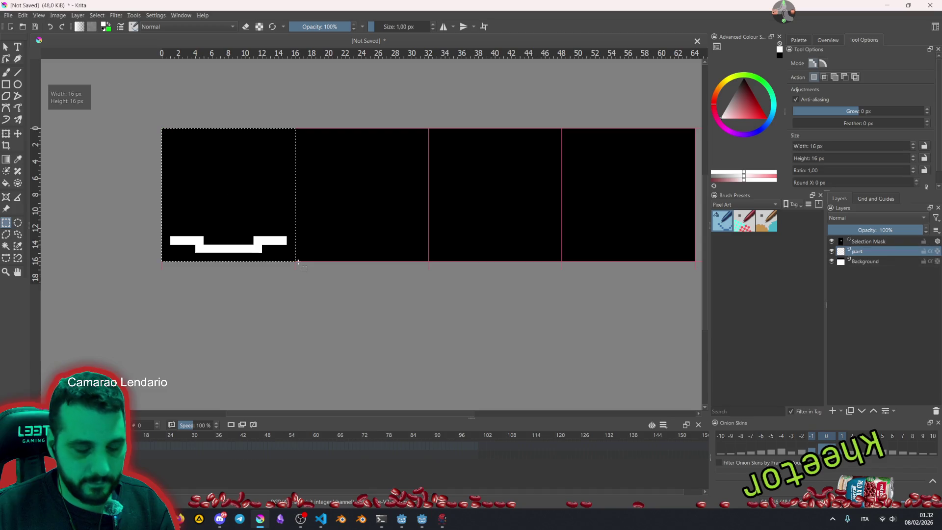
key("ctrl+alt+j")
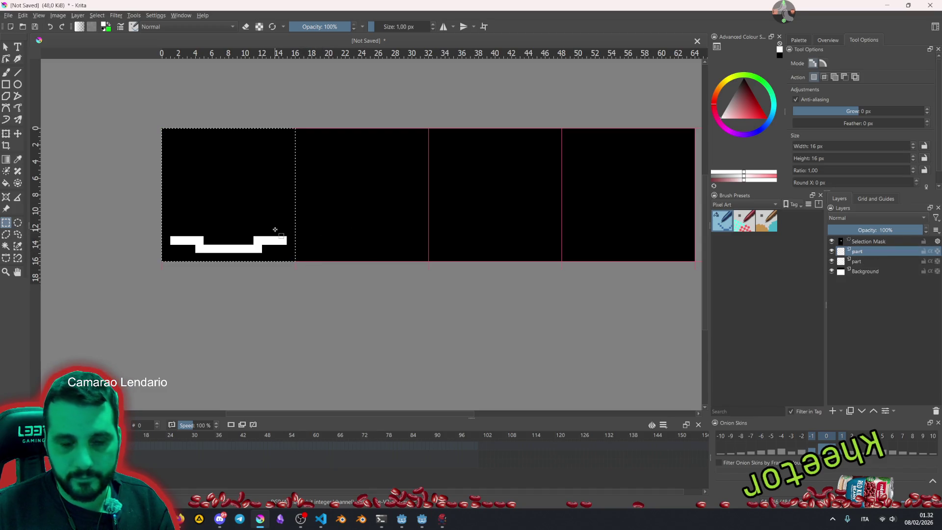
key("t")
left_click_drag(249, 212, 462, 196)
Place two more layer copies of the shape into the third and fourth frames.
key("ctrl+alt+j")
left_click_drag(365, 200, 502, 197)
key("ctrl+z")
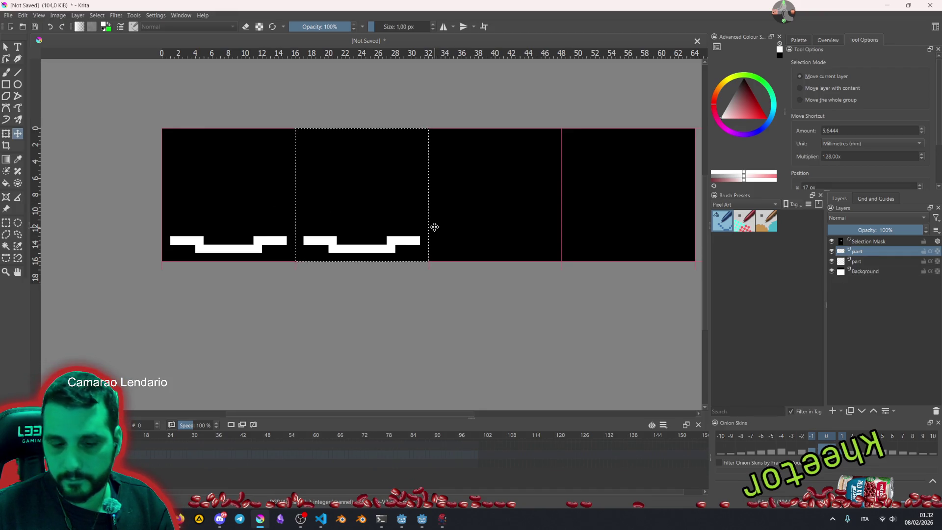
key("ctrl+alt+j")
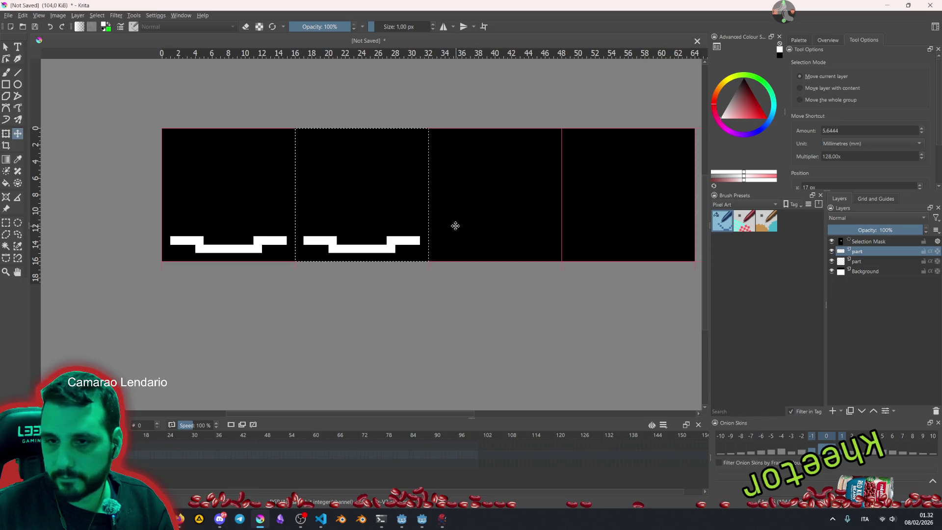
mouse_move(288, 212)
left_mouse_down()
mouse_move(479, 206)
mouse_move(460, 214)
left_mouse_up()
scroll(445, 256, "right", 5)
key("ctrl+alt+j")
left_click_drag(291, 212, 421, 206)
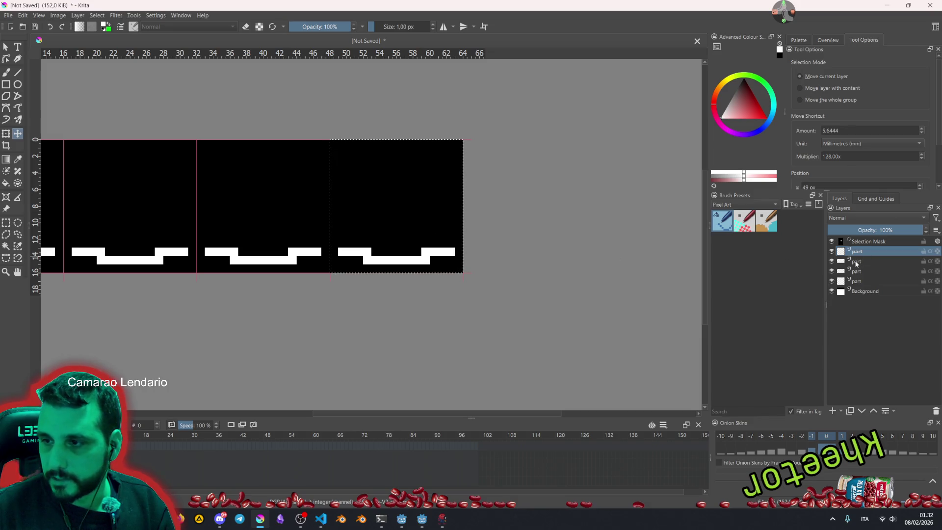
Merge the four part layers into one and rename it 'part'.
key("ctrl+shift+a")
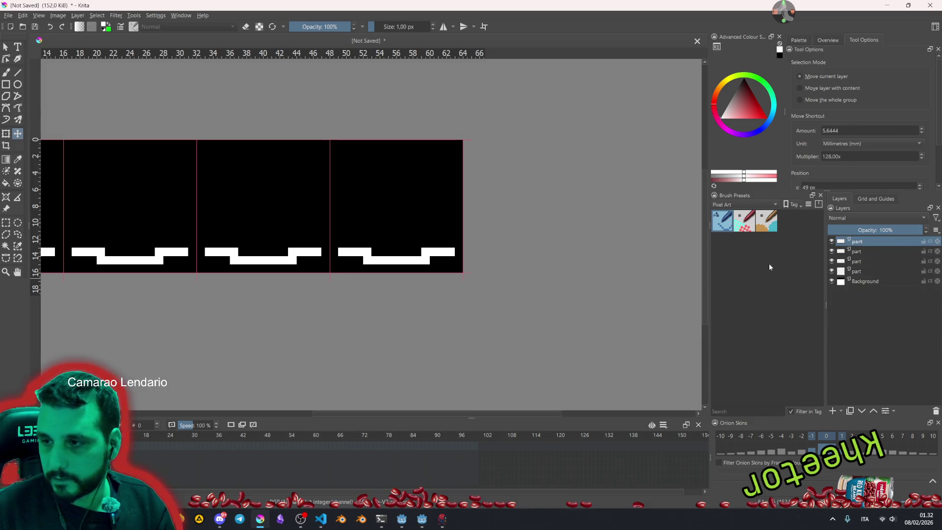
left_click(865, 270, "shift")
key("ctrl+e")
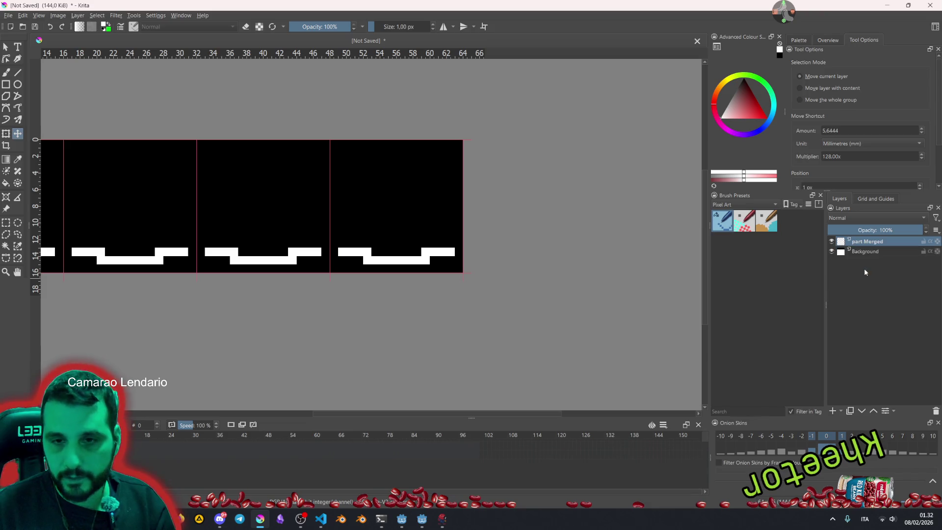
double_click(867, 242)
type("part")
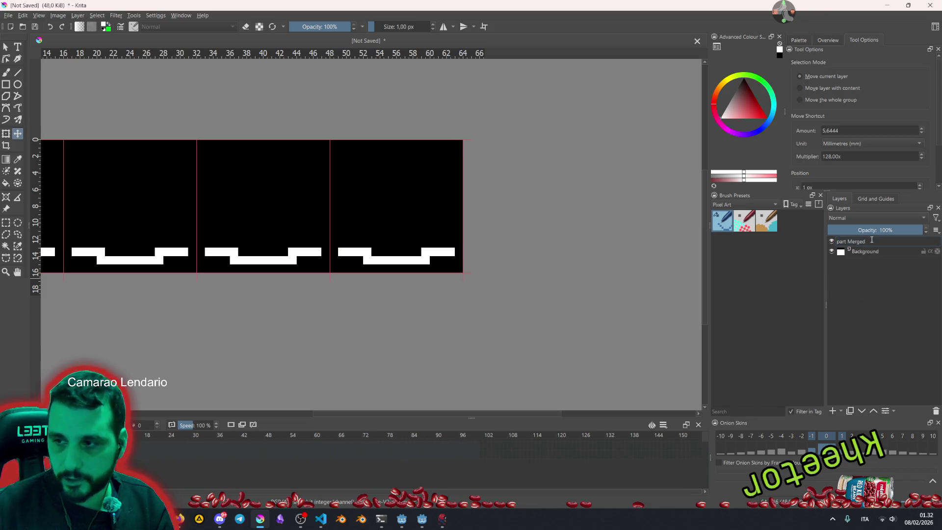
key("Return")
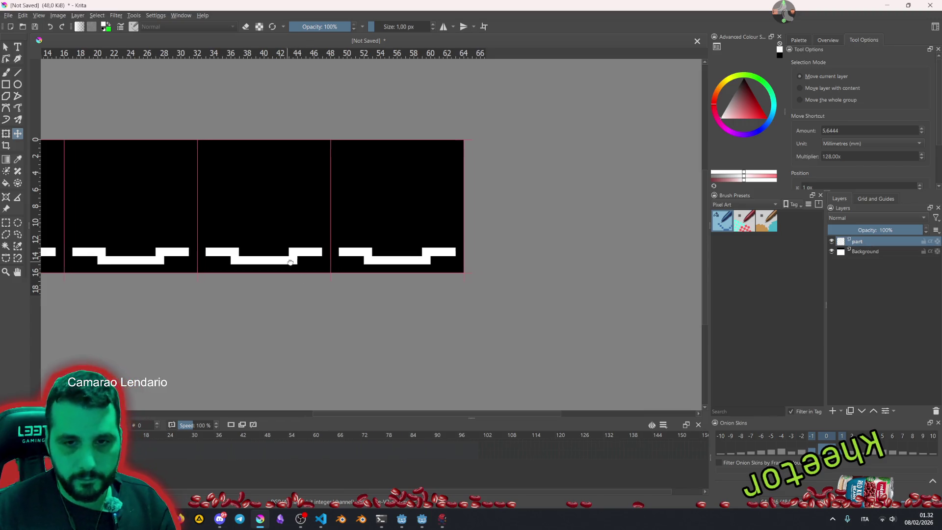
scroll(319, 276, "up", 2)
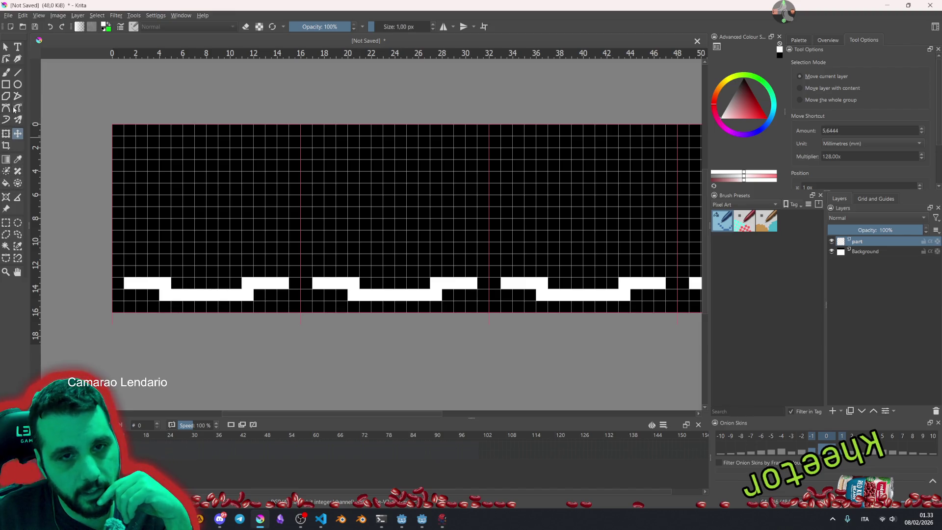
With the freehand brush and eraser, give the second frame's stripe two raised bumps.
left_click(5, 73)
key("e")
left_click(328, 283)
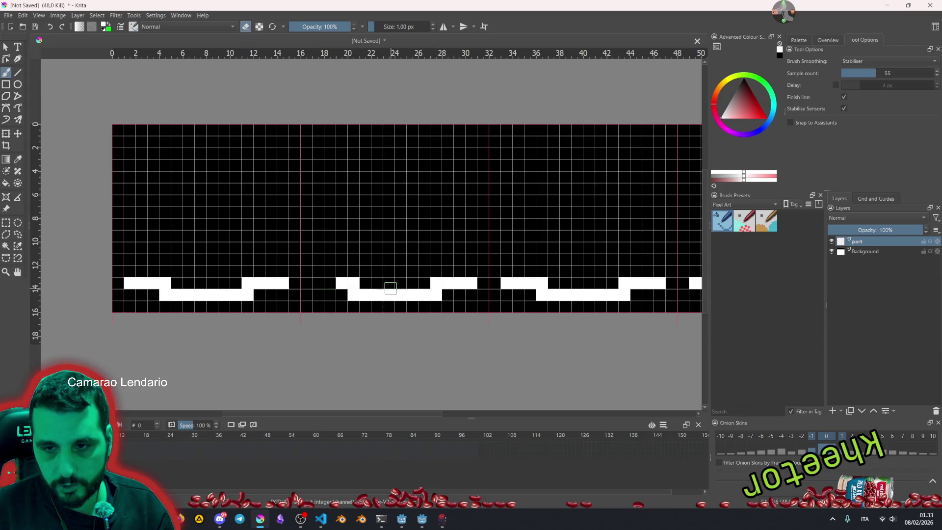
left_click(469, 285)
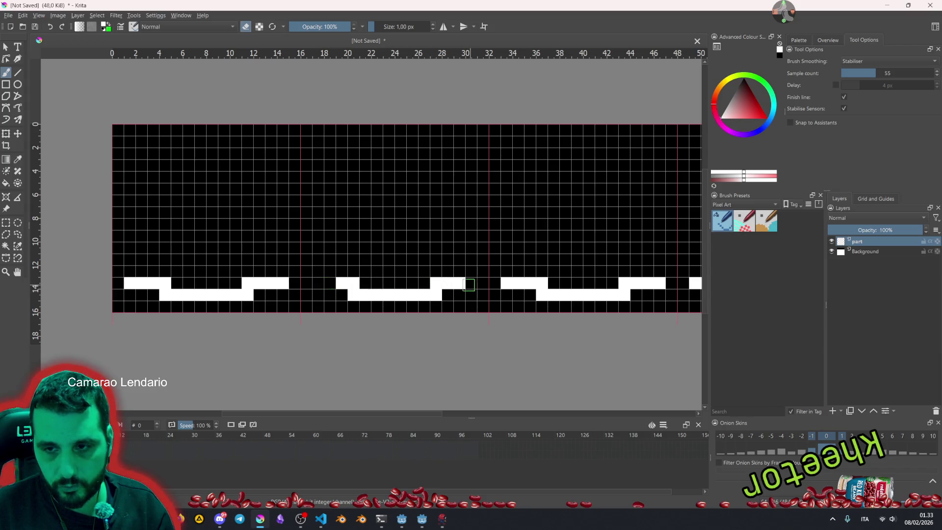
left_click(461, 284)
mouse_move(364, 283)
left_mouse_down()
mouse_move(369, 258)
mouse_move(380, 272)
mouse_move(430, 280)
mouse_move(432, 257)
mouse_move(426, 272)
mouse_move(440, 258)
left_mouse_up()
key("e")
key("e")
left_click(424, 270)
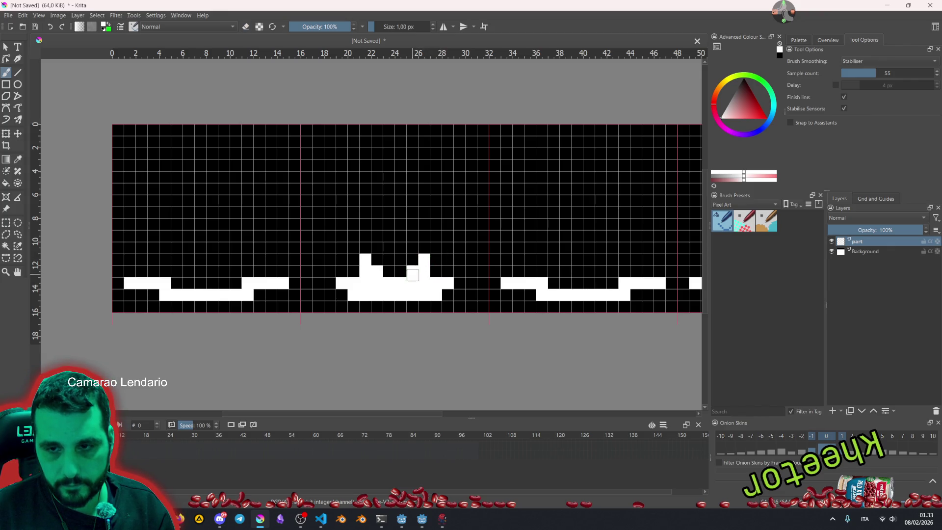
Erase the ends of the third frame's stripe.
left_click_drag(473, 252, 389, 244)
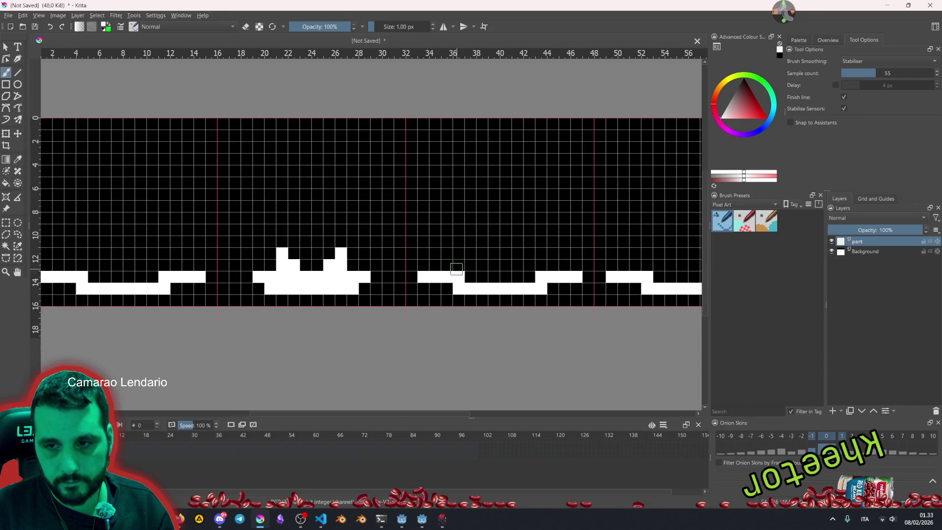
key("e")
left_click_drag(430, 276, 436, 275)
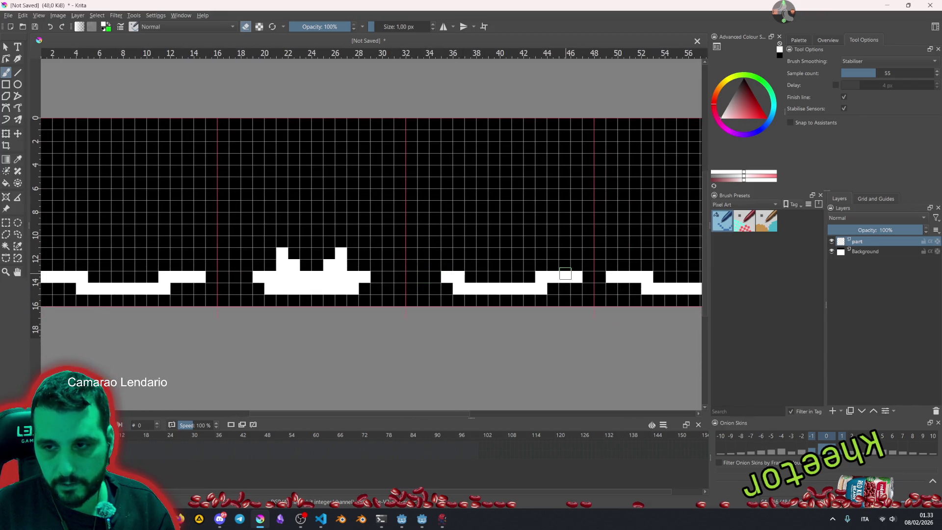
left_click_drag(578, 277, 539, 277)
left_click(446, 276)
Paint a white triangular mound in the third frame.
left_click(459, 277)
key("e")
left_click(470, 277)
mouse_move(479, 274)
left_mouse_down()
mouse_move(502, 253)
mouse_move(529, 278)
mouse_move(404, 261)
left_mouse_up()
Shape the fourth frame into a stacked blob: trim the bar's ends and add a raised block.
key("e")
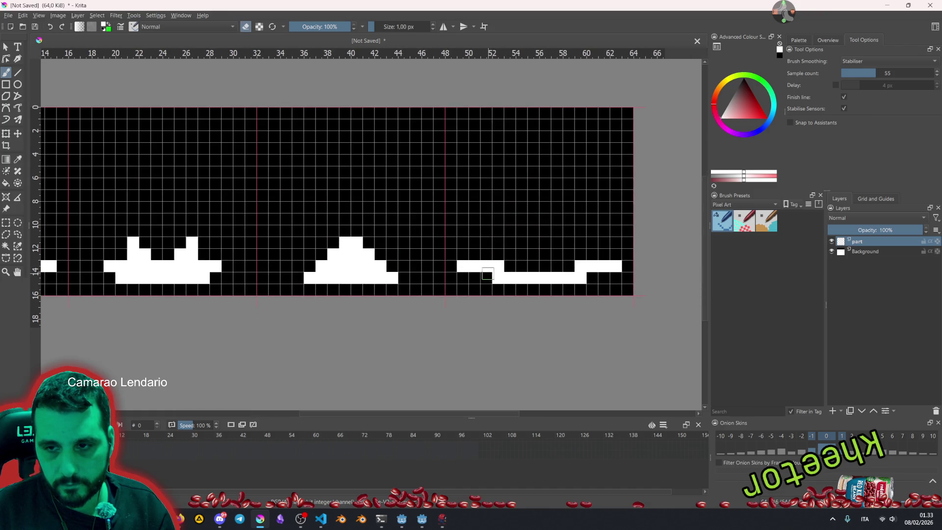
mouse_move(462, 267)
left_mouse_down()
mouse_move(613, 265)
mouse_move(546, 265)
left_mouse_up()
left_click(498, 278)
left_click(580, 278)
left_click(509, 278)
left_click(568, 277)
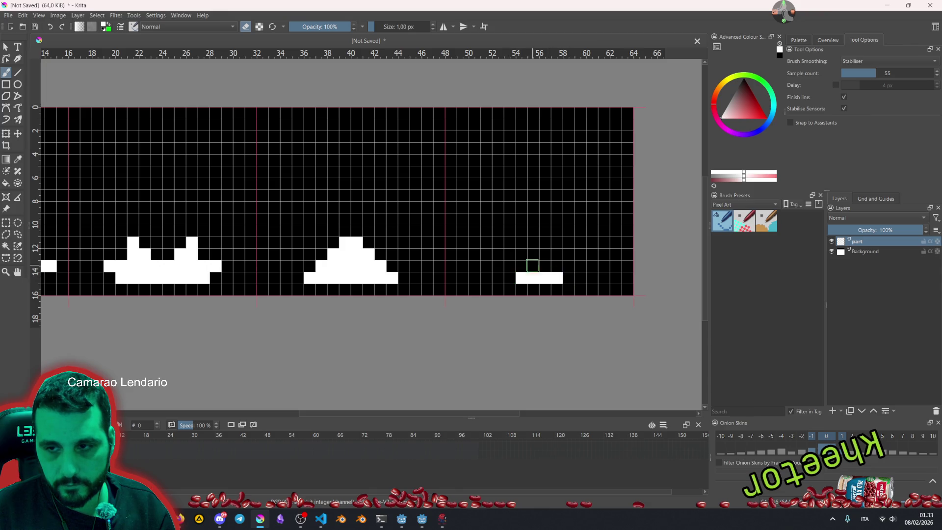
key("e")
mouse_move(521, 266)
left_mouse_down()
mouse_move(510, 254)
mouse_move(554, 264)
mouse_move(542, 254)
mouse_move(564, 251)
mouse_move(533, 243)
mouse_move(533, 229)
mouse_move(545, 236)
mouse_move(534, 221)
mouse_move(542, 219)
mouse_move(521, 243)
mouse_move(560, 243)
mouse_move(513, 265)
mouse_move(544, 277)
mouse_move(571, 265)
left_mouse_up()
Repaint row 14 of the triangle and erase its stray pixels on both sides.
scroll(571, 265, "down", 5)
scroll(479, 230, "up", 1)
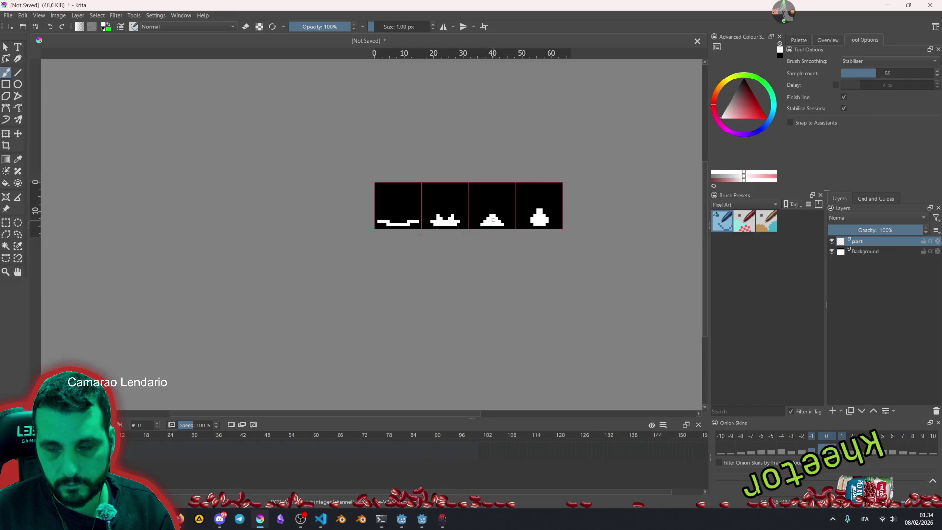
scroll(493, 220, "up", 4)
left_click_drag(475, 230, 579, 227)
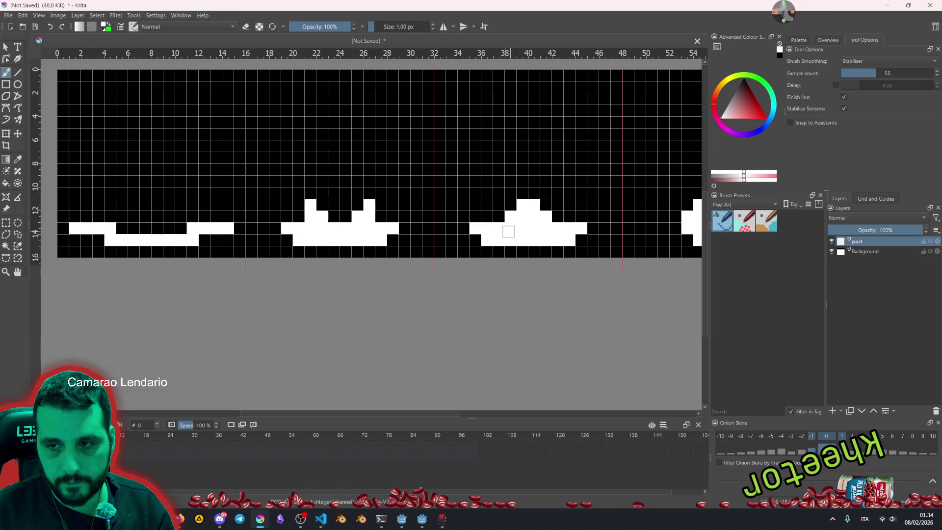
key("e")
left_click(475, 229)
left_click(581, 228)
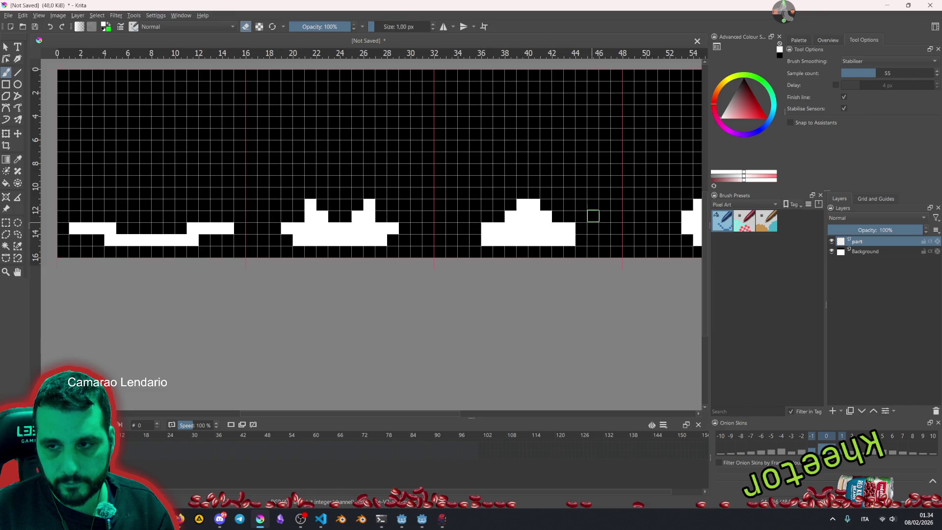
Save the image as scrambler_particle_anim_frames.kra in the assets/game_icons folder.
scroll(577, 213, "down", 4)
left_click_drag(578, 214, 510, 210)
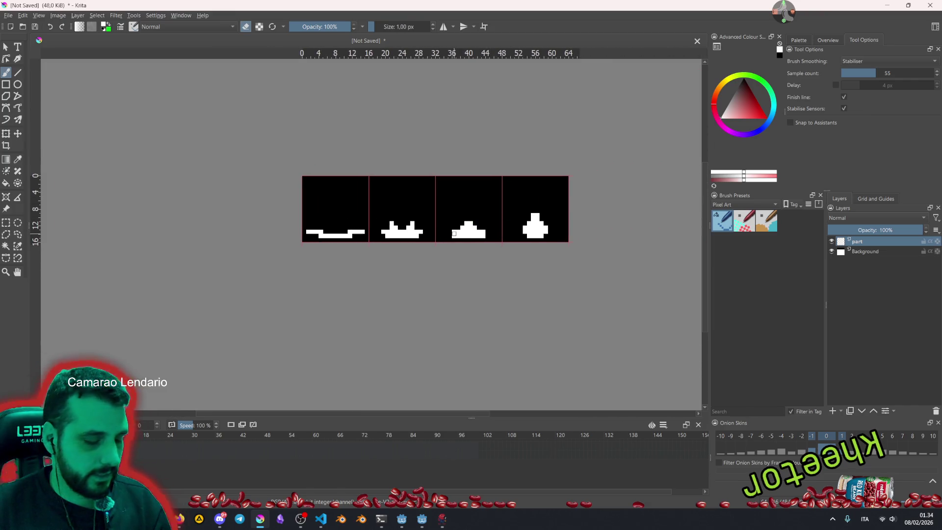
left_click(414, 264, "ctrl")
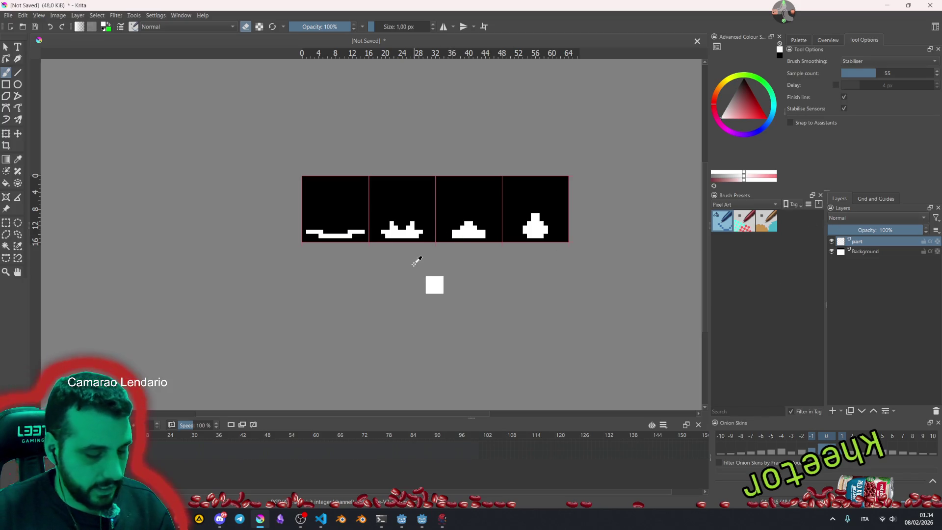
key("ctrl+s")
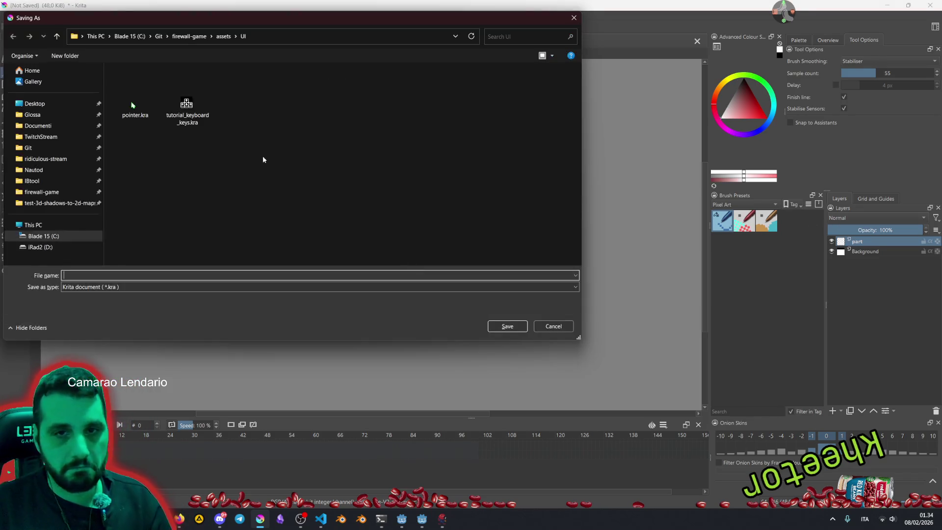
left_click(224, 36)
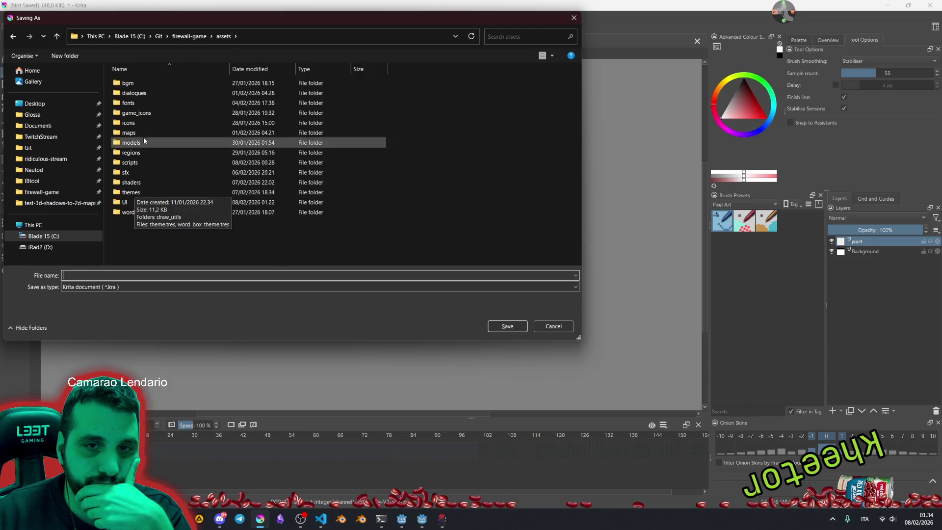
double_click(149, 113)
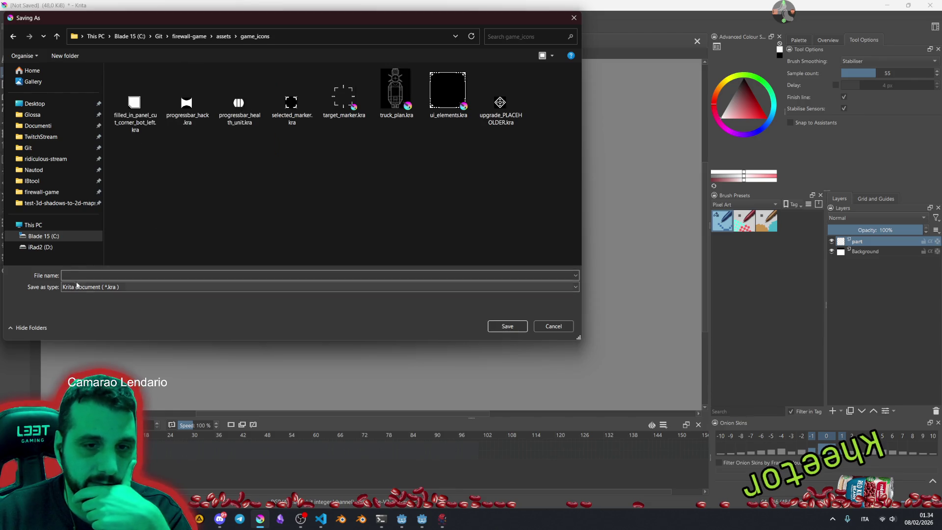
left_click(100, 272)
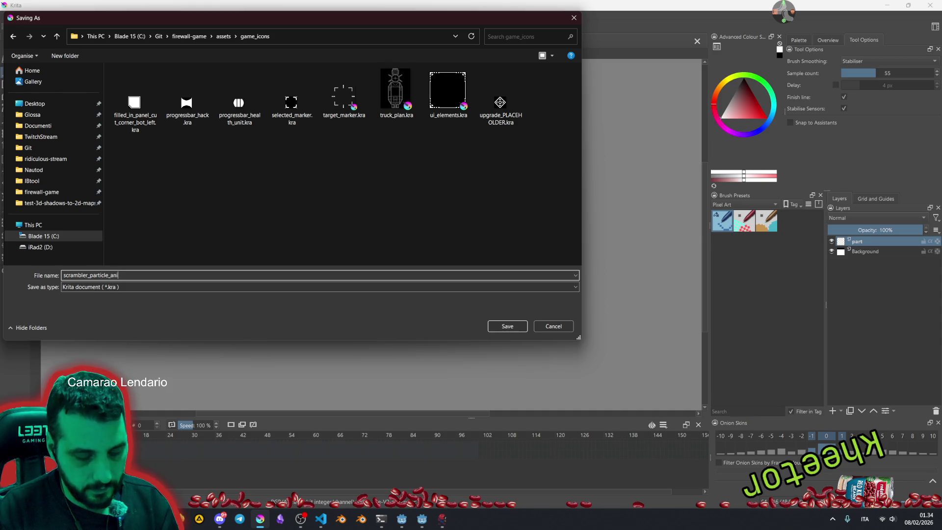
type("scrambler_particle_anim_frames")
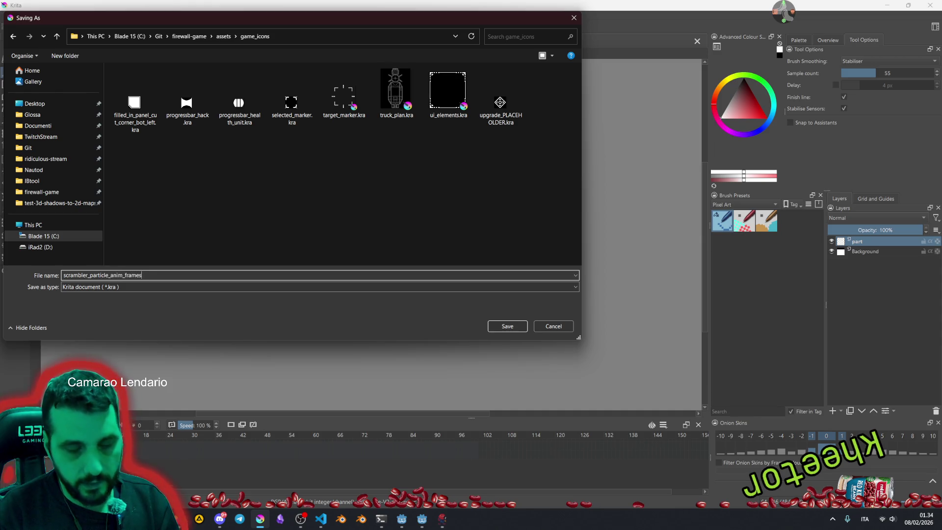
key("Return")
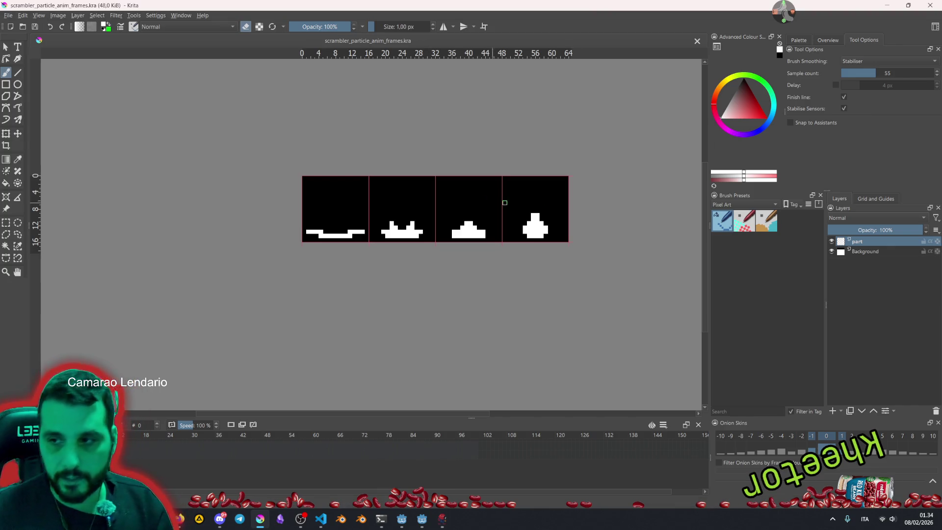
Hide the black Background layer and export the strip as scrambler_particle_anim_frames.png.
left_click(831, 251)
key("ctrl+shift+s")
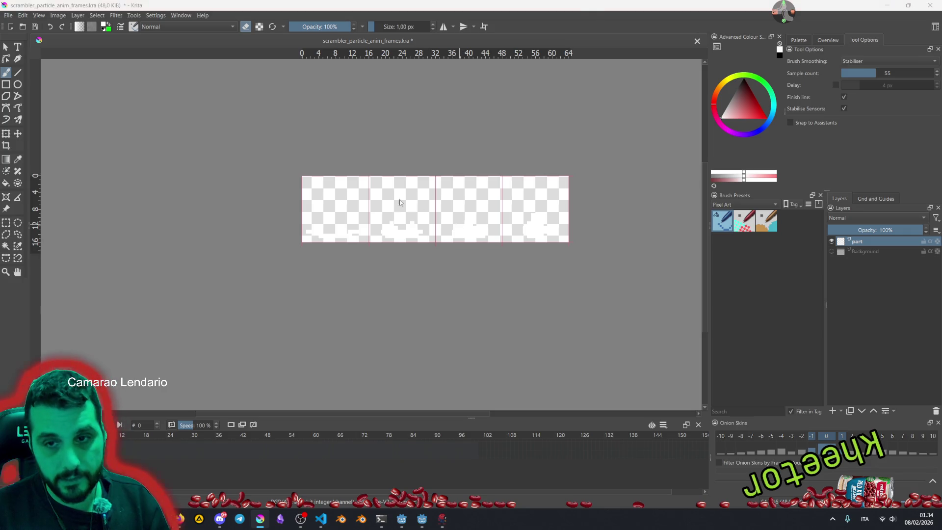
left_click(169, 287)
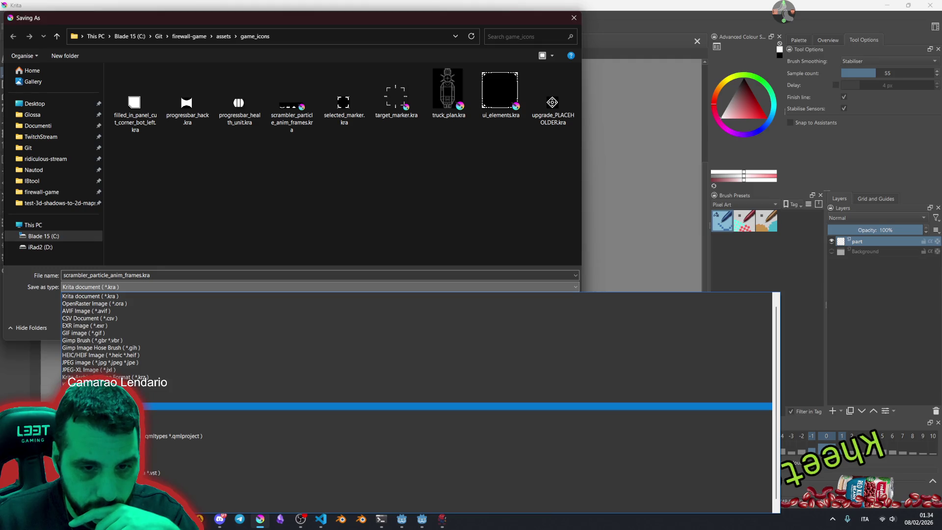
left_click(196, 414)
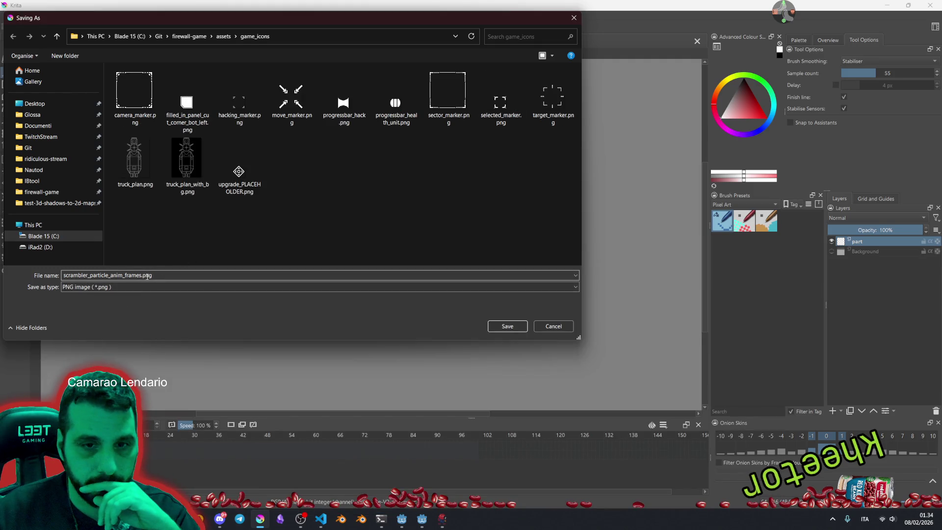
left_click(507, 326)
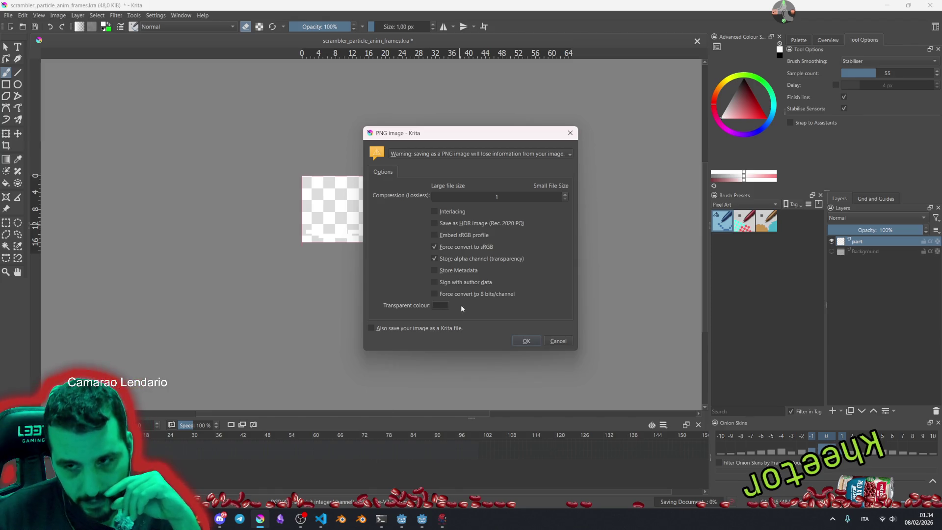
left_click(519, 339)
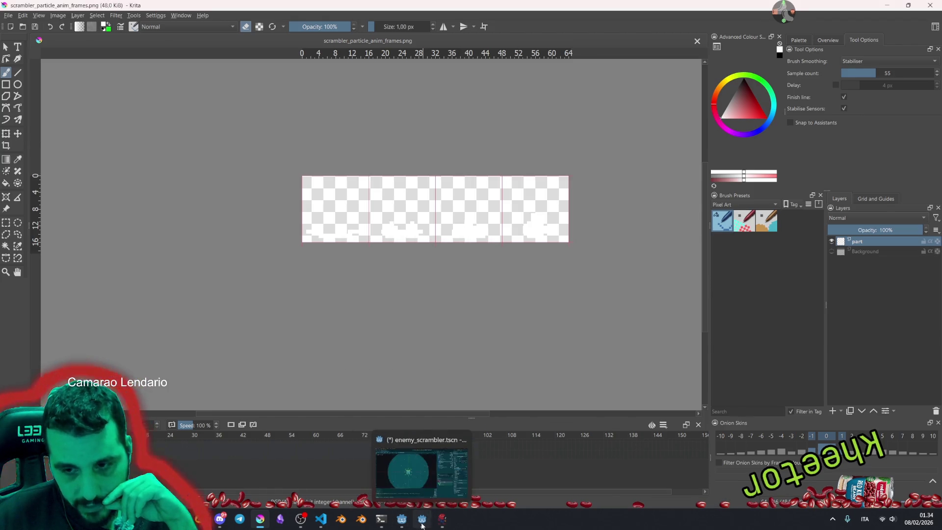
left_click(422, 519)
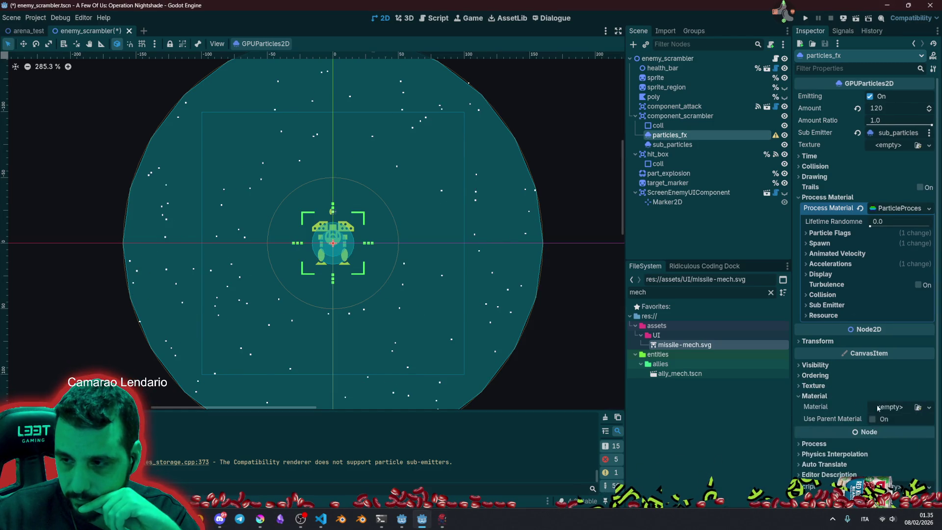
left_click(814, 395)
left_click(892, 407)
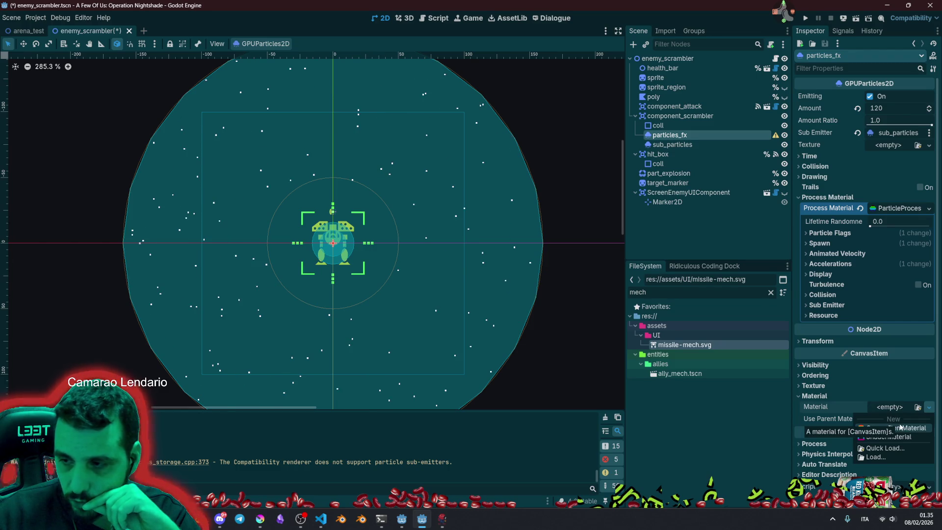
left_click(828, 402)
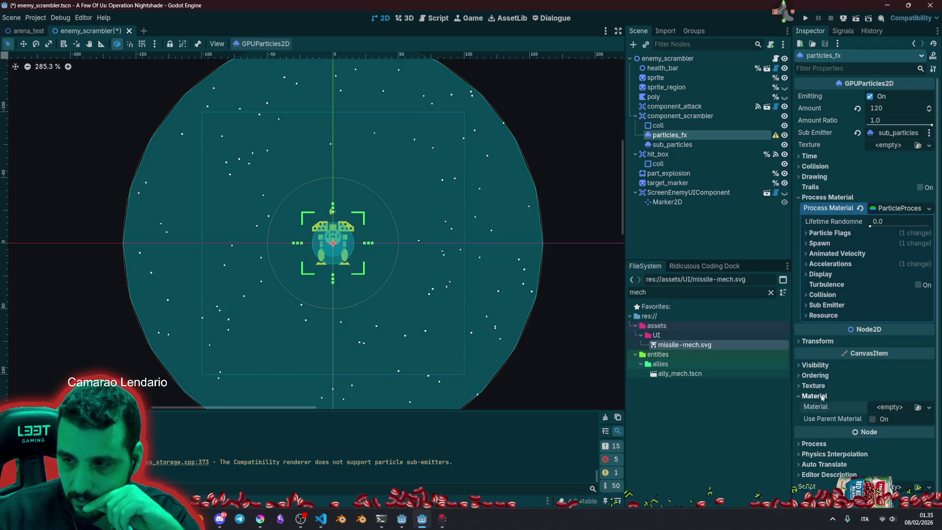
left_click(815, 395)
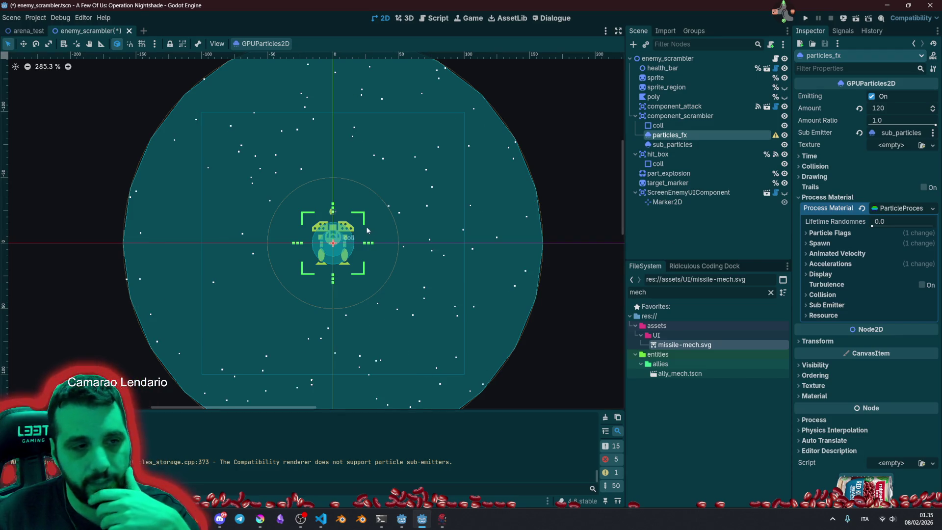
left_click_drag(377, 250, 304, 203)
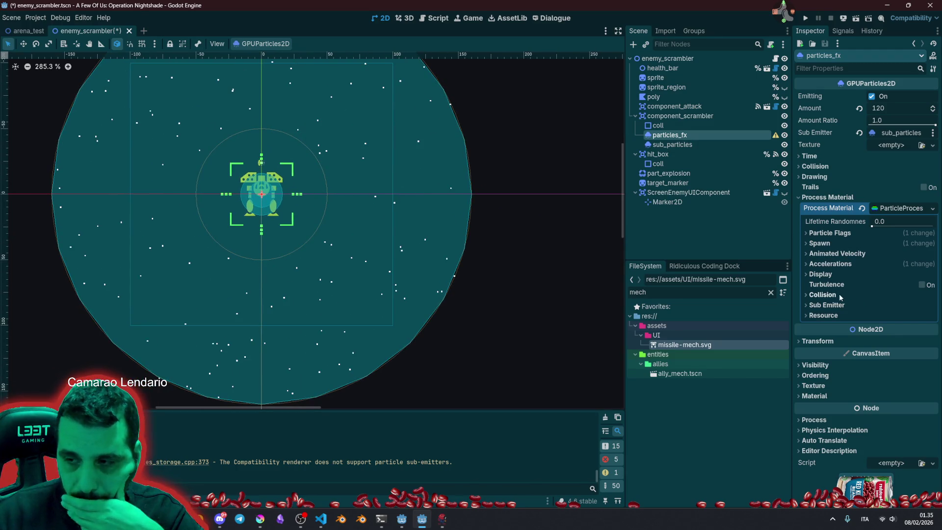
left_click(855, 254)
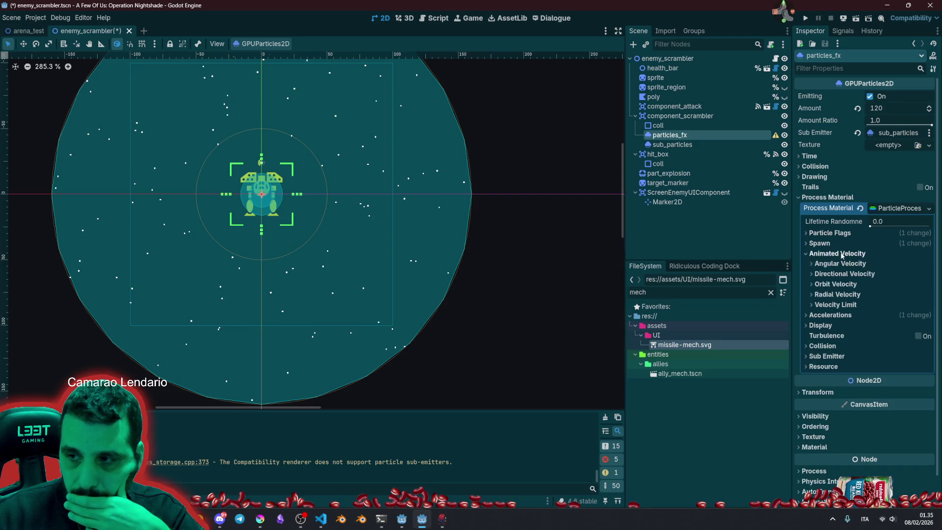
left_click(834, 254)
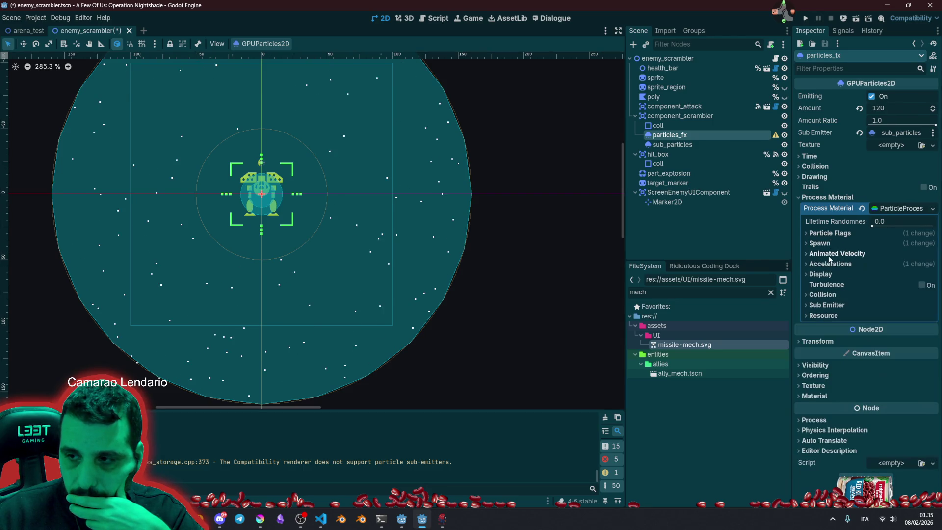
left_click(827, 197)
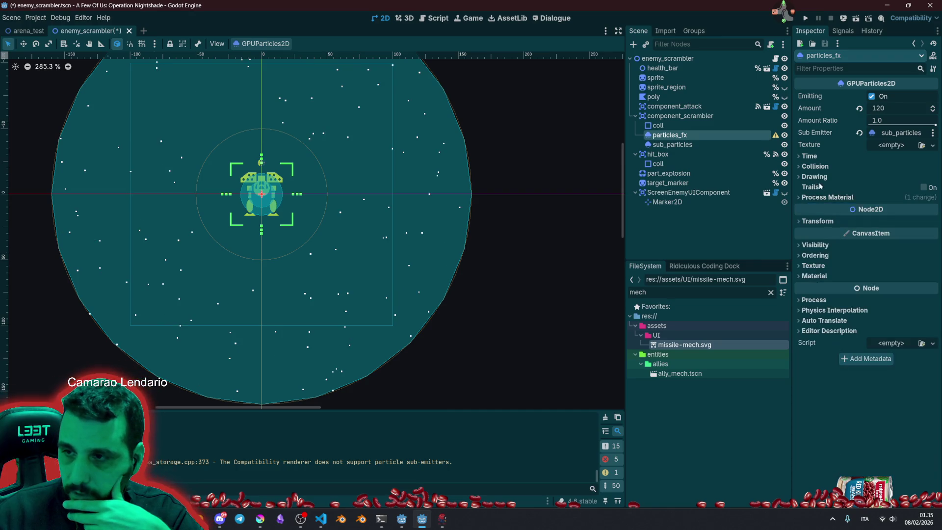
left_click(817, 177)
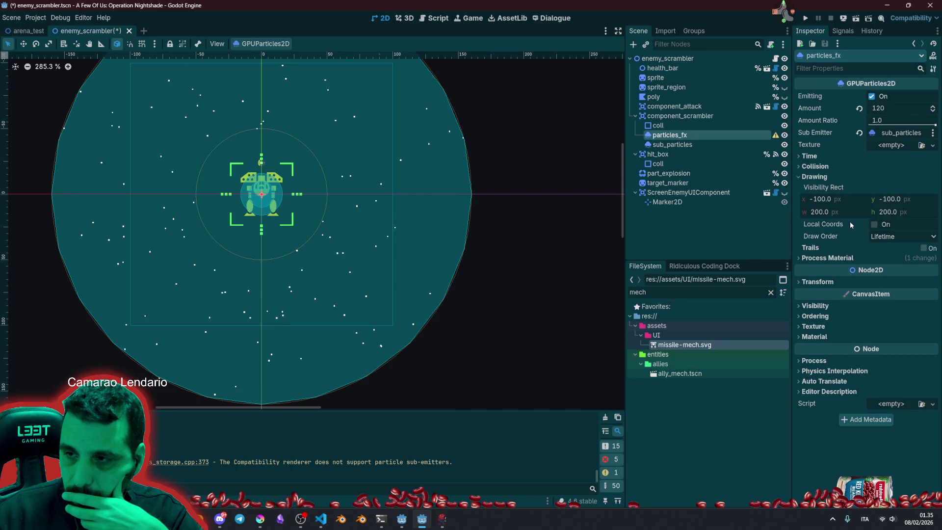
left_click(818, 176)
left_click(818, 156)
left_click(818, 155)
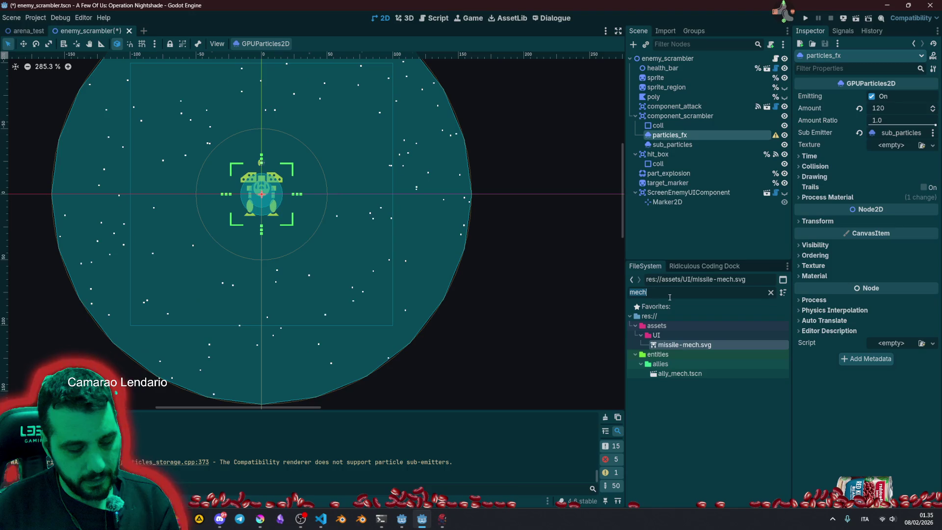
Assign scrambler_particle_anim_frames.png as the emitter's Texture, found by searching 'anim'.
type("anim")
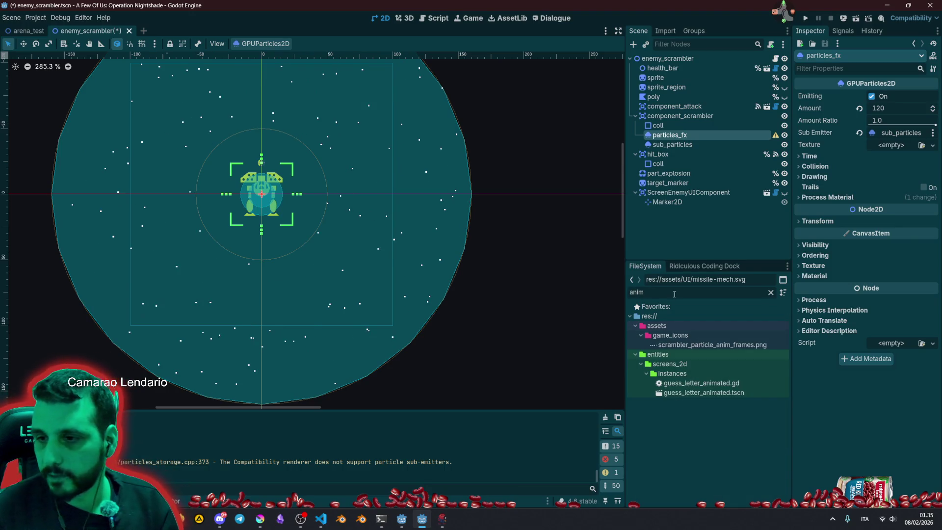
mouse_move(706, 344)
left_mouse_down()
mouse_move(883, 143)
mouse_move(903, 148)
left_mouse_up()
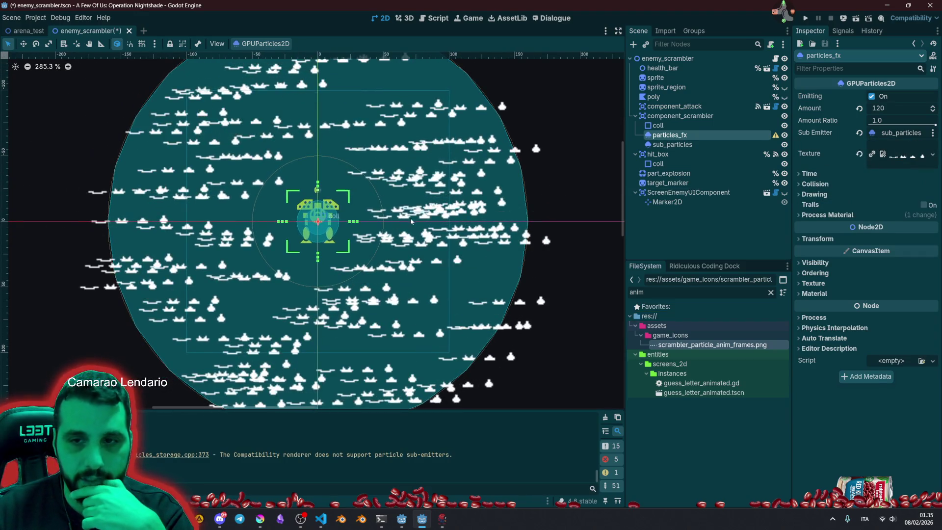
left_click(891, 155)
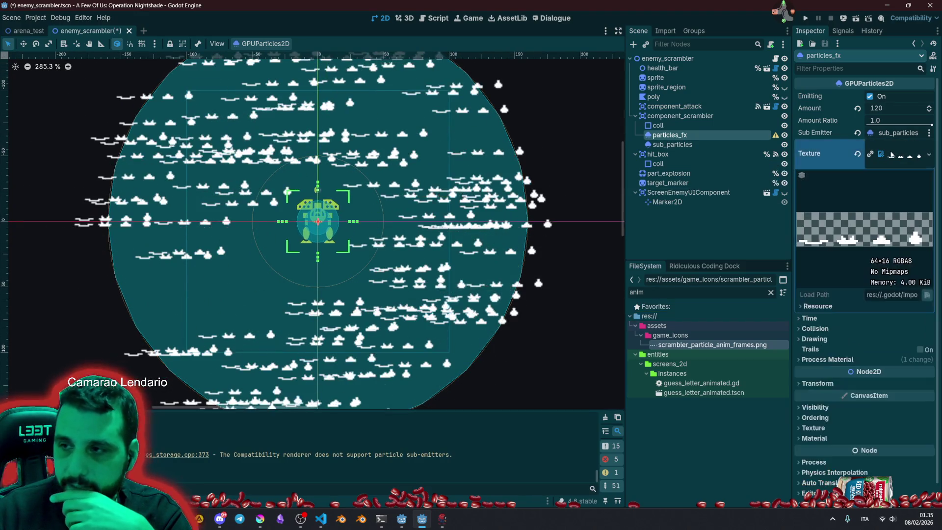
left_click(892, 155)
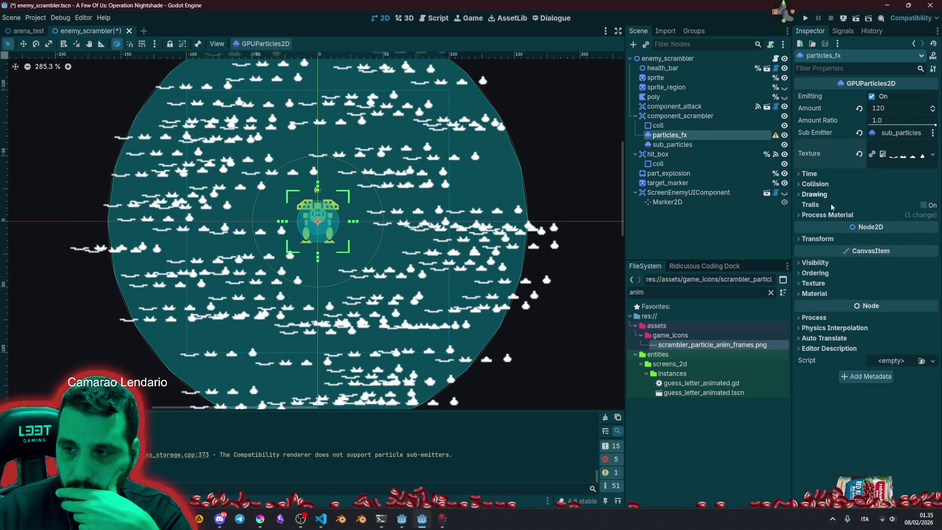
Review the emitter's Material, Texture and Ordering settings without changing them.
left_click(834, 294)
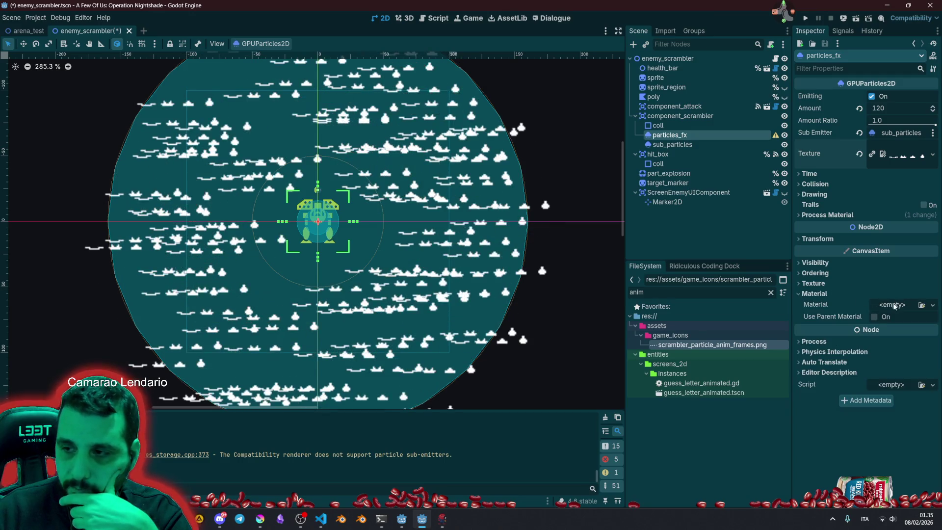
left_click(933, 305)
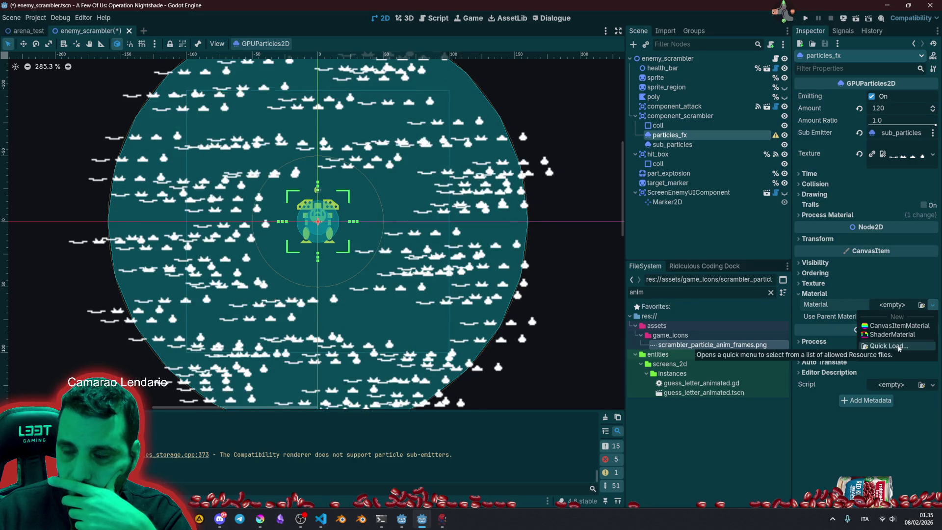
left_click(820, 284)
left_click(820, 284)
left_click(821, 284)
left_click(816, 273)
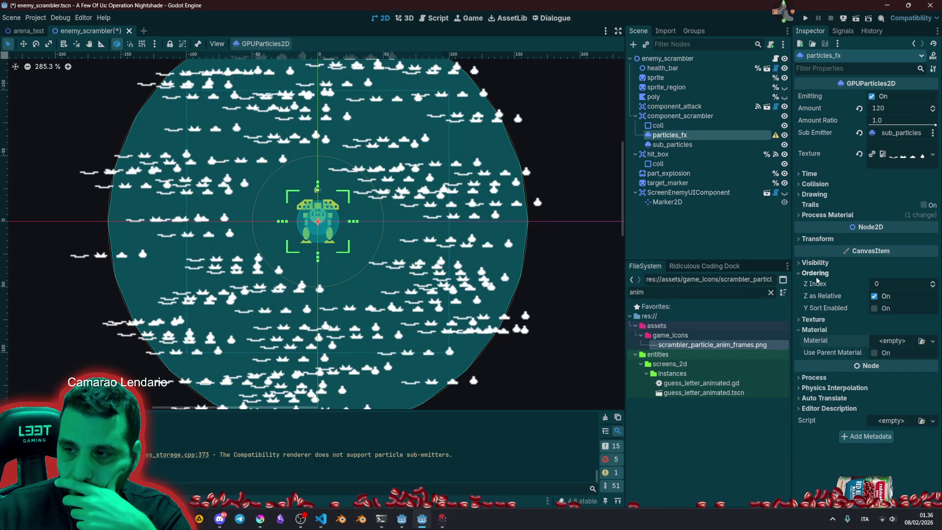
left_click(816, 273)
left_click(814, 293)
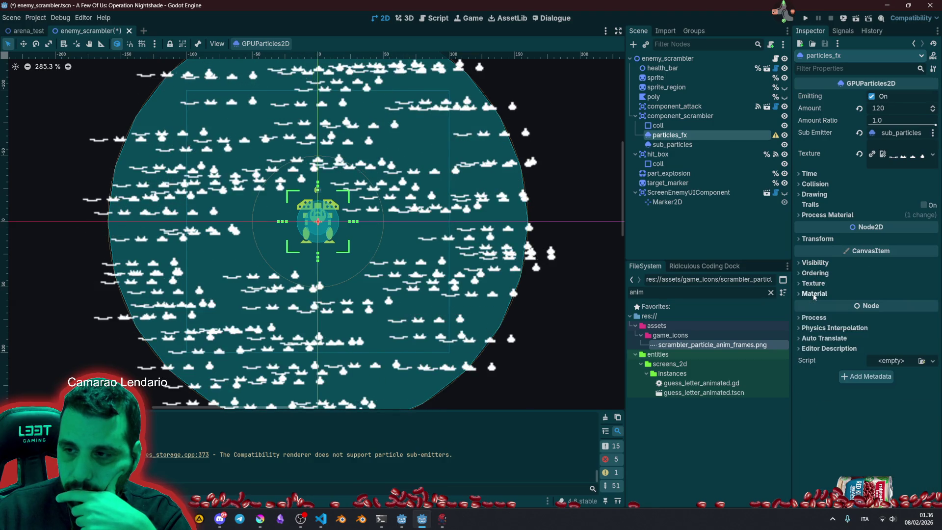
key("alt+Tab")
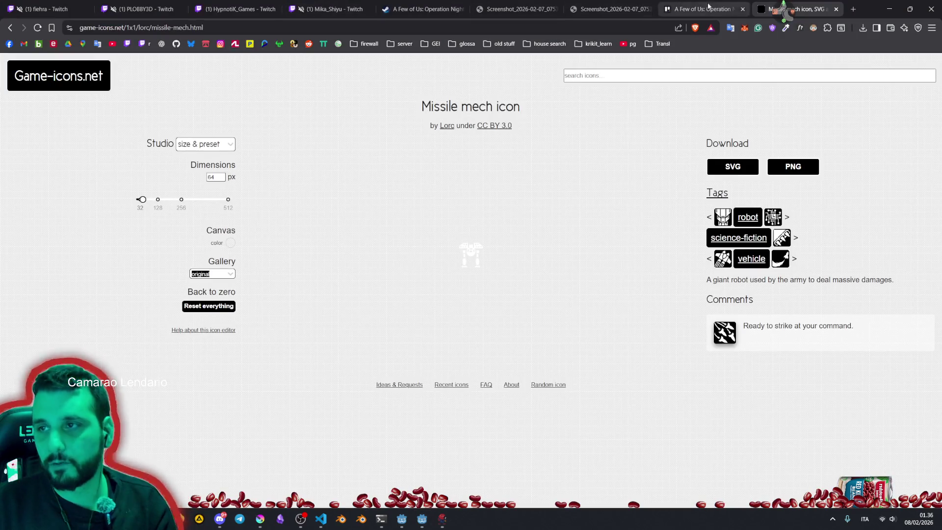
Search 'Godot animated GPU particles texture' and open the Reddit Animated Particle3D post.
left_click(488, 26)
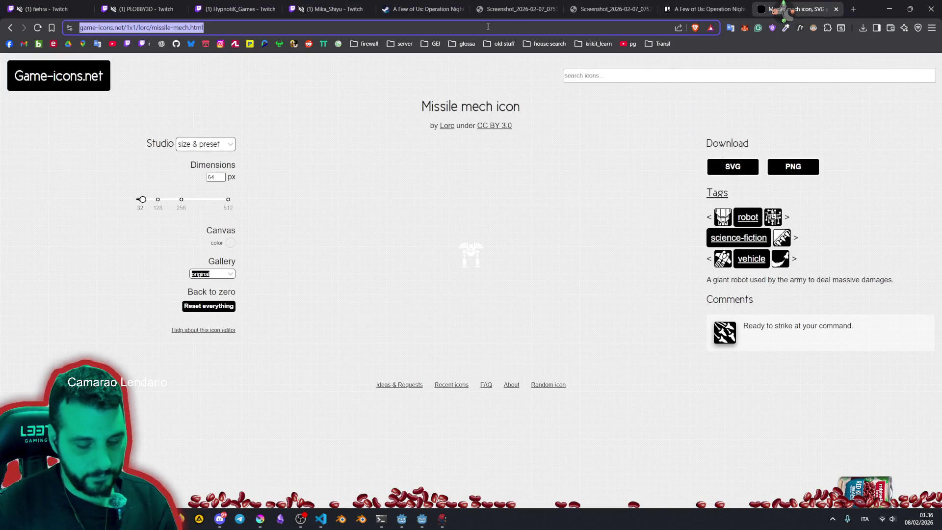
type("animated")
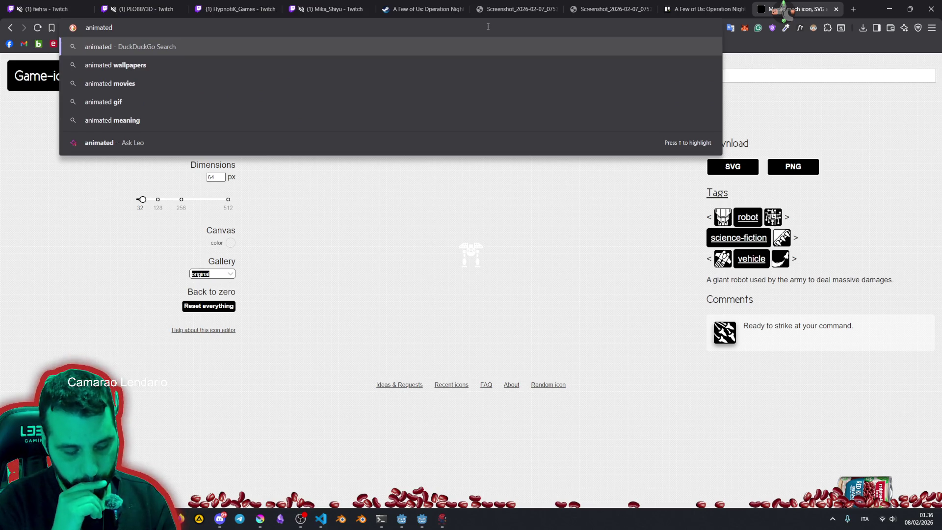
type(" GPU particles")
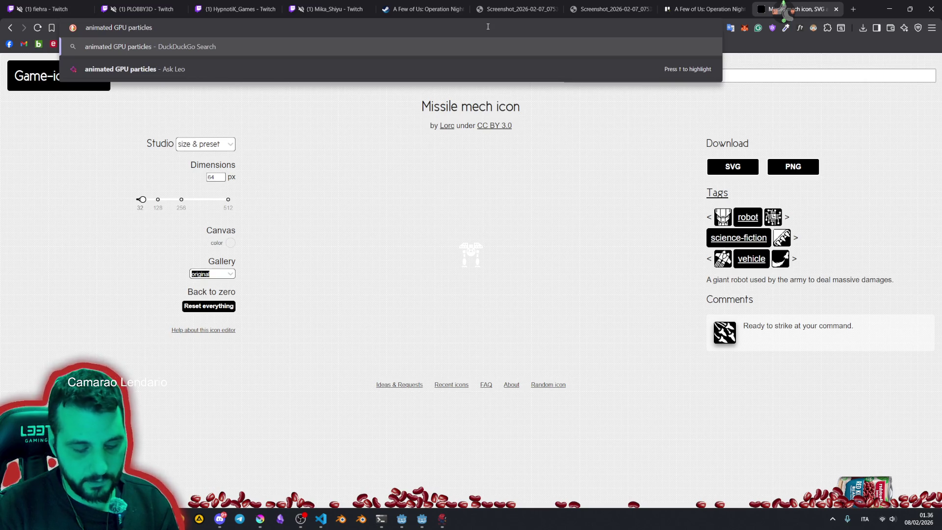
type(" texture")
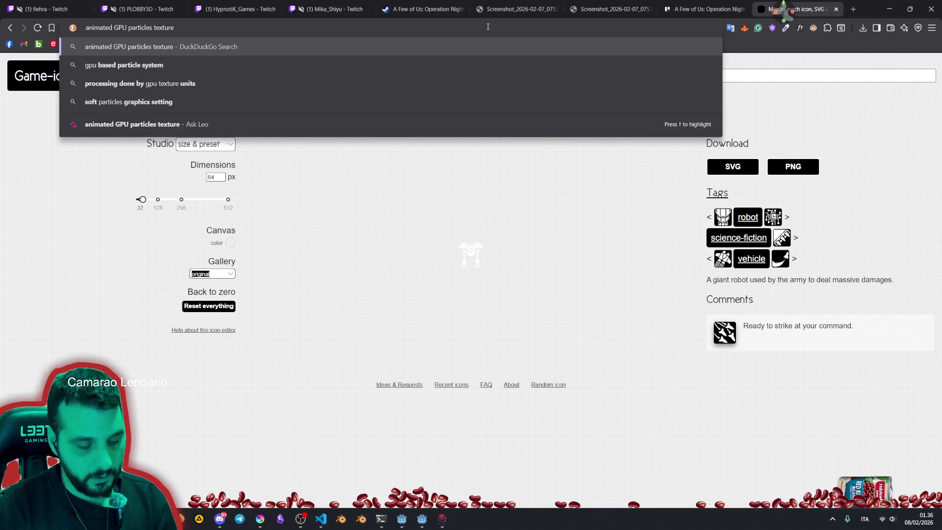
key("Home")
type("Godot")
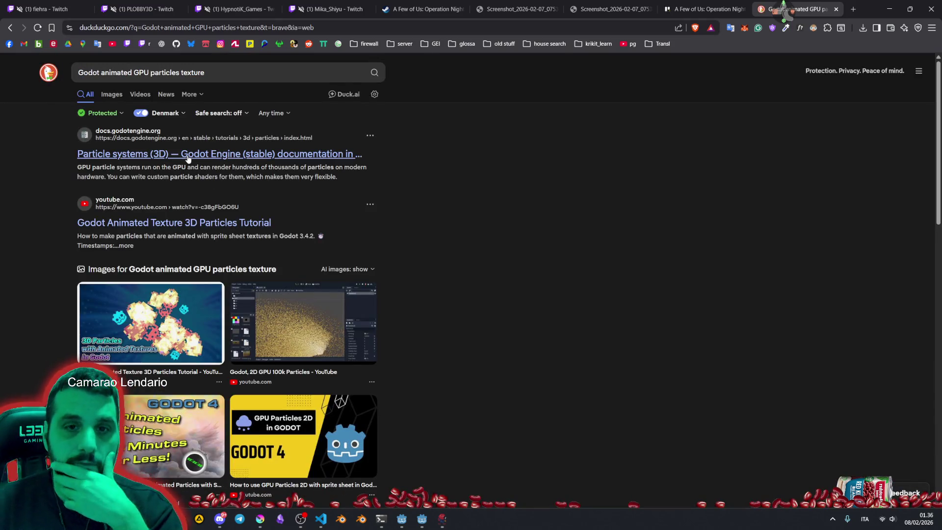
scroll(192, 224, "down", 5)
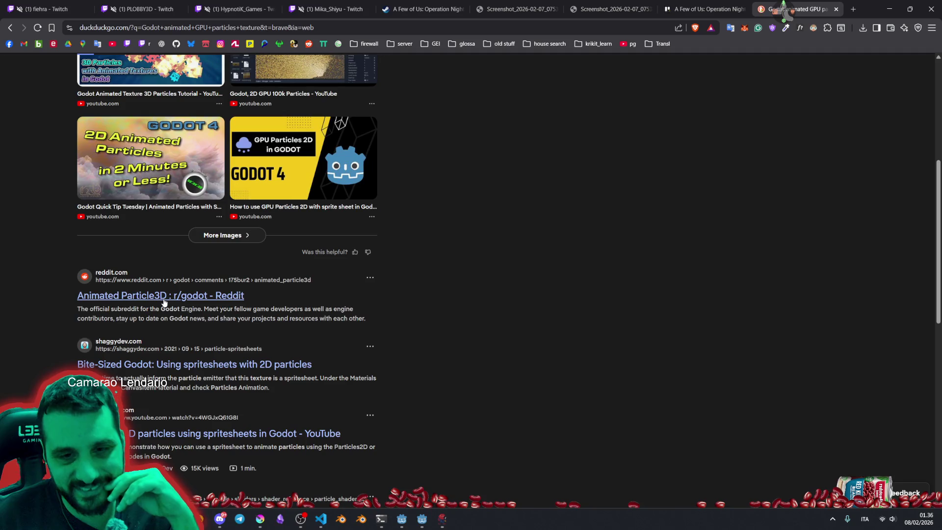
left_click(164, 300)
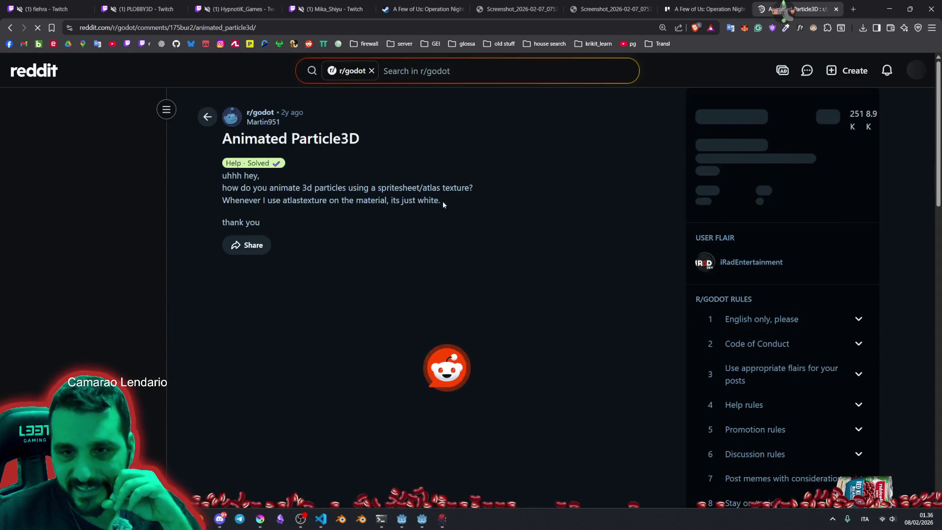
Leave the Reddit result and open the Godot Particle shaders documentation from the search results.
left_click_drag(263, 187, 360, 188)
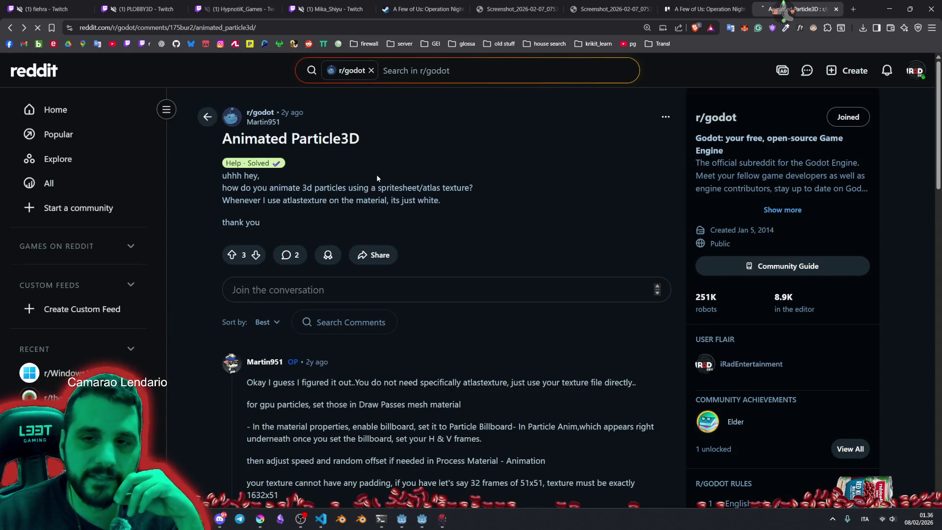
key("alt+Left")
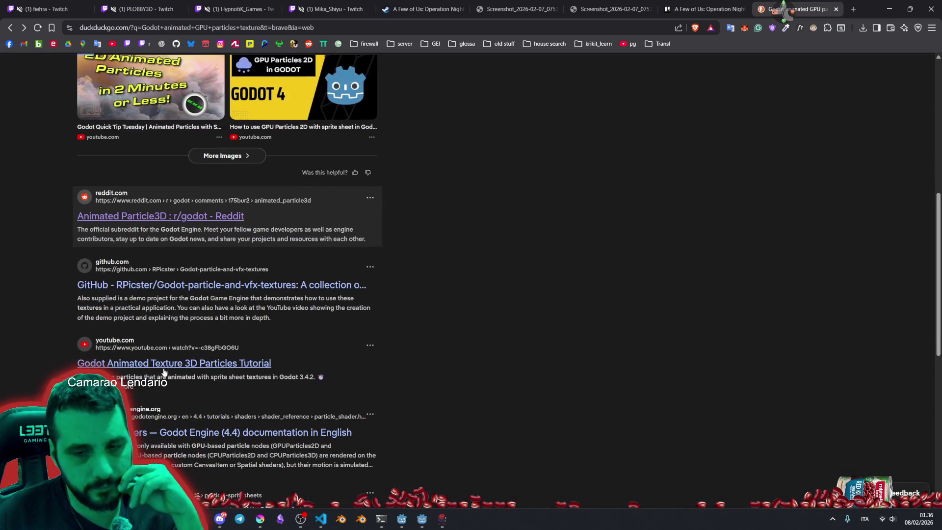
scroll(167, 344, "down", 2)
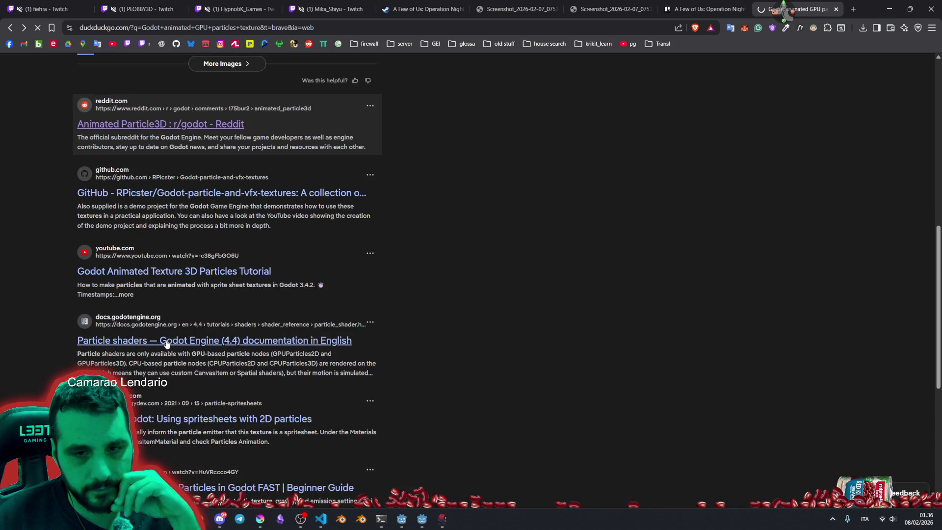
left_click(167, 345)
Dismiss the old documentation version notice and return to the top of the page.
scroll(484, 261, "down", 5)
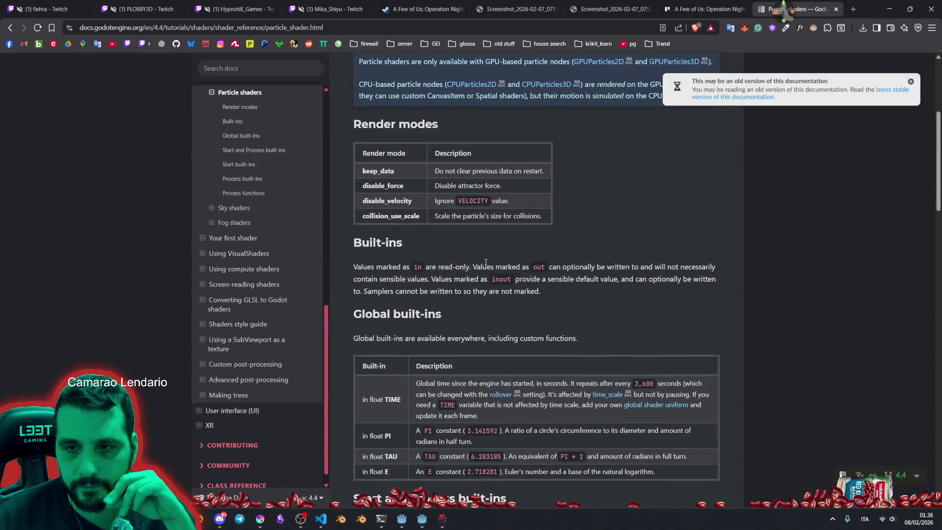
scroll(417, 264, "down", 6)
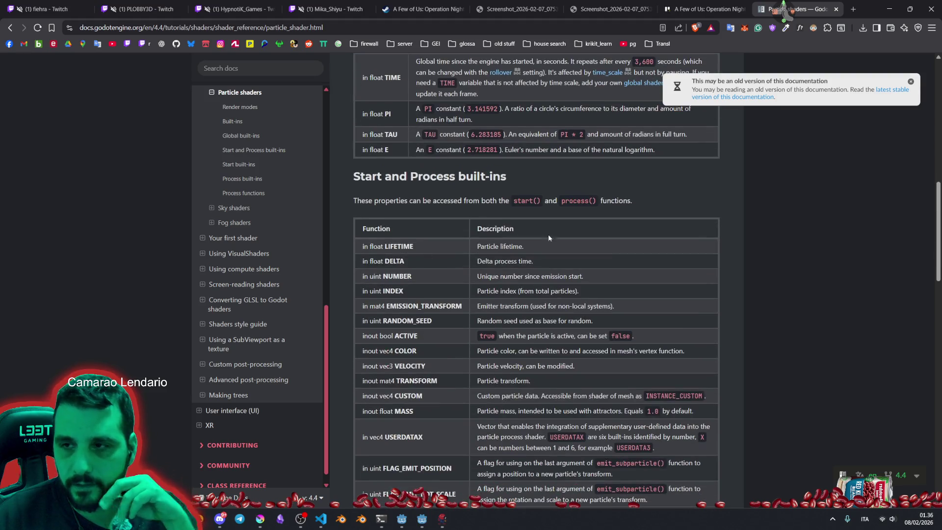
left_click(910, 83)
scroll(520, 194, "up", 15)
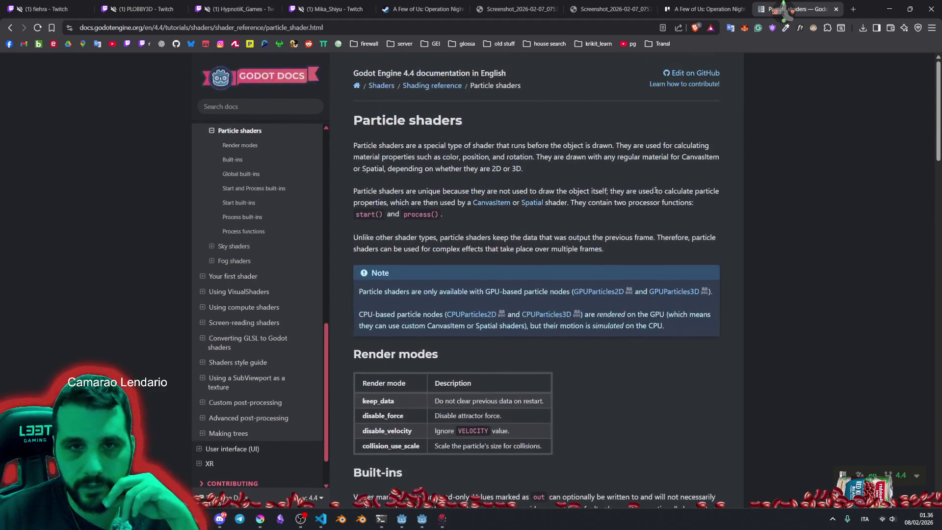